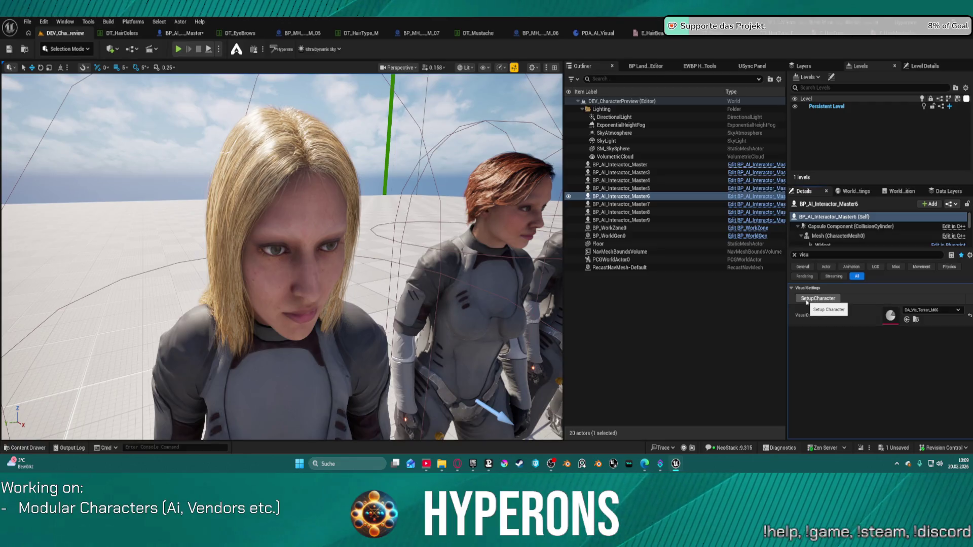
Run SetupCharacter on the blonde character BP_AI_Interactor_Master8 in the preview level.
left_click_drag(355, 254, 328, 294)
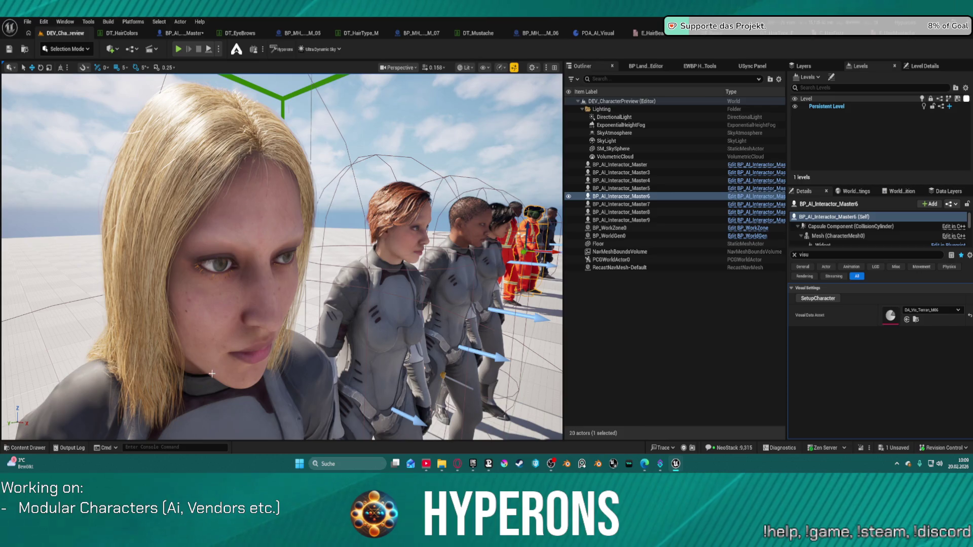
left_click(226, 379)
left_click(817, 299)
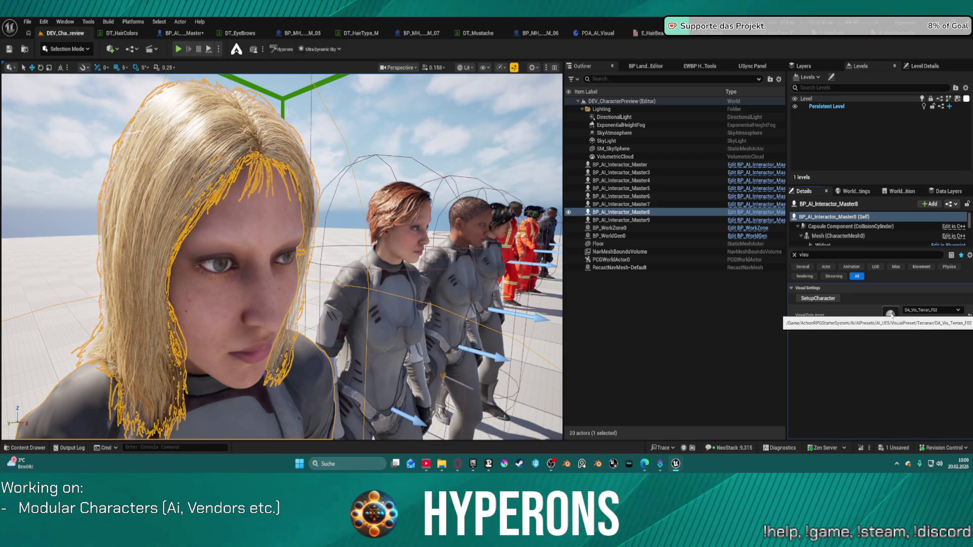
Fly along the row of characters to inspect the regenerated hair and eyebrows.
key("a")
key("w")
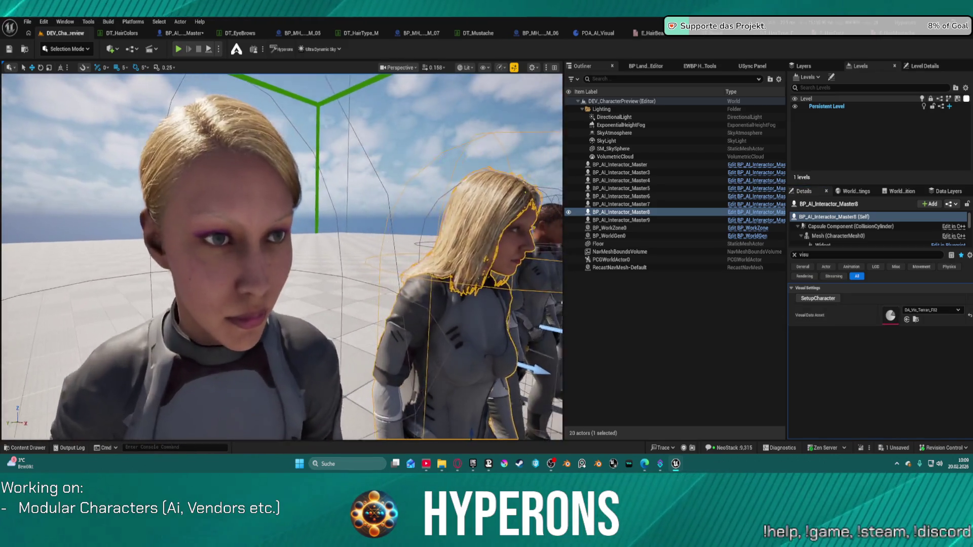
key("s")
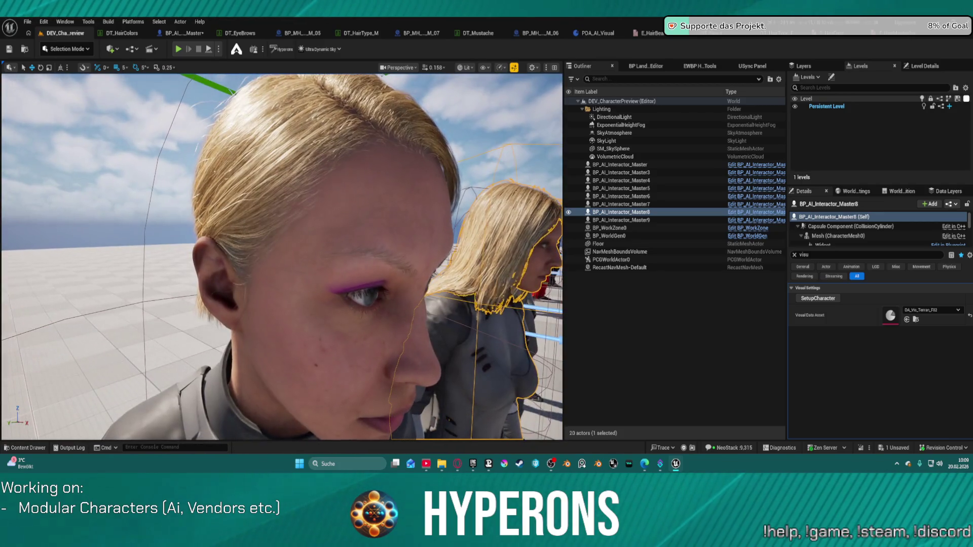
key("w")
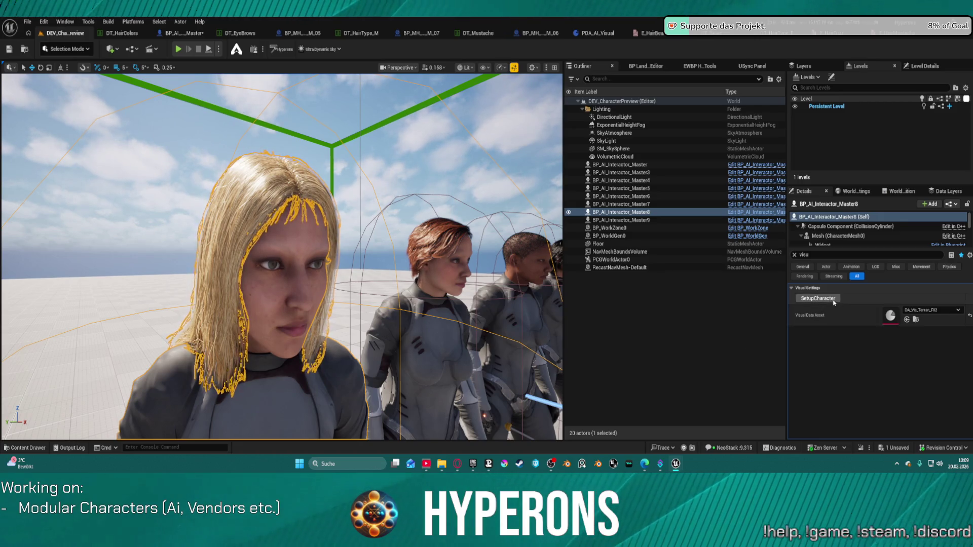
scroll(282, 257, "up", 2)
scroll(282, 257, "down", 2)
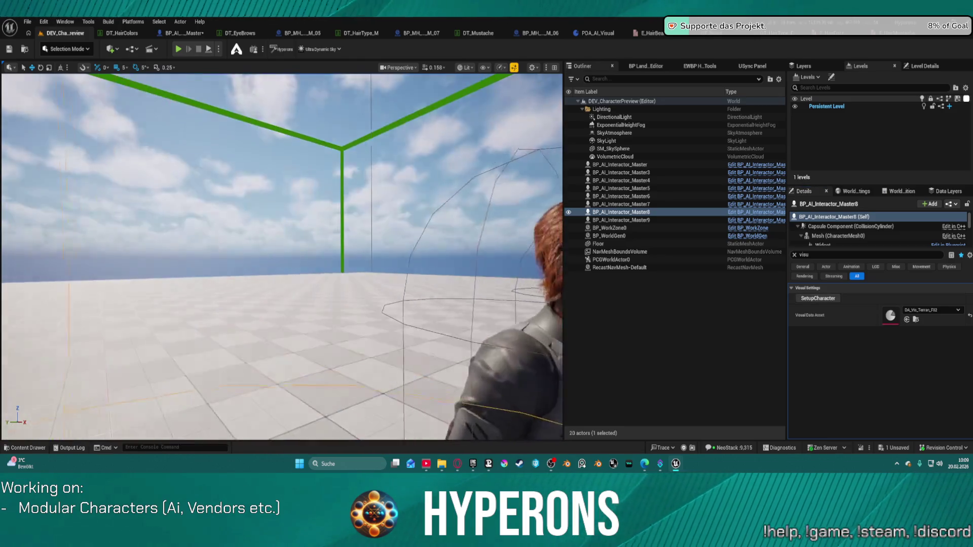
scroll(282, 257, "up", 2)
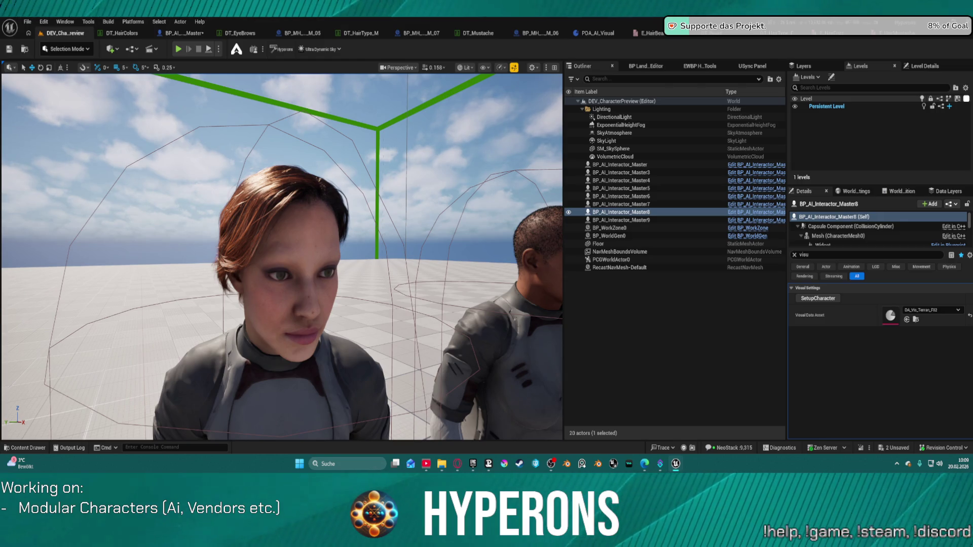
Run SetupCharacter again on the blonde character, then select the red-haired character.
left_click(815, 300)
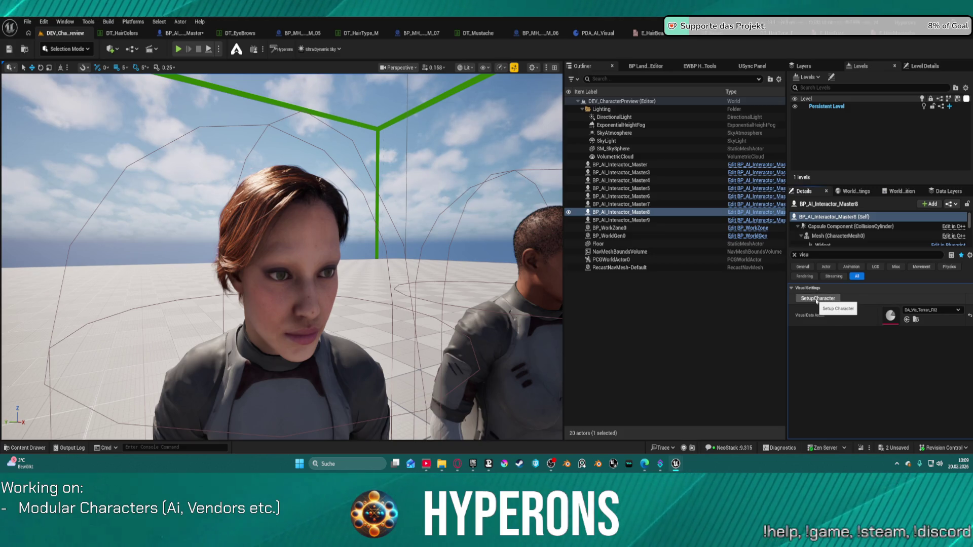
mouse_move(304, 228)
left_mouse_down()
mouse_move(317, 314)
mouse_move(293, 267)
left_mouse_up()
left_click(294, 266)
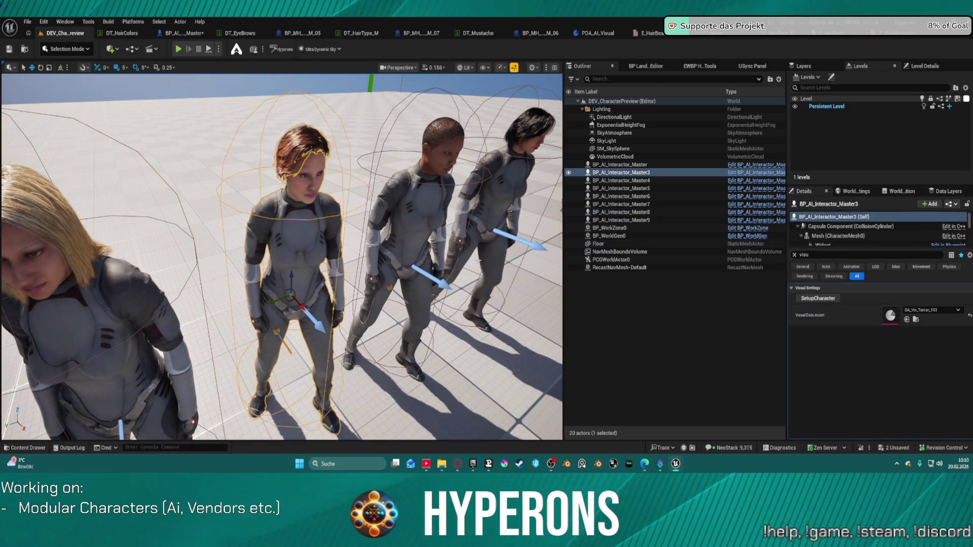
Select the short-haired woman (Master4) and run SetupCharacter to rebuild her grooms and eyebrows.
left_click_drag(304, 253, 310, 226)
left_click(292, 105)
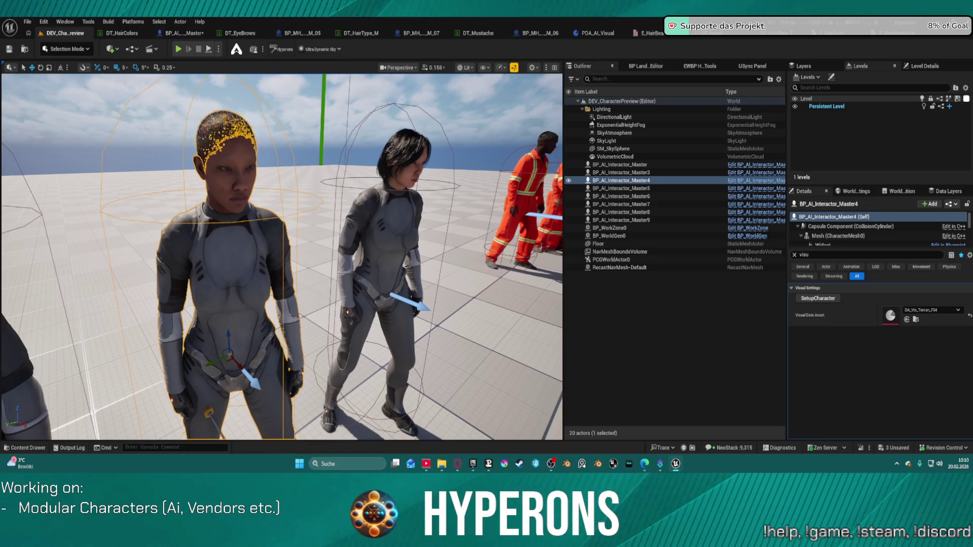
left_click(811, 299)
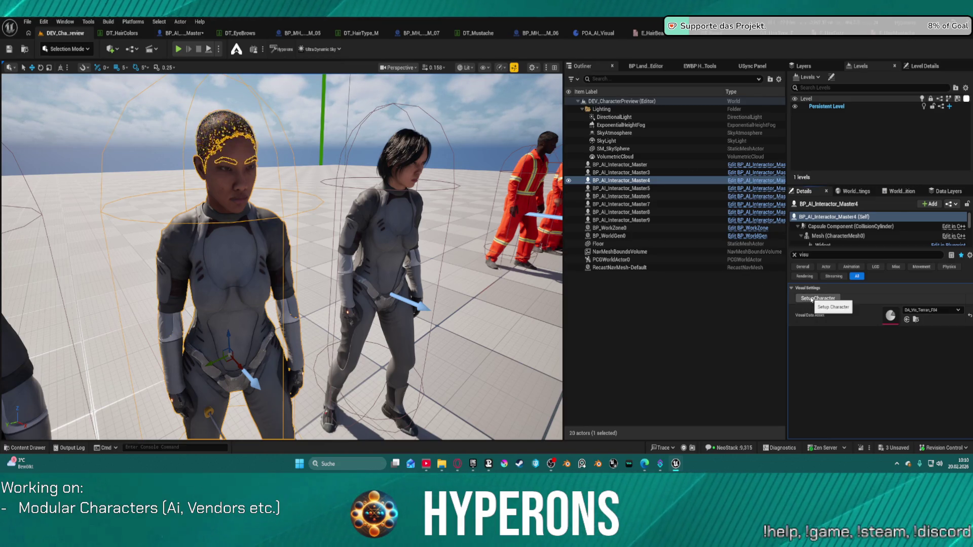
Select the dark-haired woman BP_AI_Interactor_Master9 and frame her in the viewport.
left_click(277, 210)
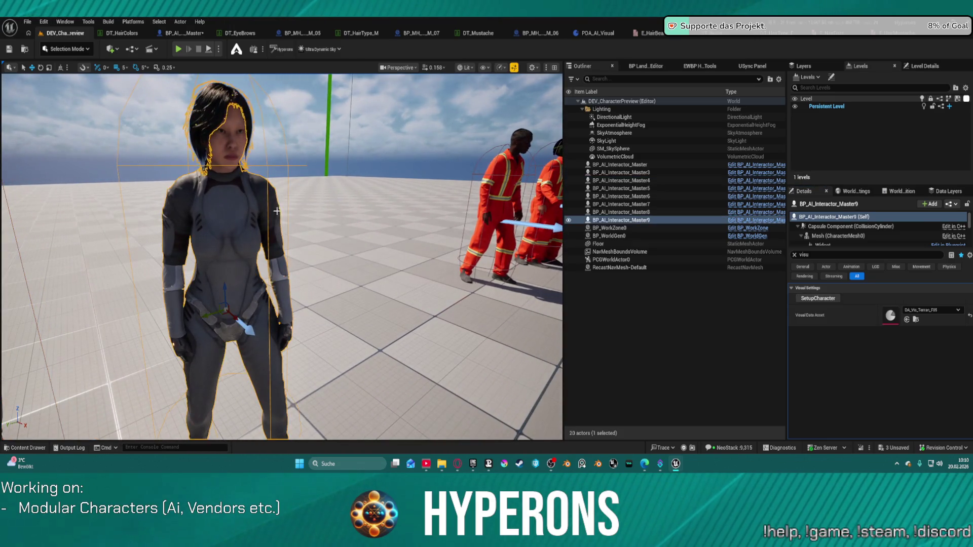
key("f")
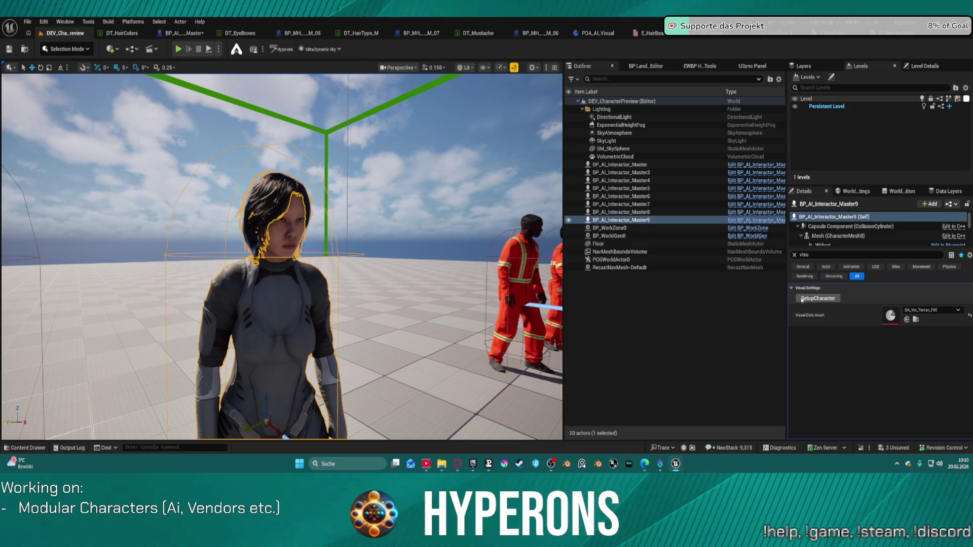
mouse_move(283, 253)
left_mouse_down()
mouse_move(345, 253)
mouse_move(325, 253)
mouse_move(344, 253)
mouse_move(337, 200)
left_mouse_up()
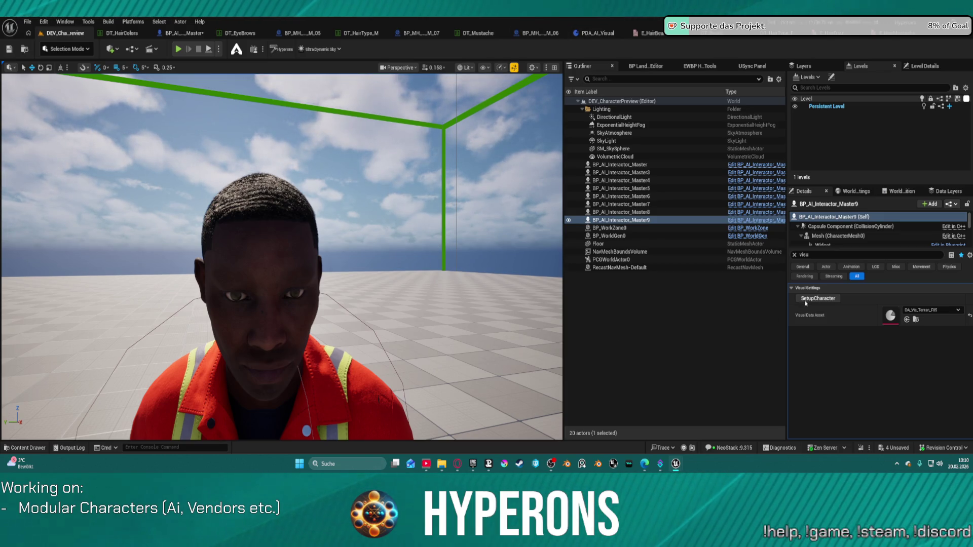
Select the orange-suited worker Master5, check its body and face, and open DT_EyeBrows.
left_click(320, 384)
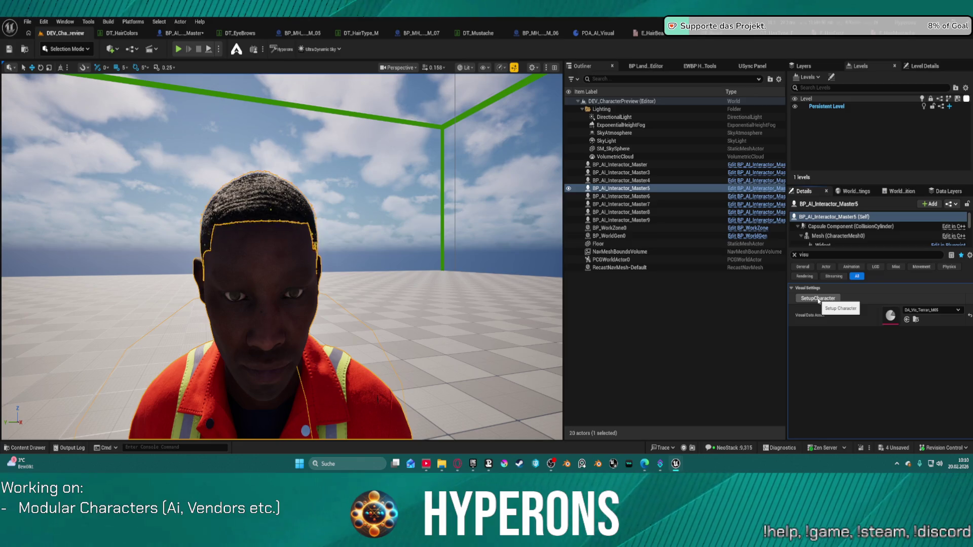
left_click_drag(511, 272, 511, 345)
scroll(408, 314, "up", 2)
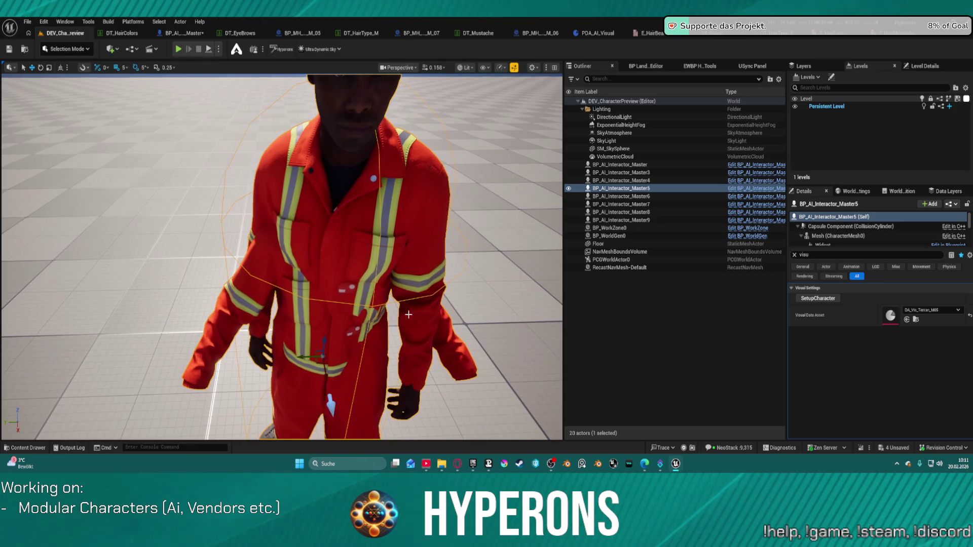
mouse_move(326, 378)
left_mouse_down()
mouse_move(326, 274)
mouse_move(326, 294)
mouse_move(349, 291)
left_mouse_up()
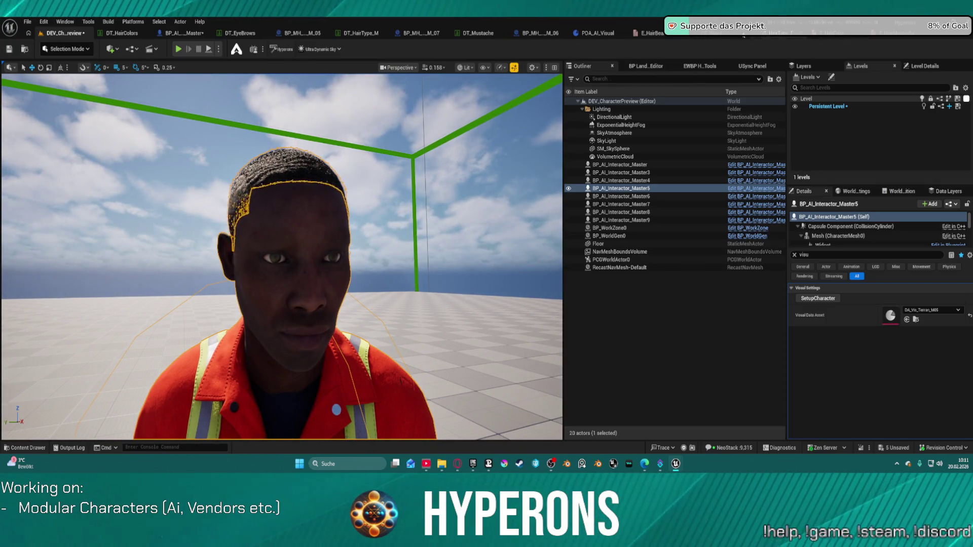
left_click(240, 33)
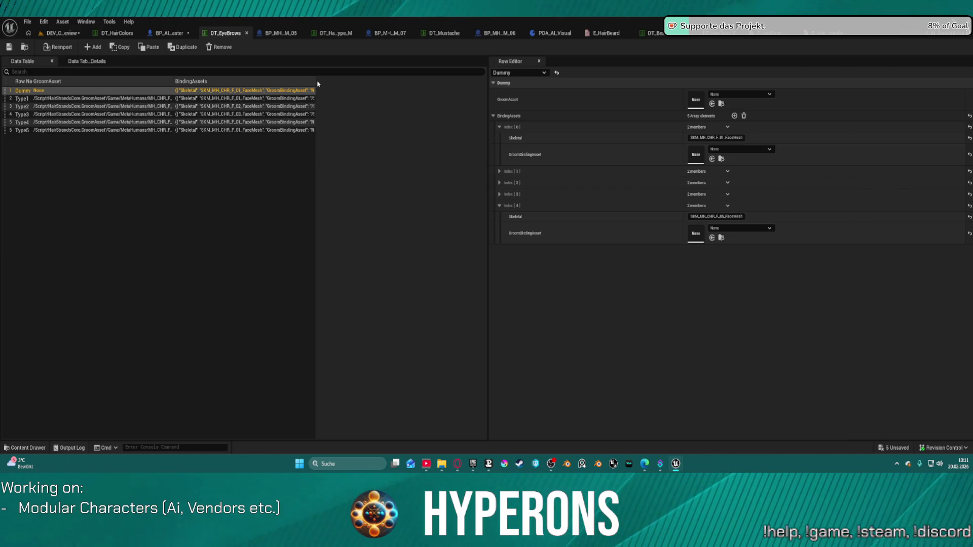
Widen DT_EyeBrows' BindingAssets column, review DT_HairColors, then return to DEV_CharacterPreview.
mouse_move(316, 87)
left_mouse_down()
mouse_move(478, 89)
mouse_move(430, 90)
left_mouse_up()
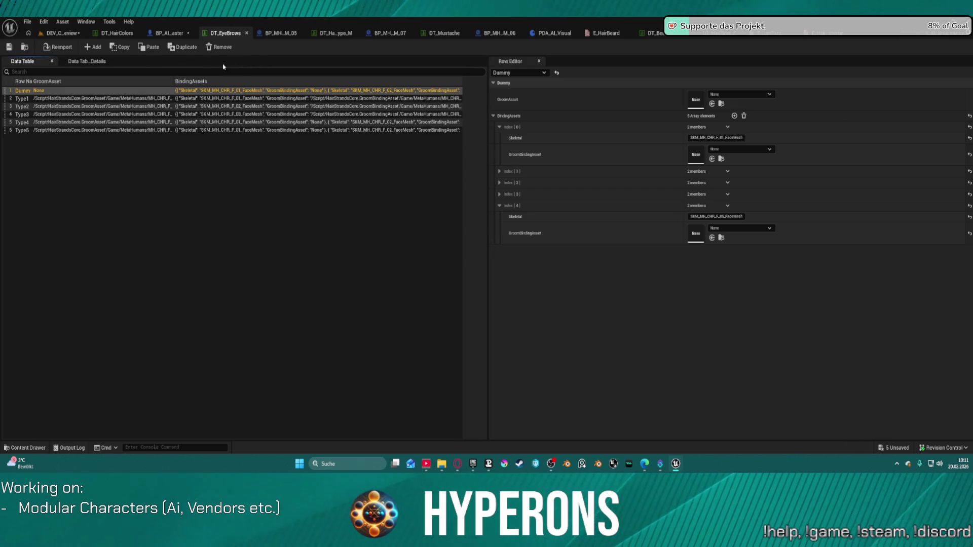
left_click(118, 33)
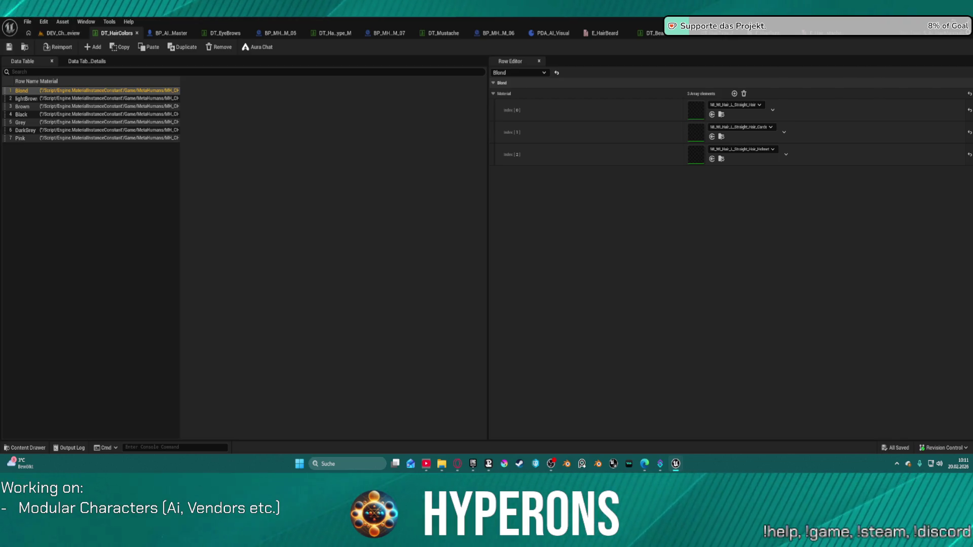
left_click(63, 32)
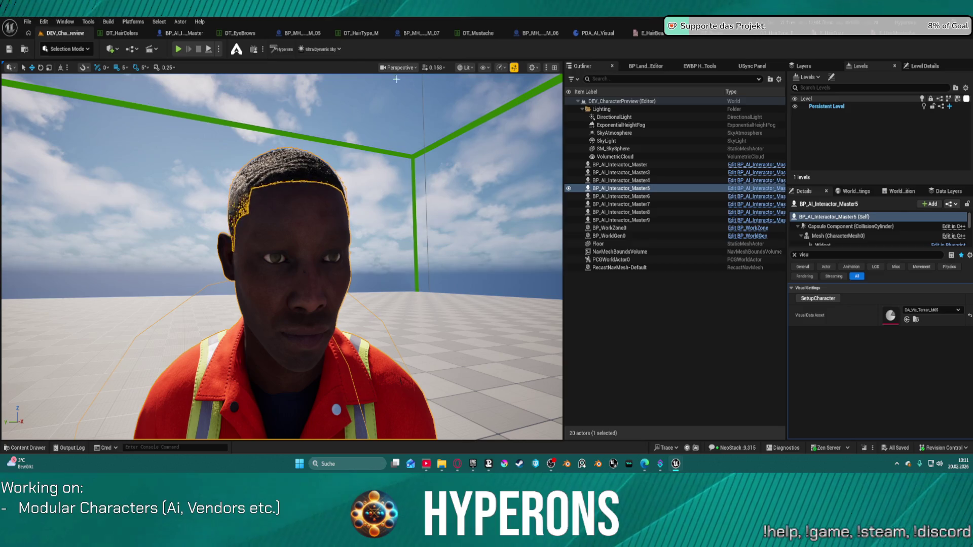
mouse_move(331, 250)
left_mouse_down()
mouse_move(331, 284)
mouse_move(317, 251)
left_mouse_up()
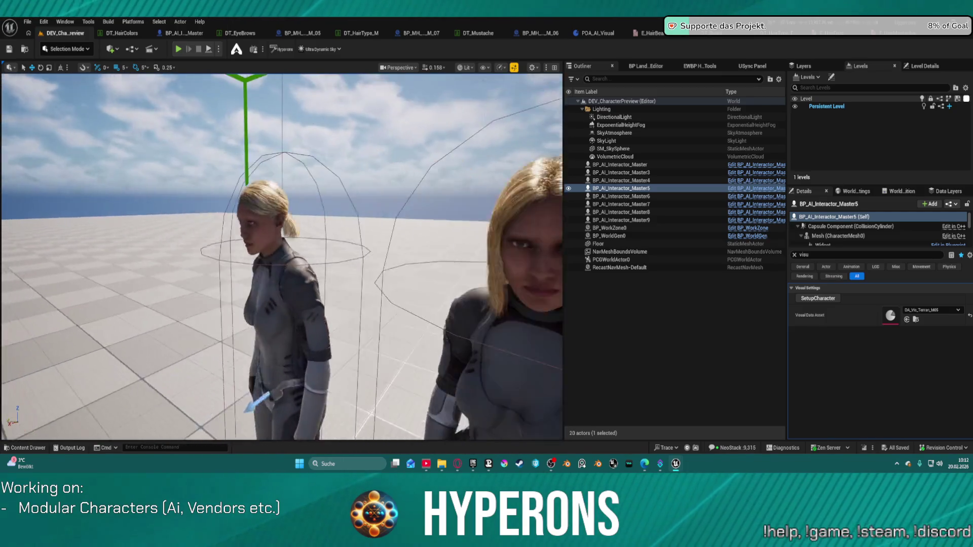
left_click_drag(317, 251, 286, 253)
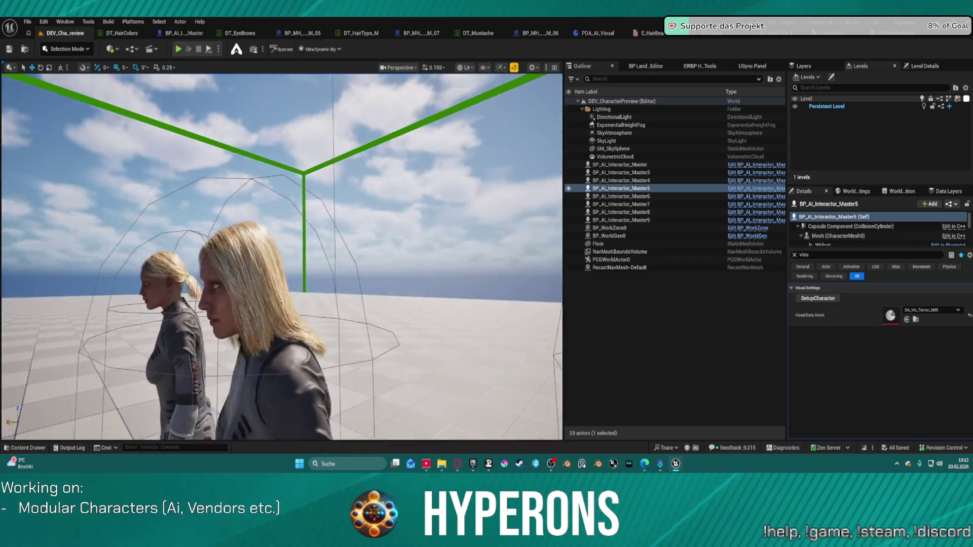
left_click_drag(286, 253, 281, 246)
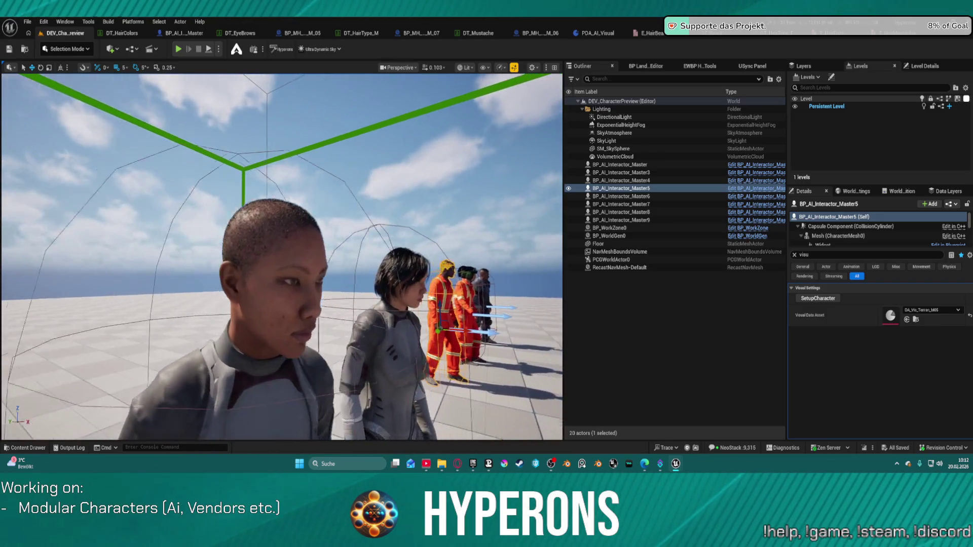
left_click_drag(281, 246, 275, 252)
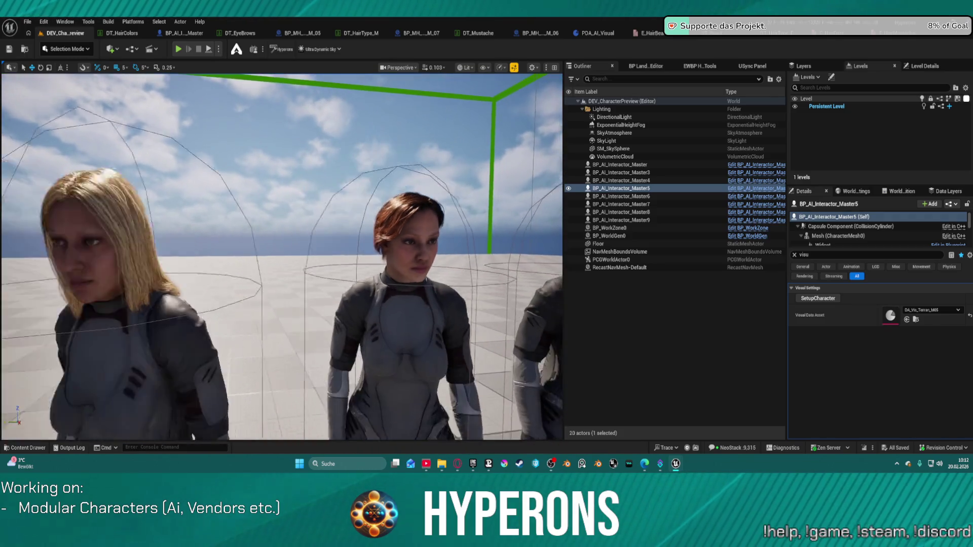
key("ctrl+space")
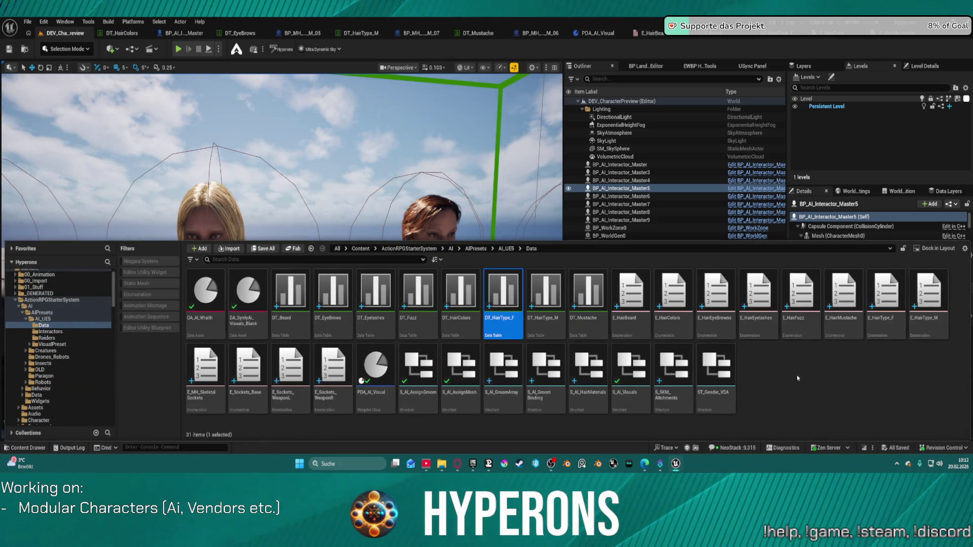
left_click(814, 389)
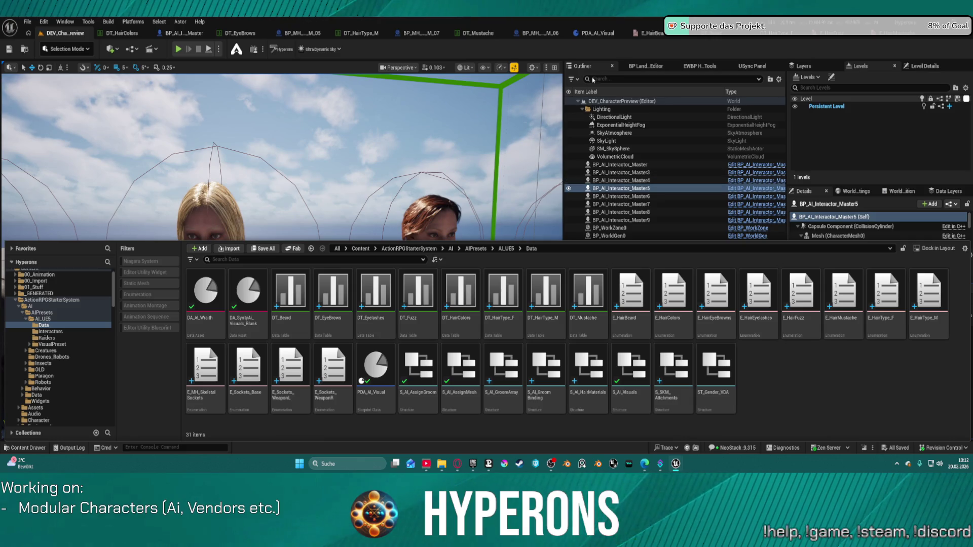
left_click(615, 50)
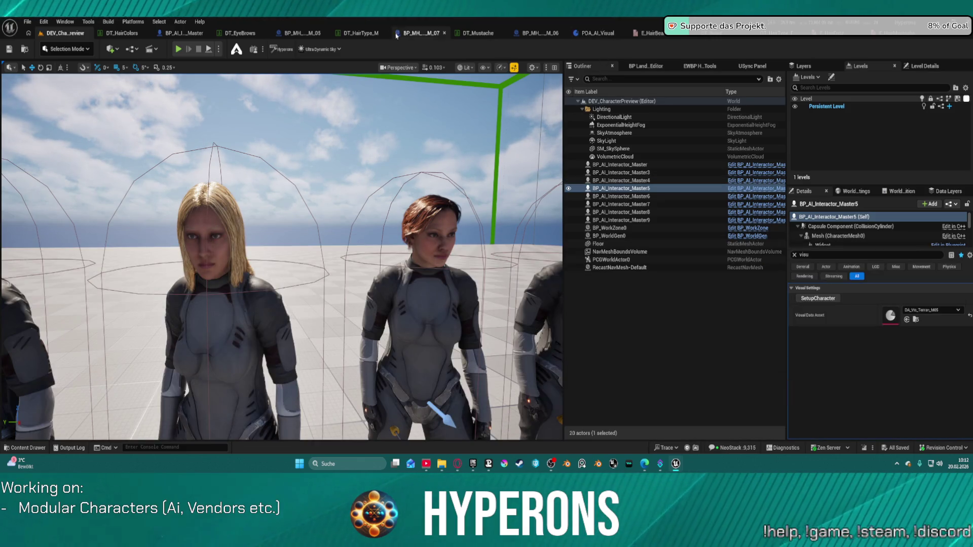
left_click(183, 34)
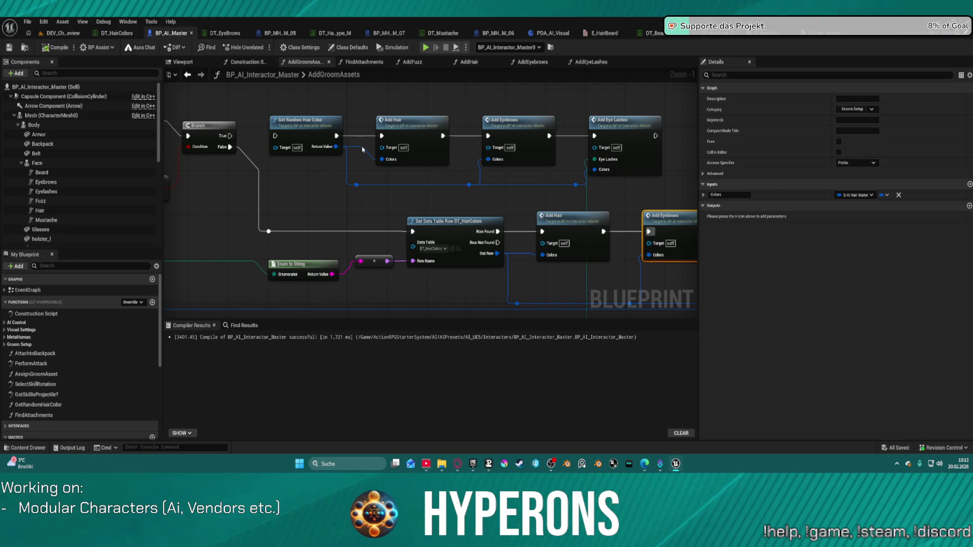
Remove Add Eye Lashes' EyeLashes input and its broken link, then open the AddEyeLashes graph.
mouse_move(694, 233)
left_mouse_down()
mouse_move(430, 178)
mouse_move(313, 171)
left_mouse_up()
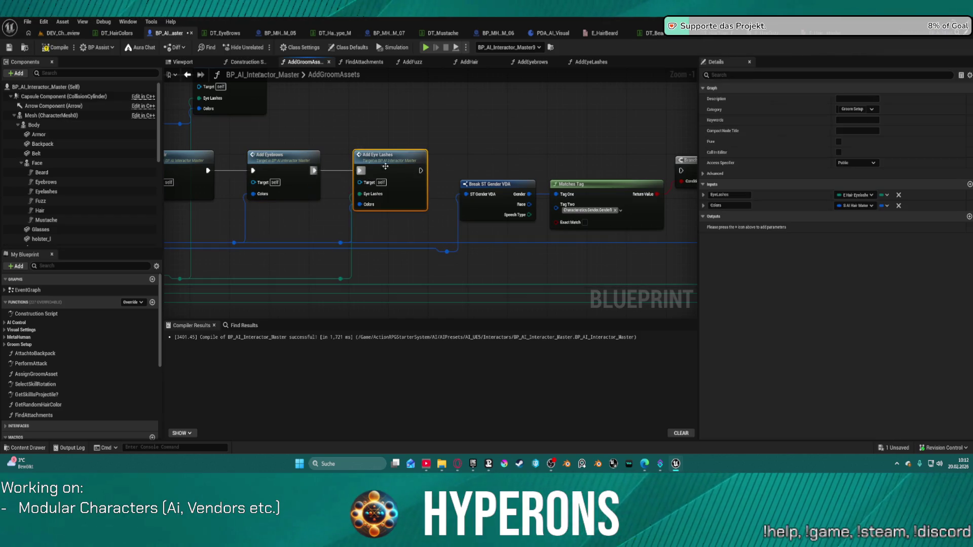
left_click(898, 195)
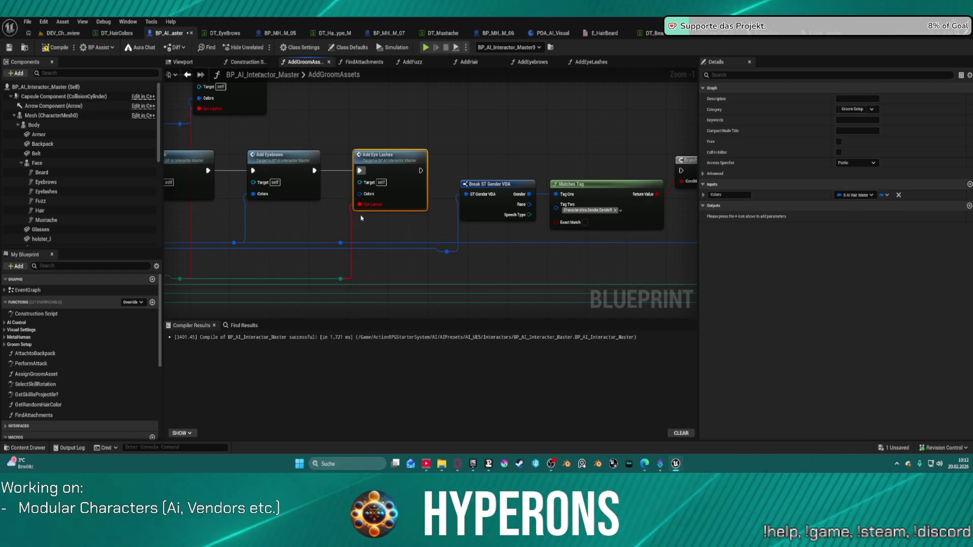
left_click(340, 279, "alt")
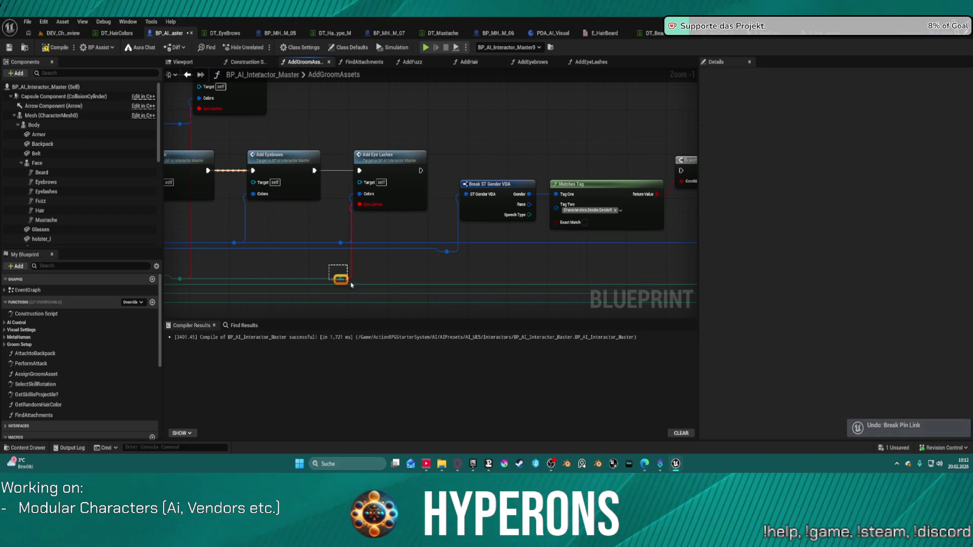
double_click(403, 168)
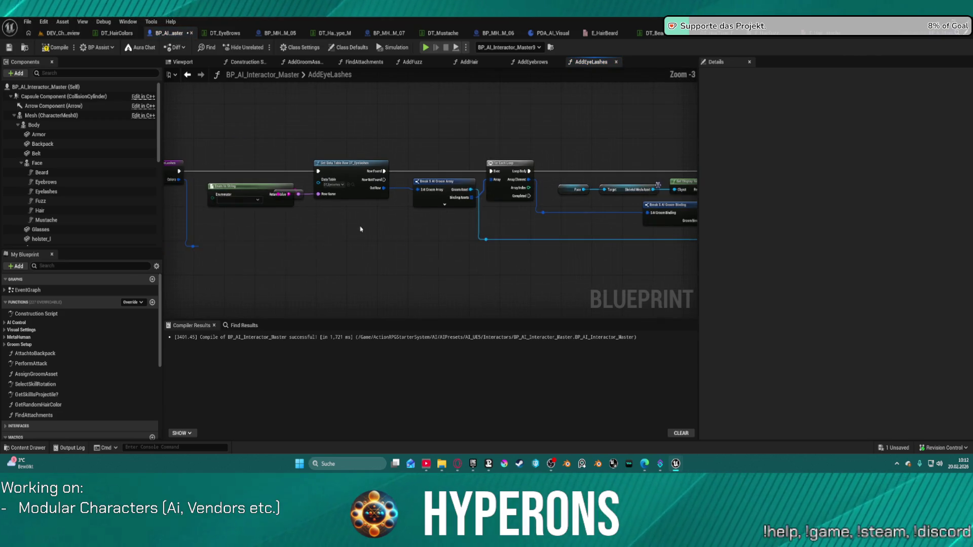
Copy the row-name nodes from AddEyebrows into AddEyeLashes and wire them to Row Name.
left_click(532, 62)
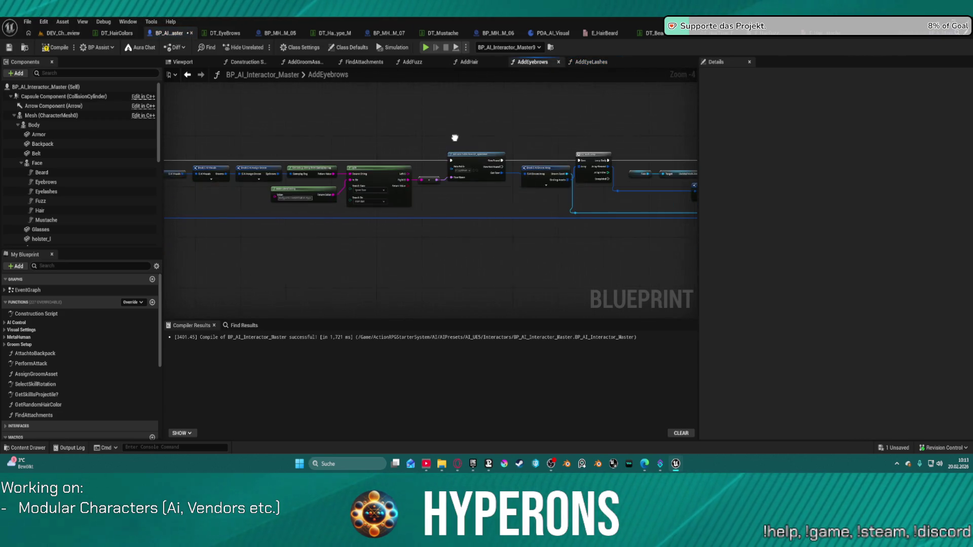
left_click_drag(428, 226, 181, 171)
left_click(590, 62)
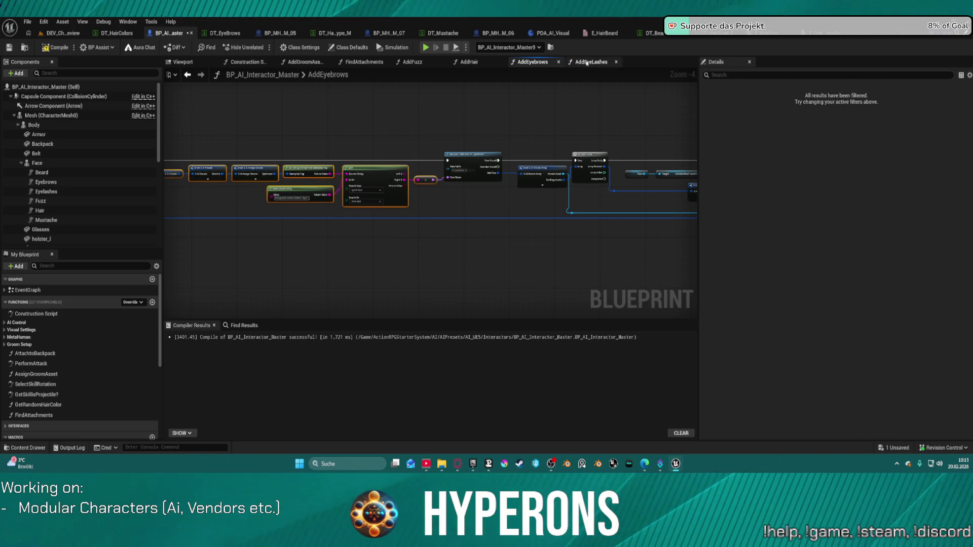
key("ctrl+v")
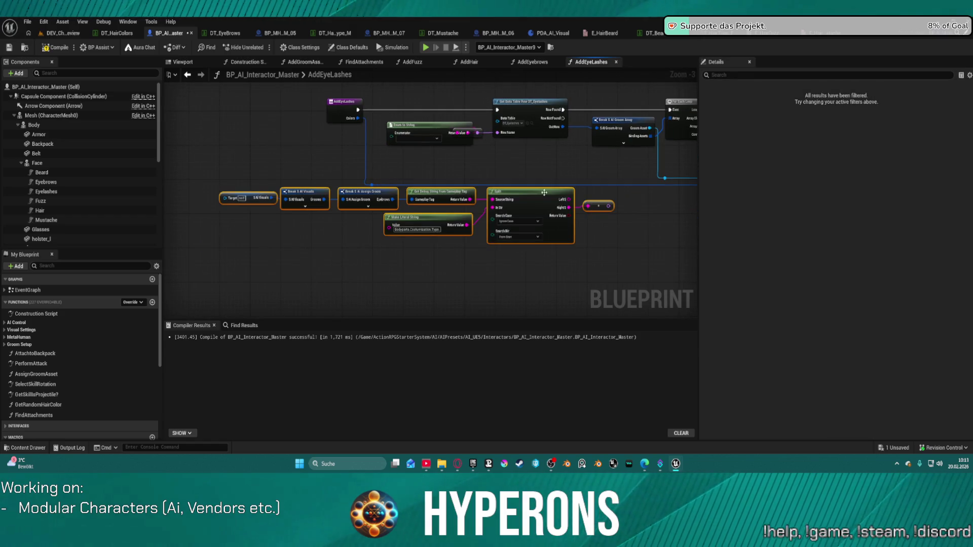
mouse_move(609, 206)
left_mouse_down()
mouse_move(495, 103)
mouse_move(499, 127)
mouse_move(490, 135)
mouse_move(611, 205)
mouse_move(599, 189)
mouse_move(618, 212)
mouse_move(608, 206)
left_mouse_up()
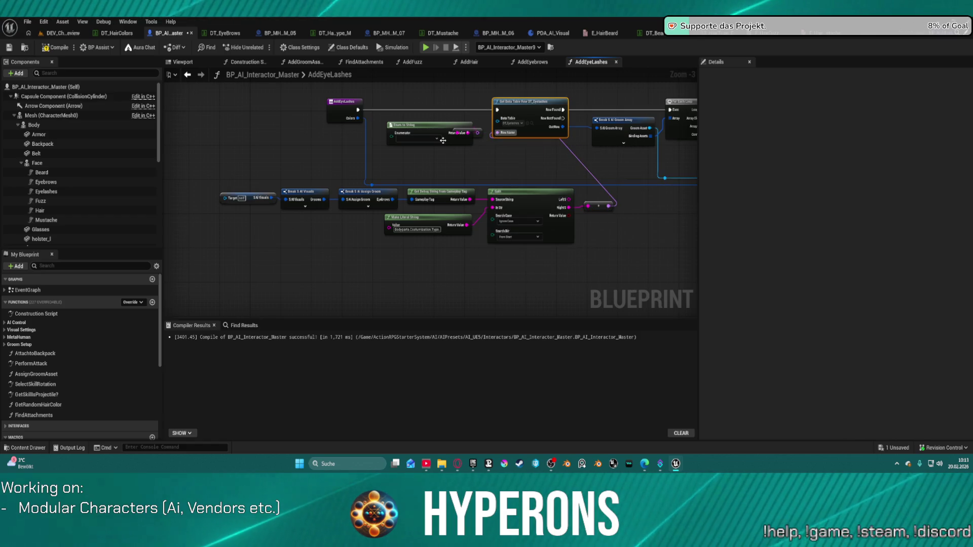
Delete the old Enum to String node from the AddEyeLashes graph.
left_click(411, 141)
key("Delete")
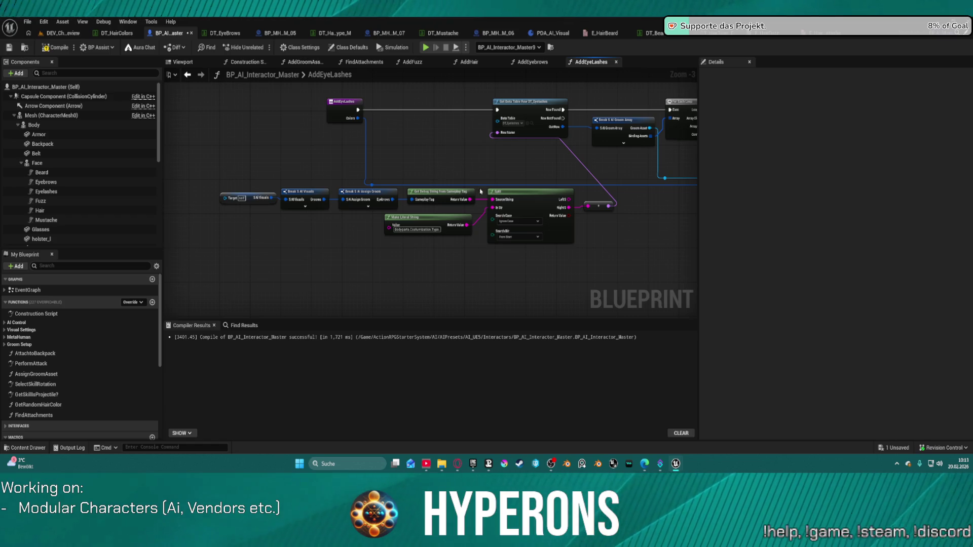
left_click(544, 209)
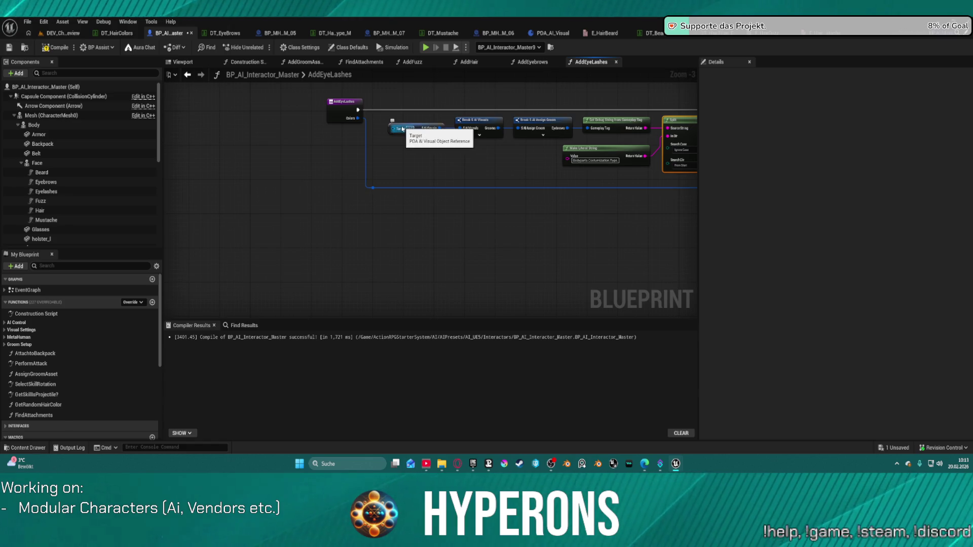
Add a Get Visual Data Asset node as the visuals lookup's Target.
left_click_drag(395, 129, 375, 153)
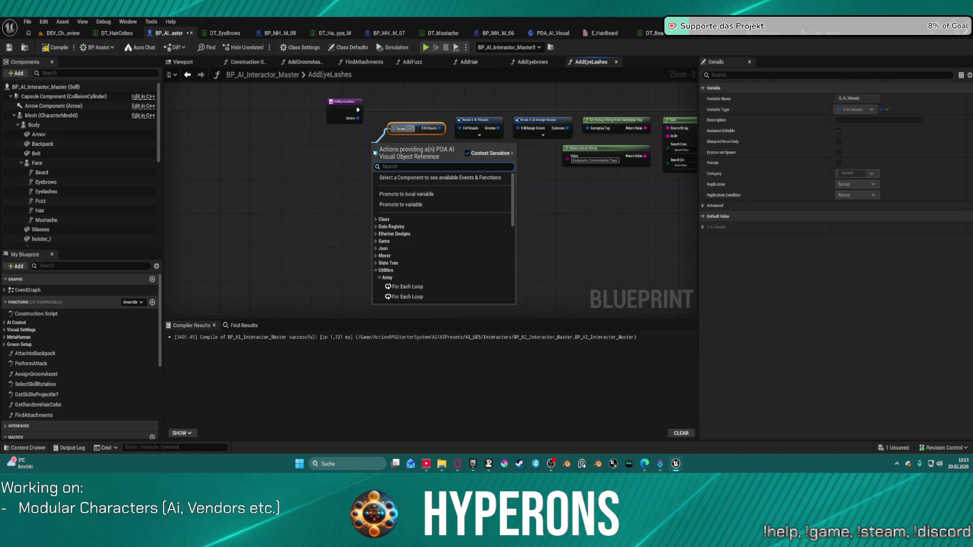
type("viua")
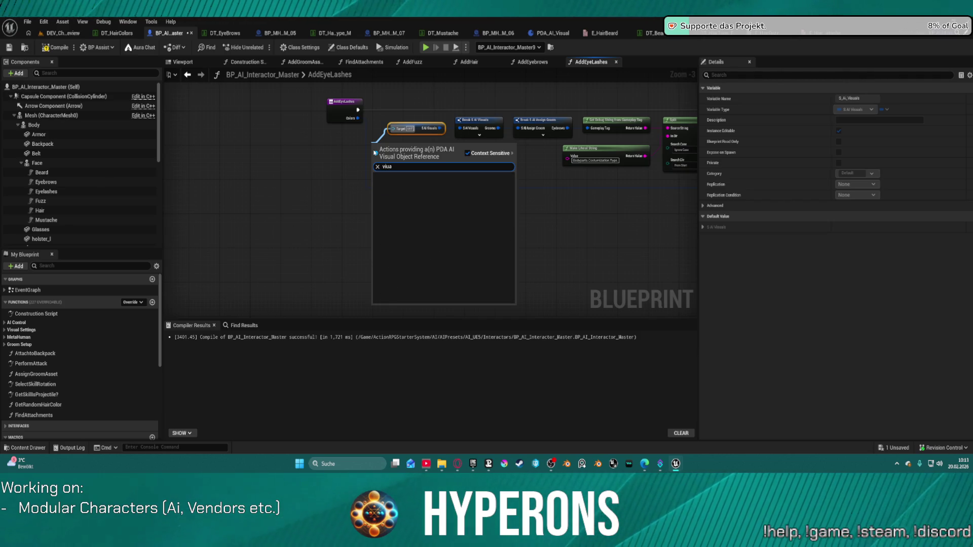
key("BackSpace")
key("BackSpace")
type("s")
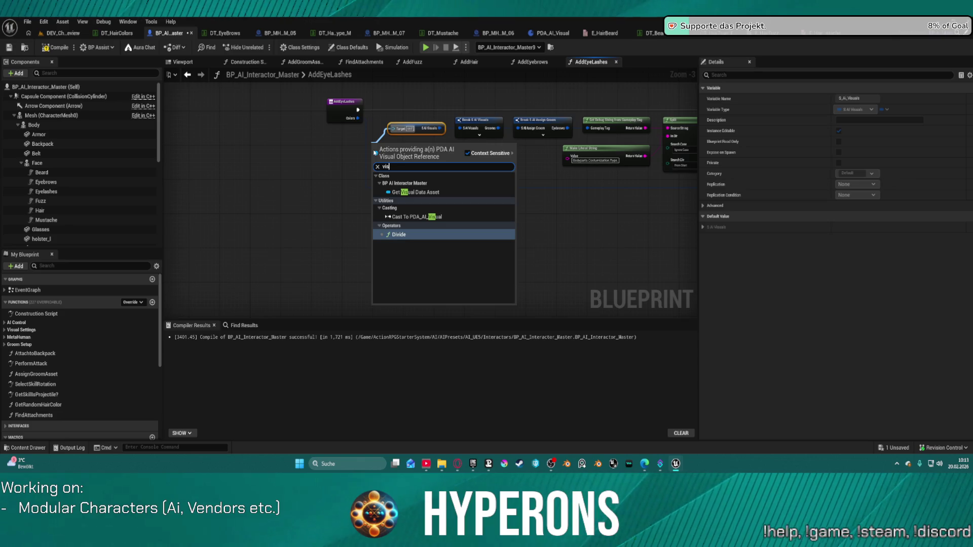
key("Up")
key("Up")
key("Return")
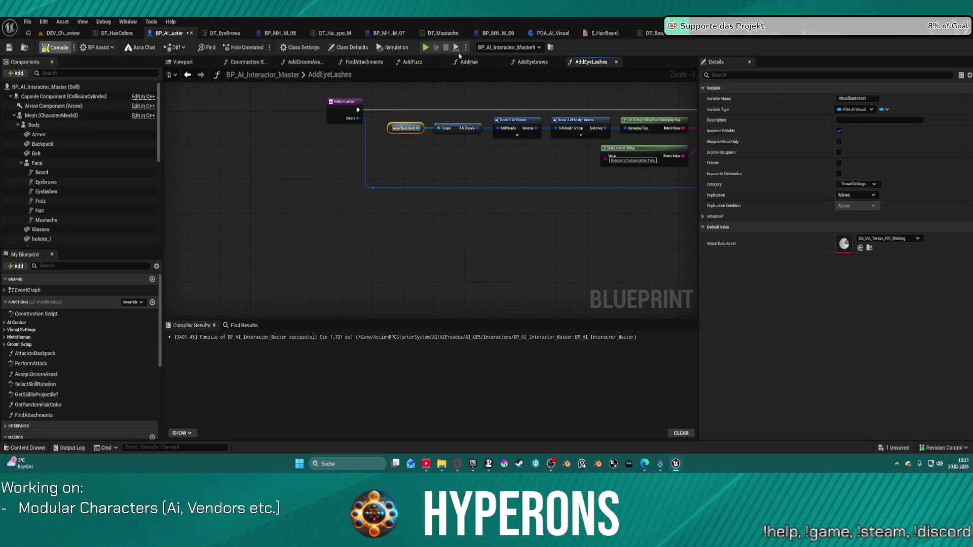
Review the AddEyebrows and AddHair graphs, then return to the DEV_CharacterPreview level.
left_click(532, 62)
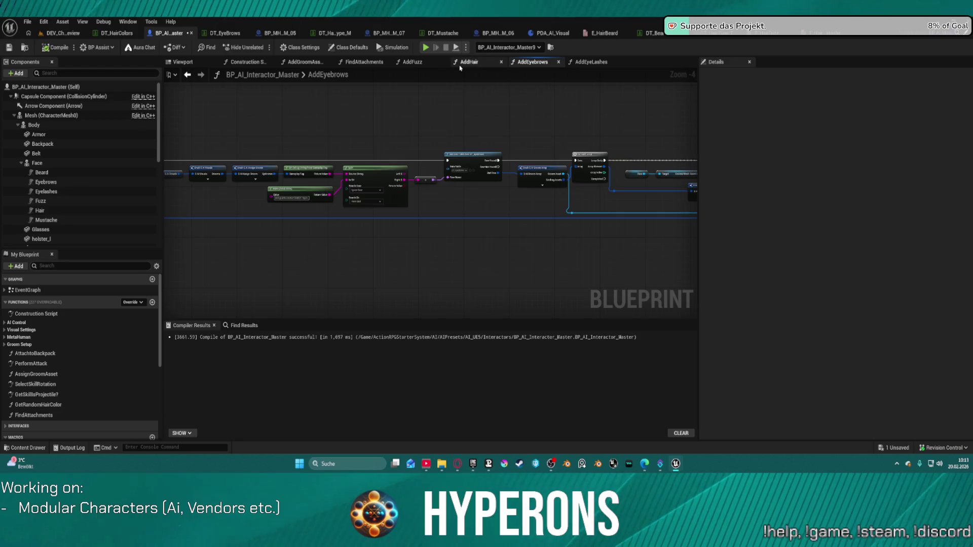
left_click(467, 61)
left_click(480, 204)
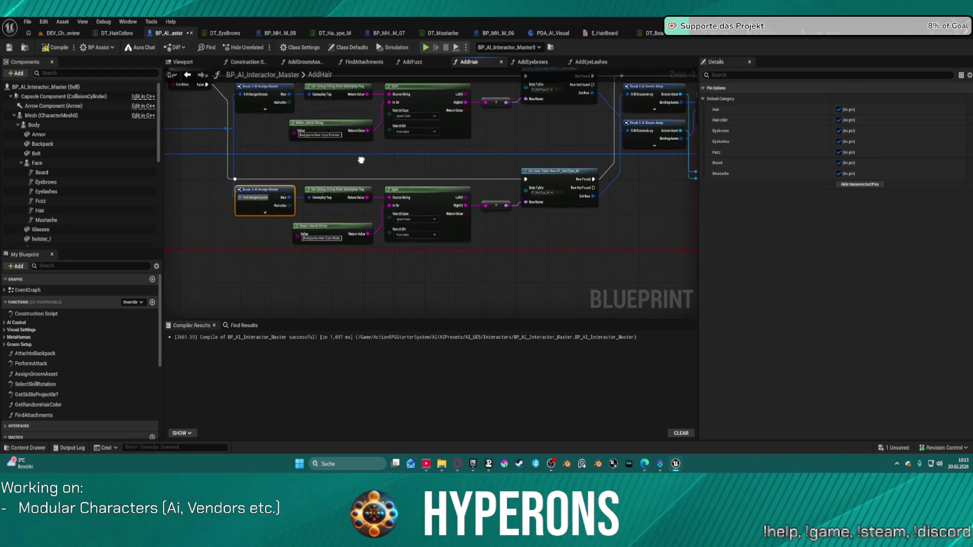
left_click(59, 34)
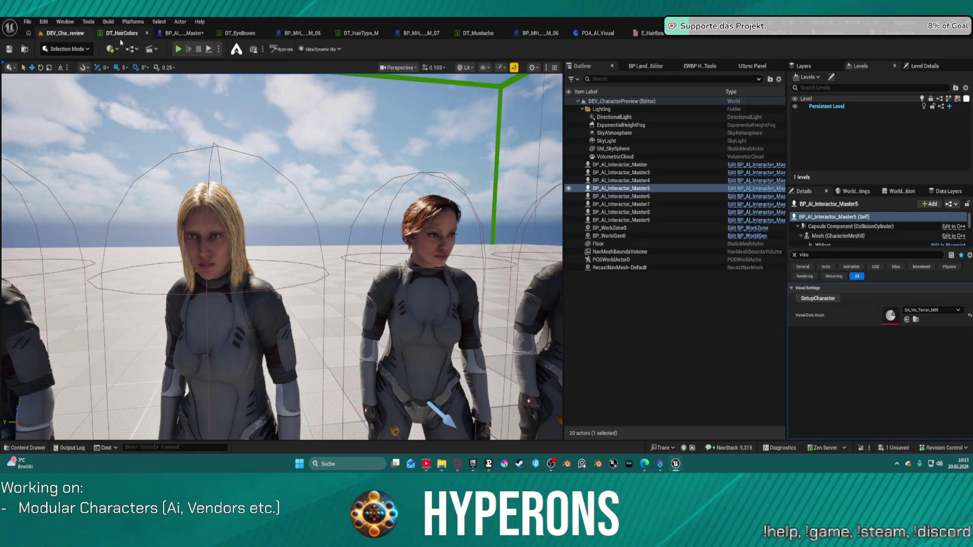
Select the blonde BP_AI_Interactor_Master and run SetupCharacter to rebuild its grooms.
left_click_drag(211, 158, 281, 57)
left_click_drag(205, 327, 245, 224)
left_click(280, 213)
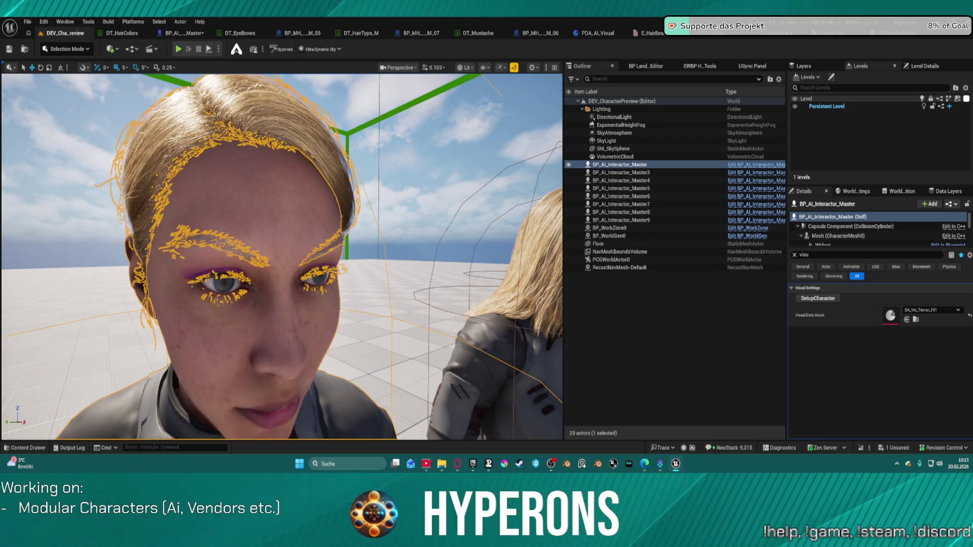
left_click(815, 299)
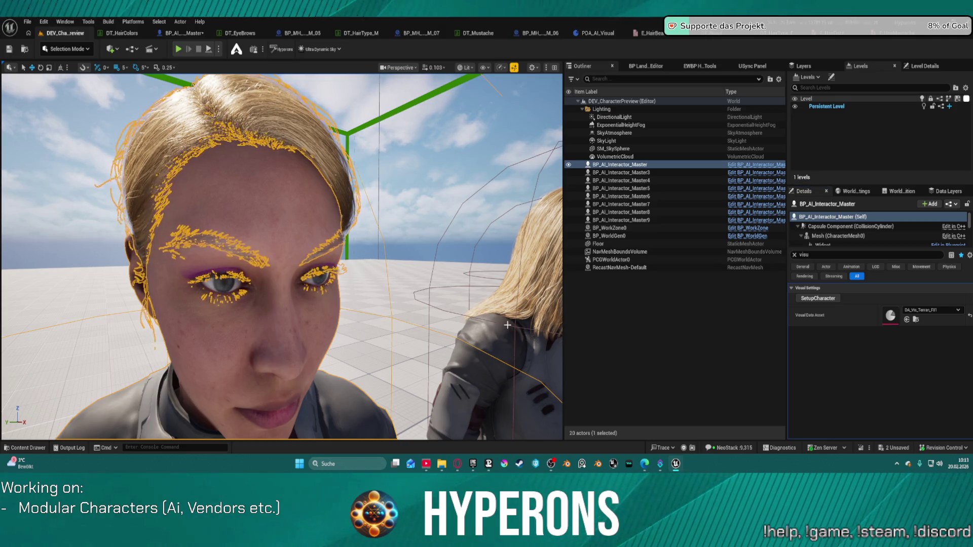
Frame Master8 and then the red-haired Master3 to check their hair and eyelashes.
left_click(434, 268)
key("f")
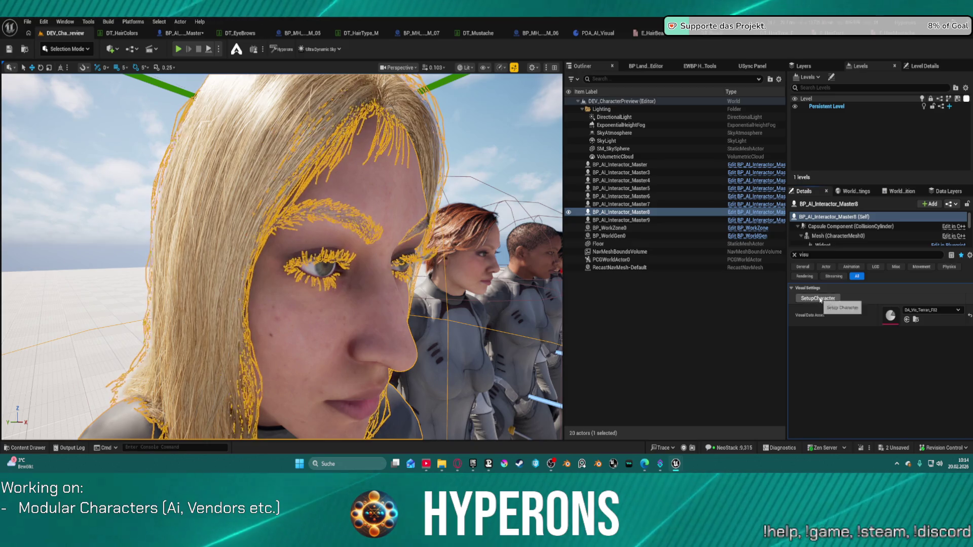
scroll(228, 373, "down", 10)
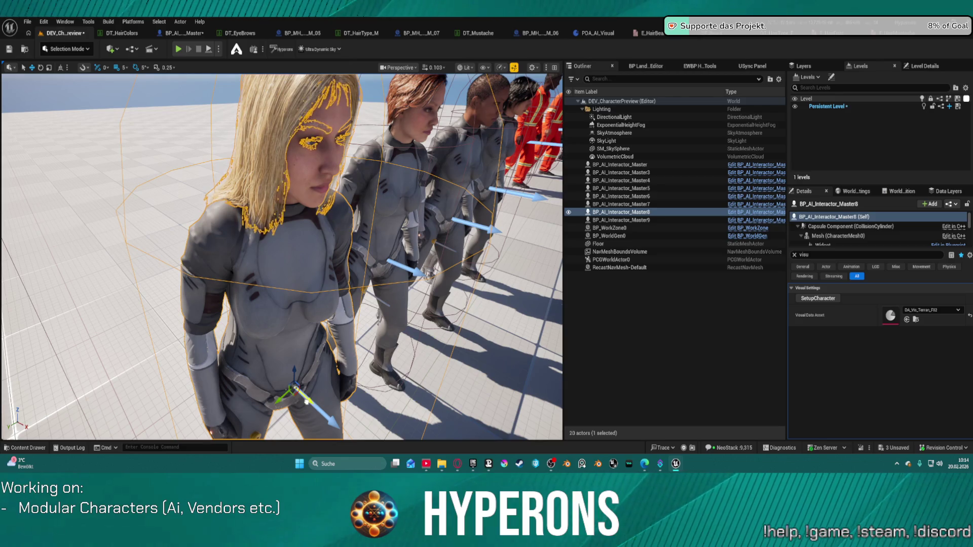
left_click(356, 241)
key("f")
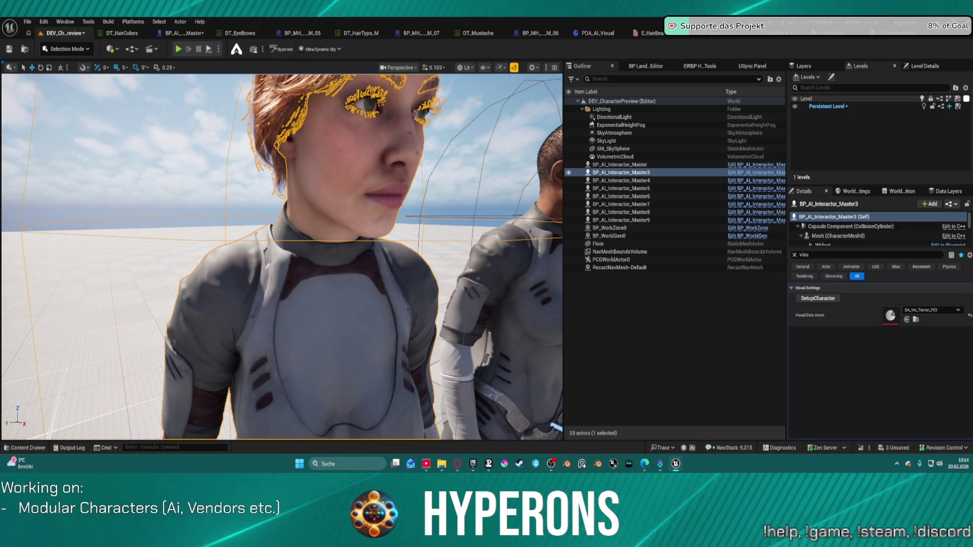
Fly along the row inspecting each character's face, then open the BP_MH_CHR_M_05 blueprint.
left_click(481, 143)
left_click_drag(479, 158, 458, 203)
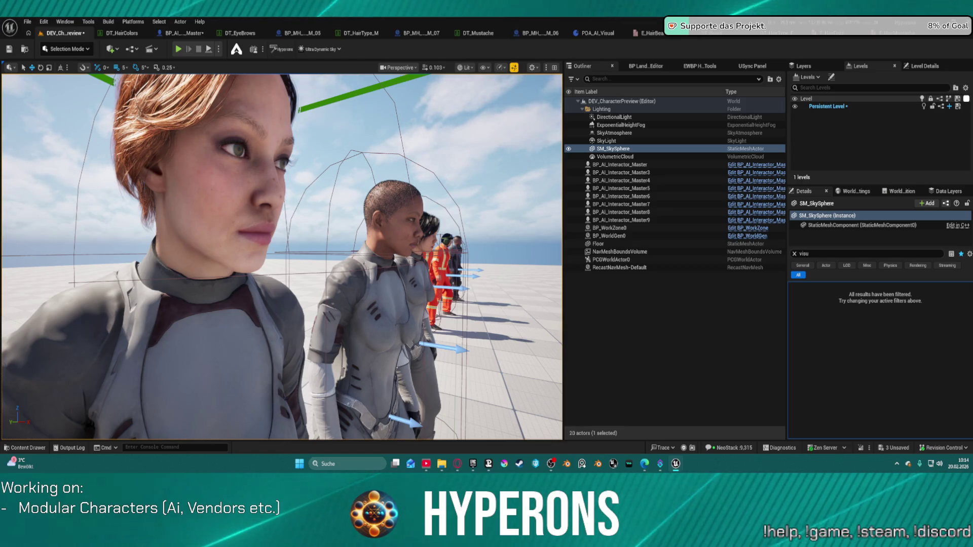
left_click_drag(459, 202, 446, 213)
key("w")
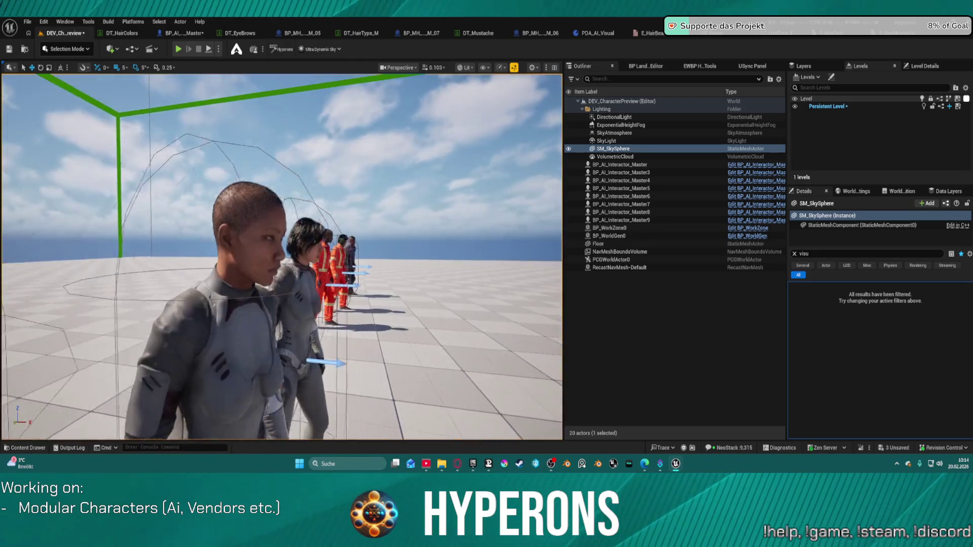
key("w")
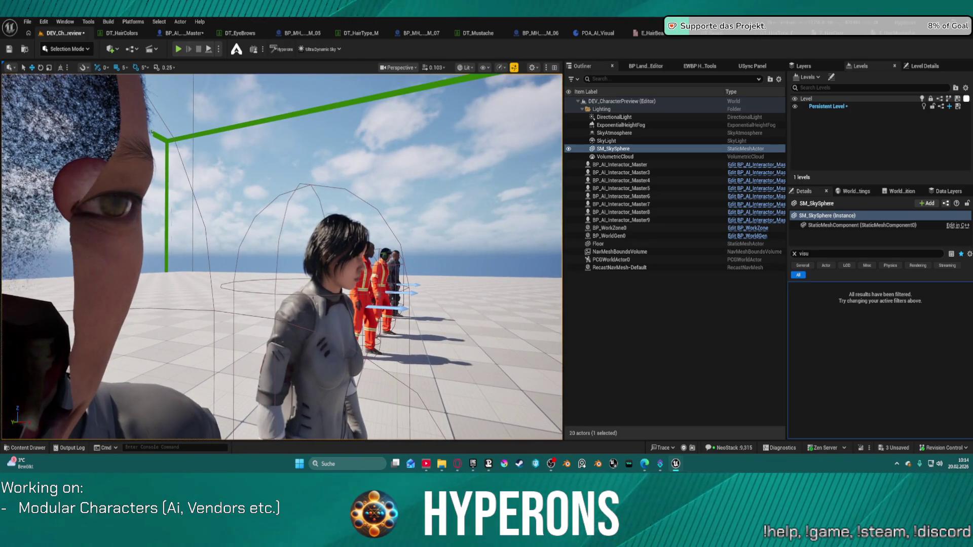
key("w")
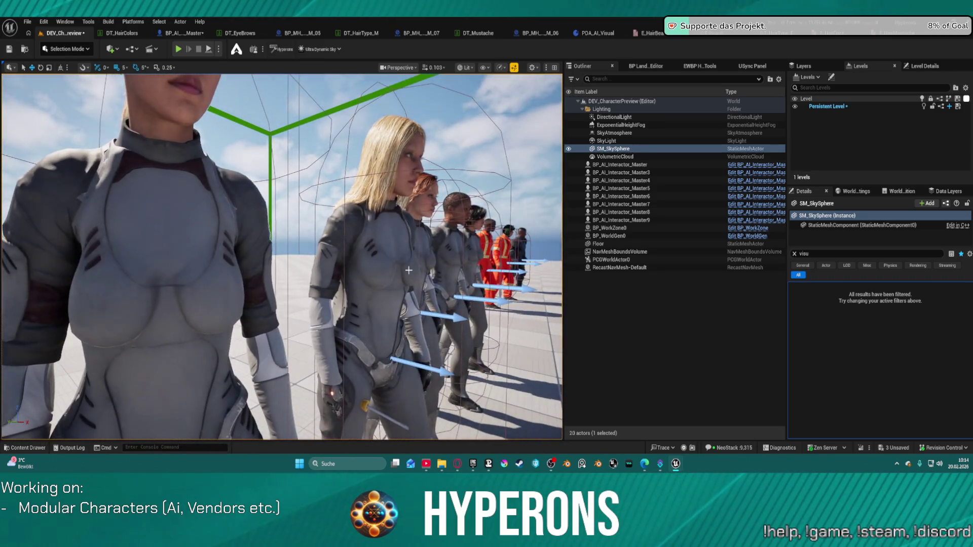
left_click(360, 204)
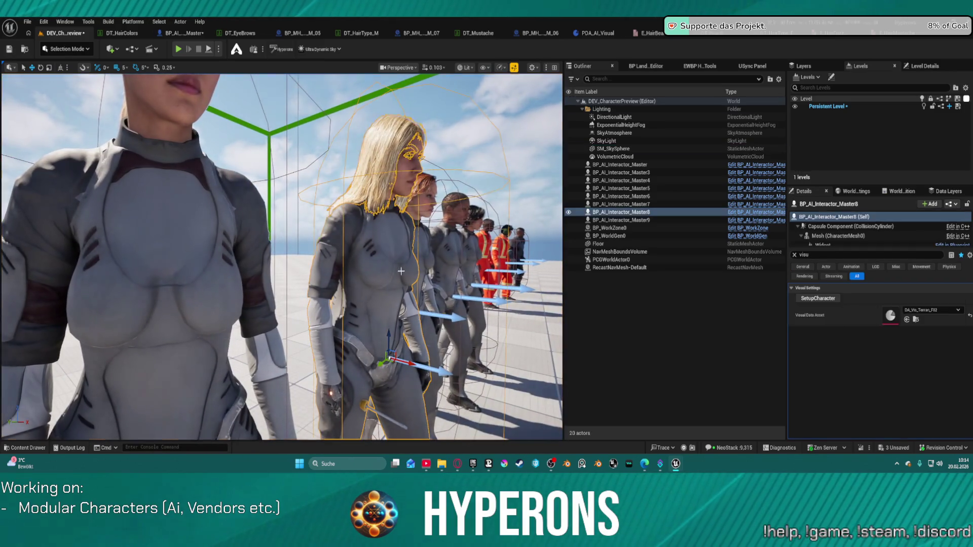
key("w")
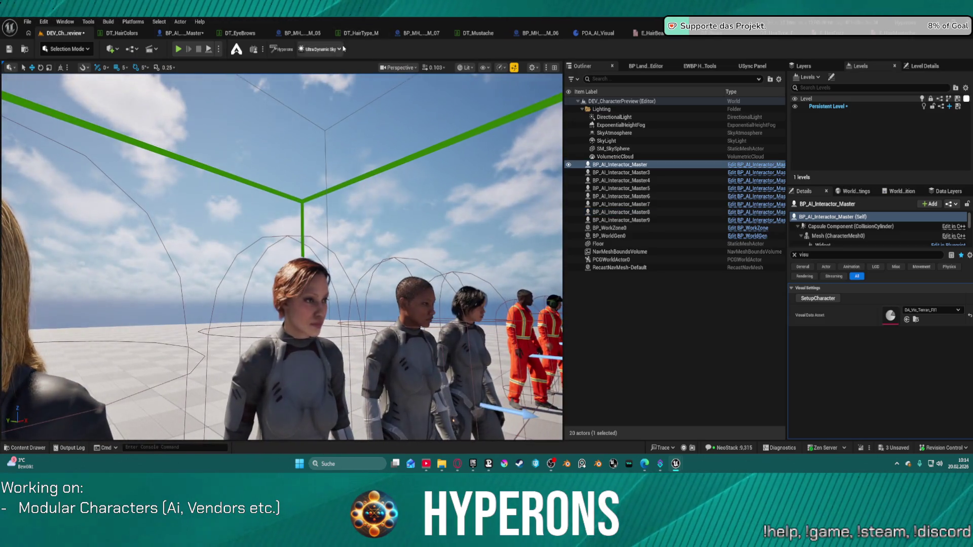
left_click(300, 33)
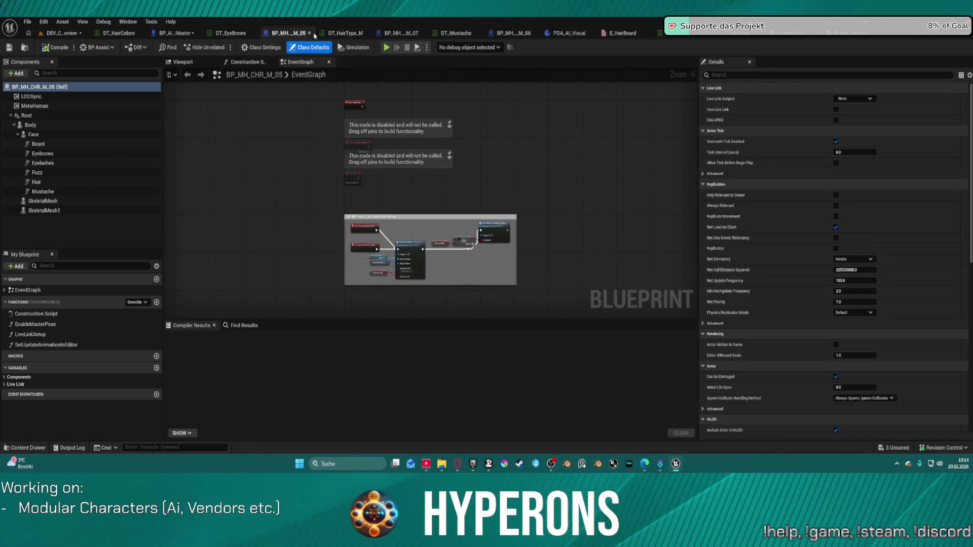
In BP_AI_Interactor_Master, look over the AddGroomAssets graph and bring up AddEyeLashes.
left_click(174, 34)
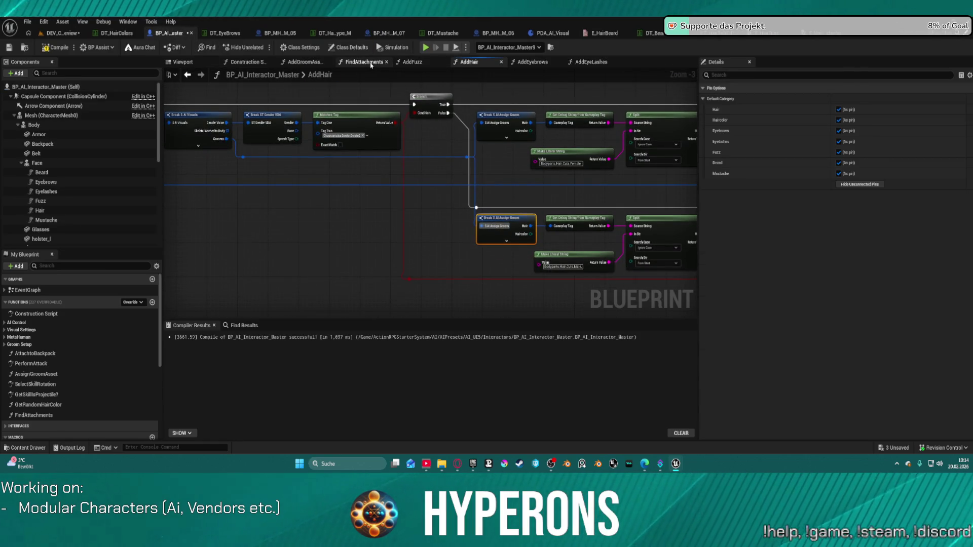
left_click(325, 63)
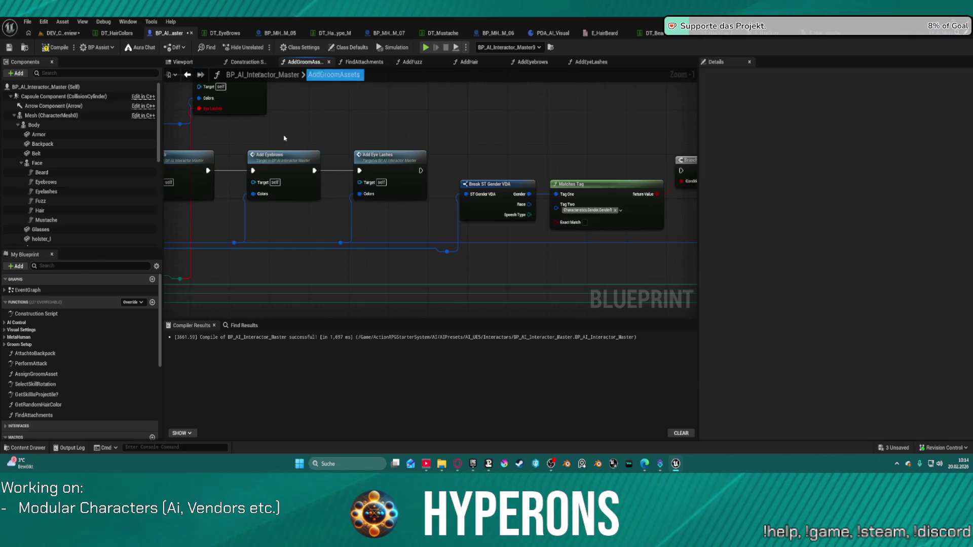
left_click_drag(406, 272, 402, 273)
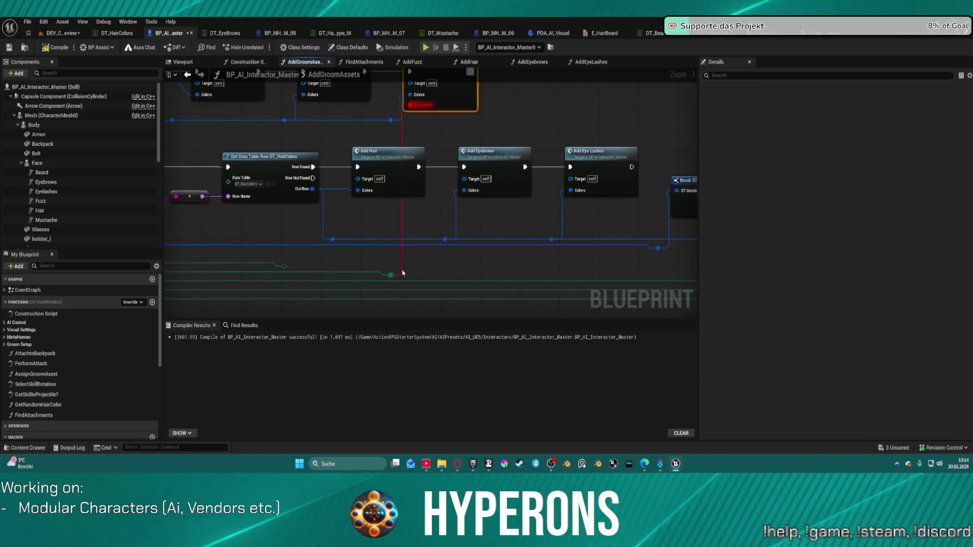
mouse_move(432, 202)
left_mouse_down()
mouse_move(382, 202)
mouse_move(902, 230)
left_mouse_up()
left_click_drag(592, 228, 348, 197)
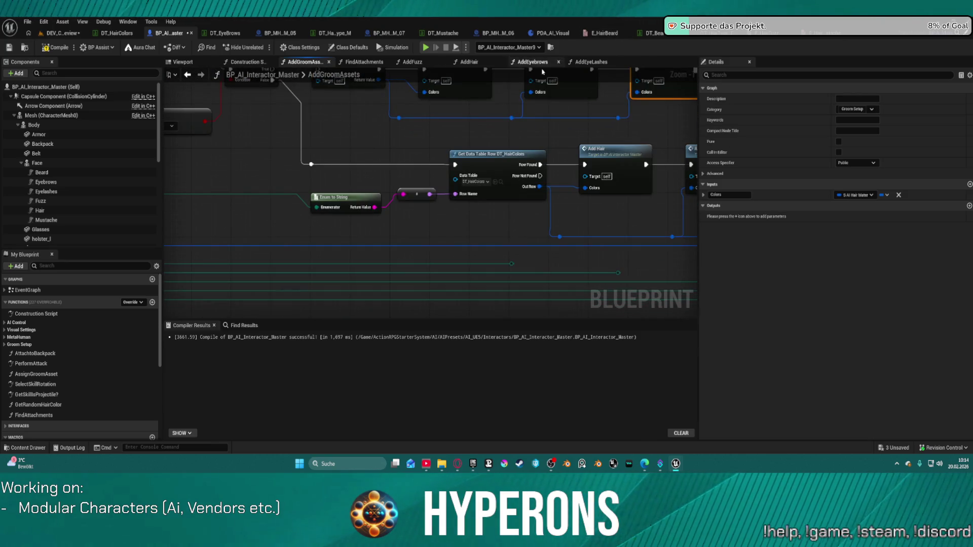
left_click(588, 61)
mouse_move(446, 169)
left_mouse_down()
mouse_move(372, 149)
mouse_move(371, 169)
left_mouse_up()
scroll(391, 133, "up", 3)
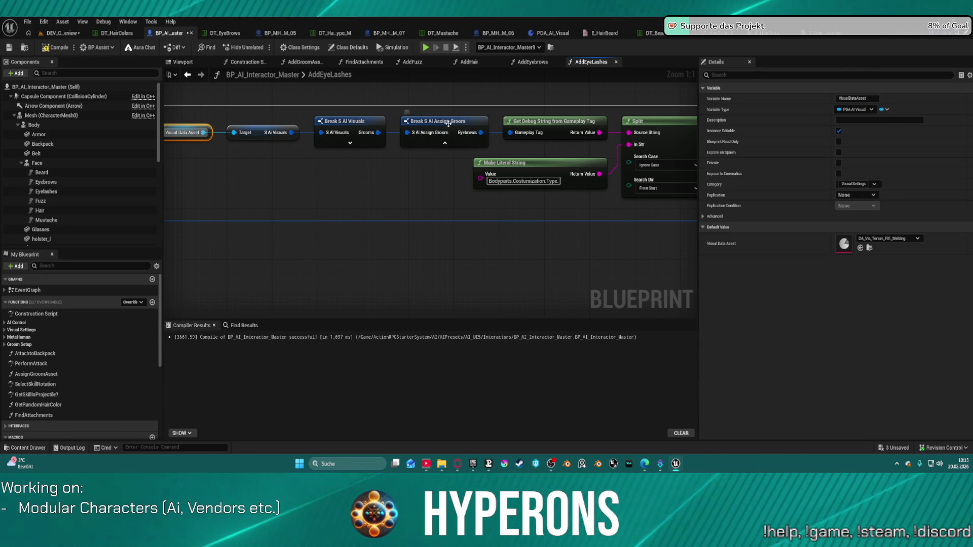
Make Break S AI Assign Groom output Eyelashes instead of Eyebrows, then return to the level.
left_click(445, 143)
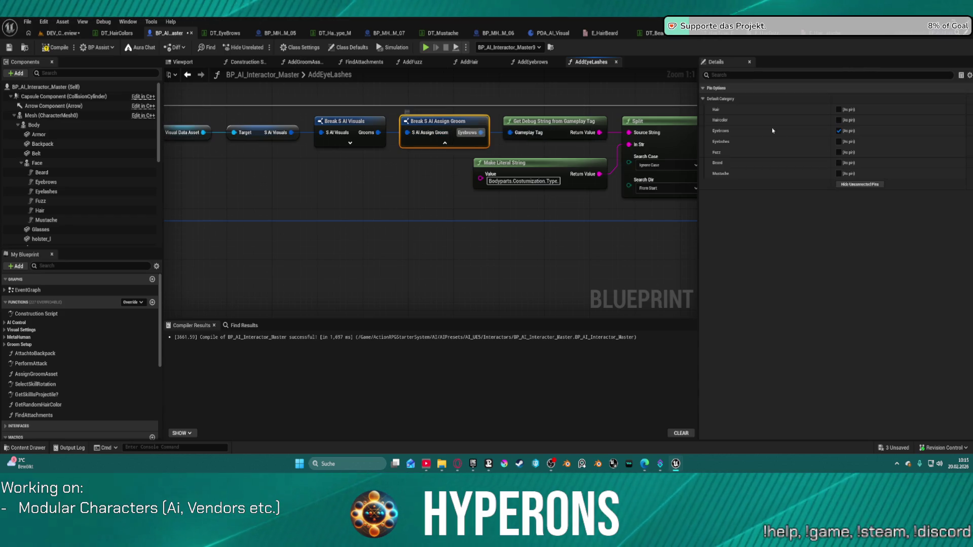
left_click(839, 142)
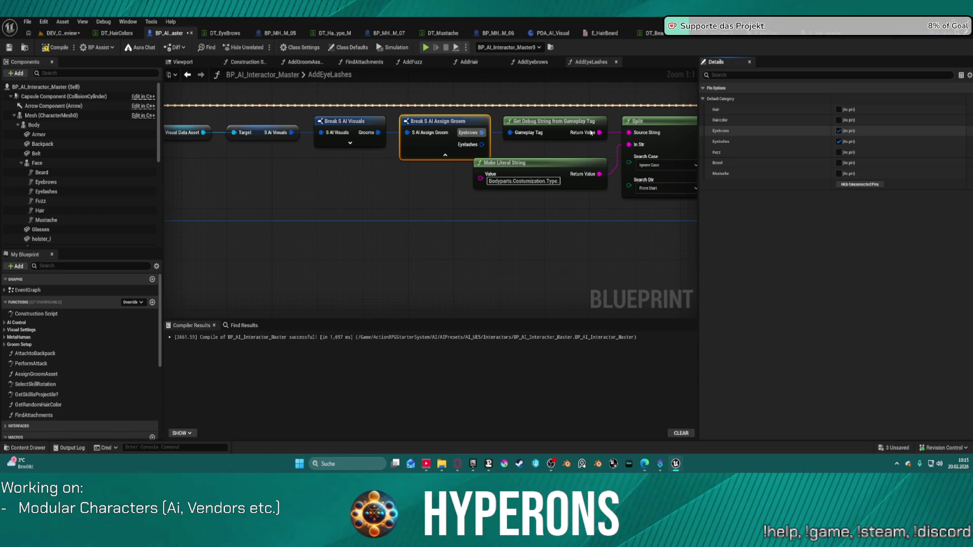
left_click(839, 131)
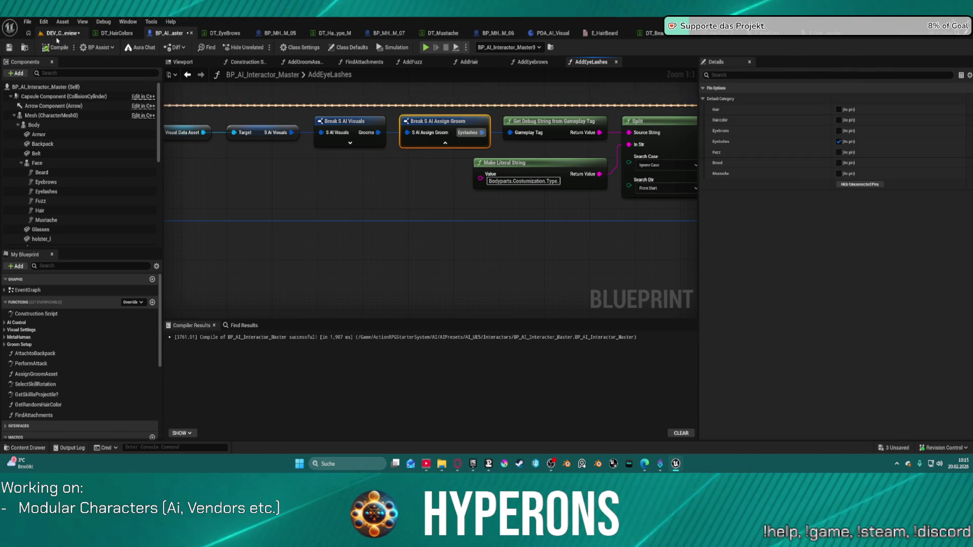
left_click(63, 33)
scroll(282, 257, "up", 5)
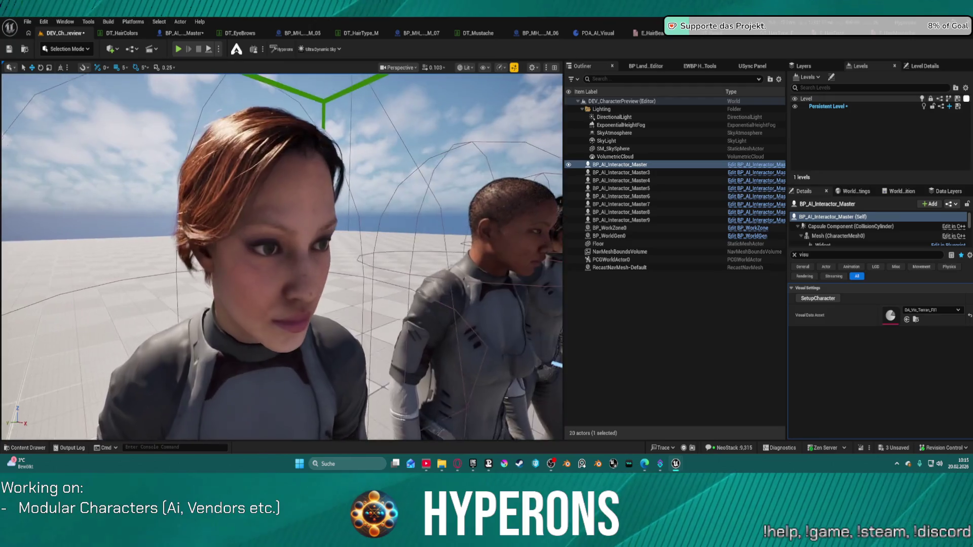
Run SetupCharacter on BP_AI_Interactor_Master3, fly along the row, and select Master9.
scroll(281, 256, "down", 2)
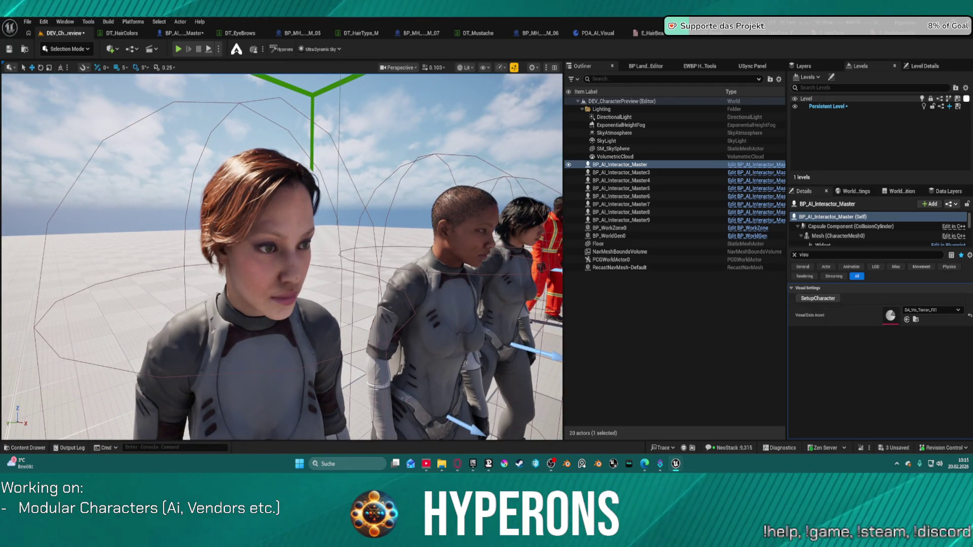
left_click(303, 341)
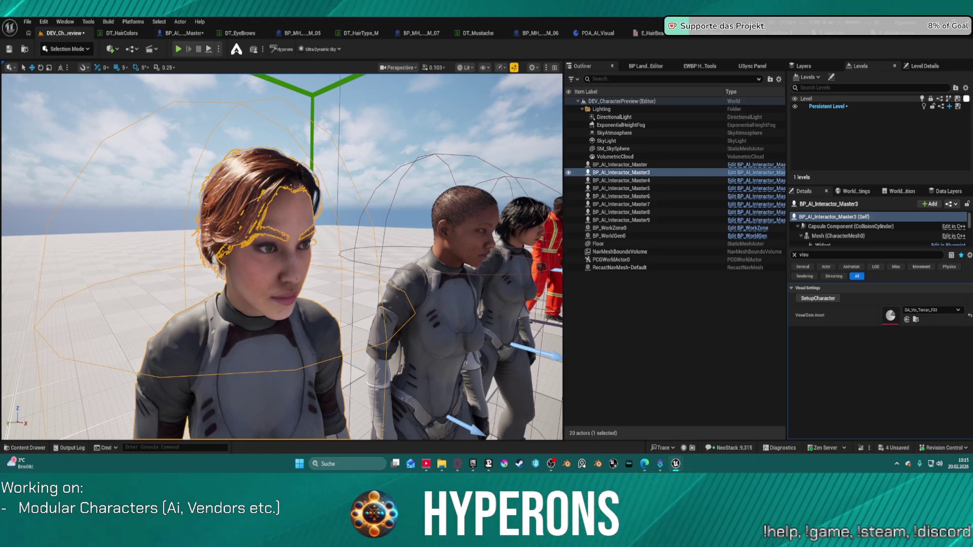
left_click(815, 299)
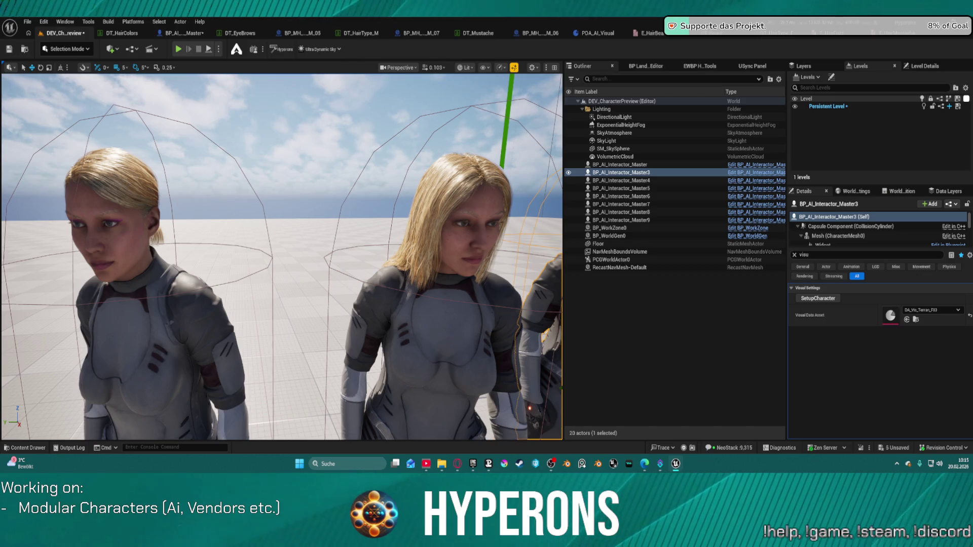
key("Up")
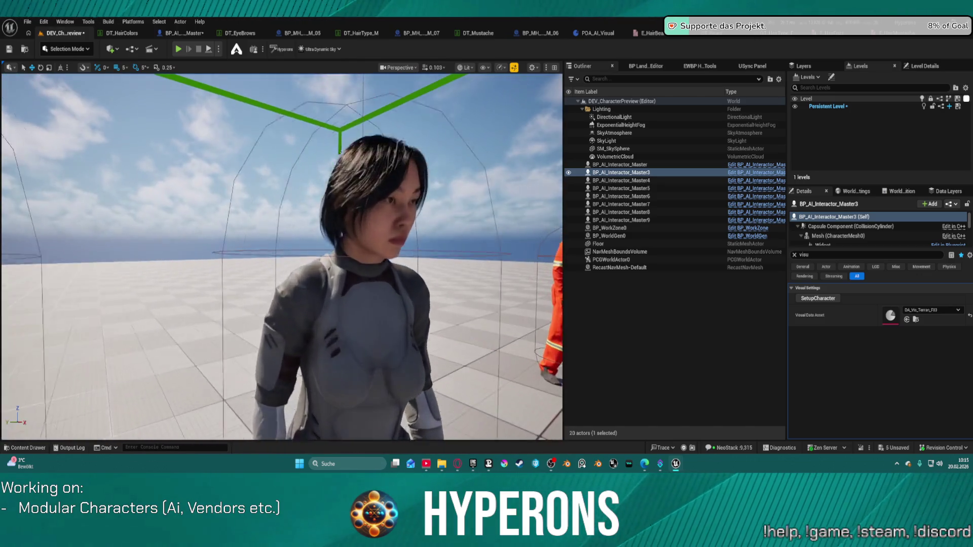
left_click(281, 253)
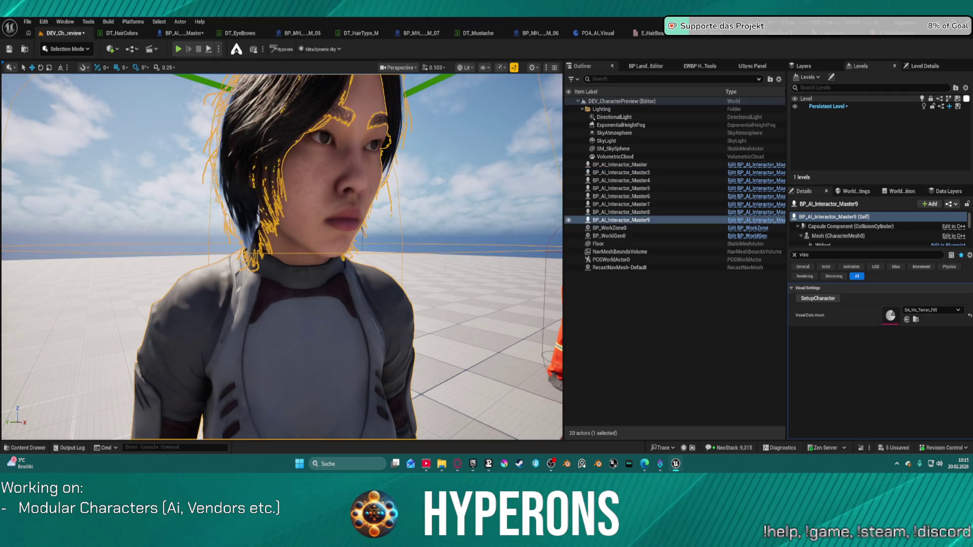
Run SetupCharacter on BP_AI_Interactor_Master9 to rebuild her black groom hair, eyebrows and eyelashes.
left_click(822, 300)
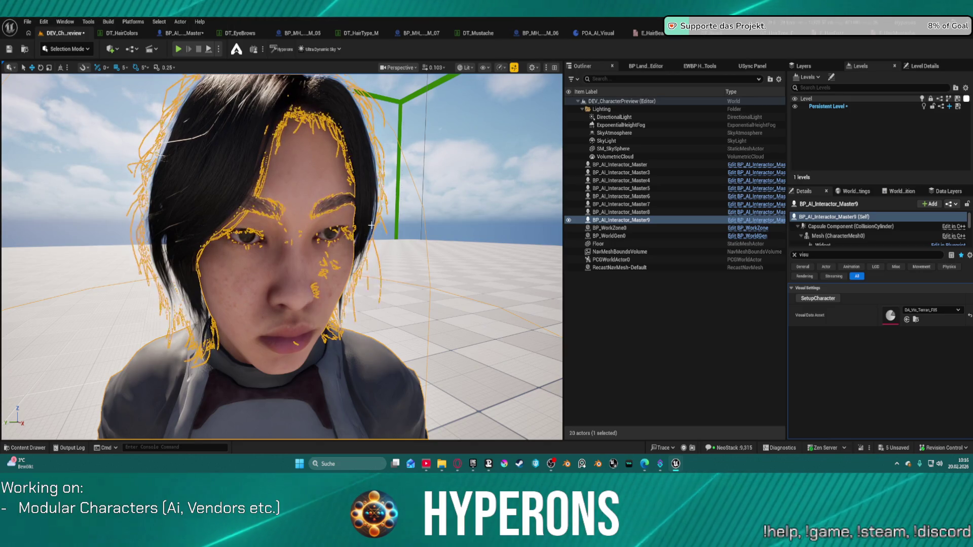
key("f")
key("w")
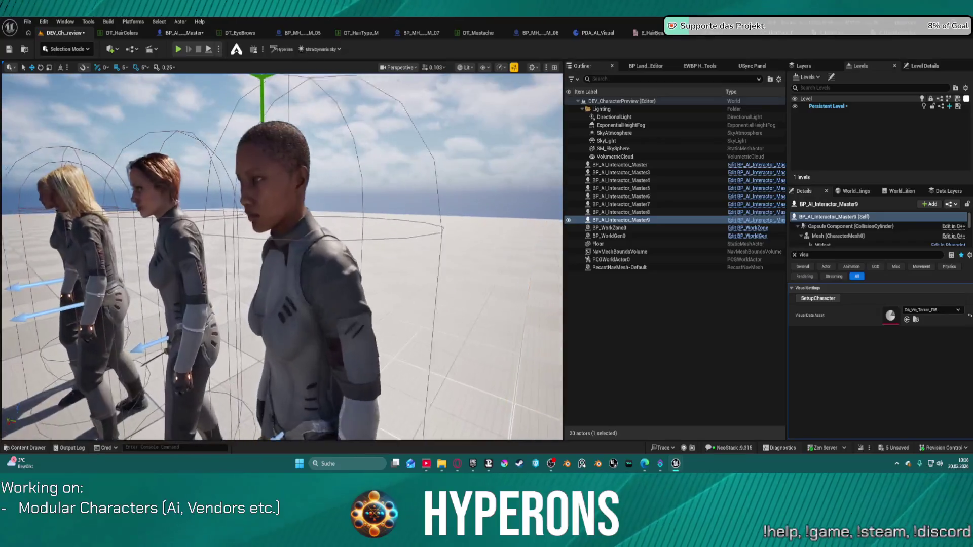
key("s")
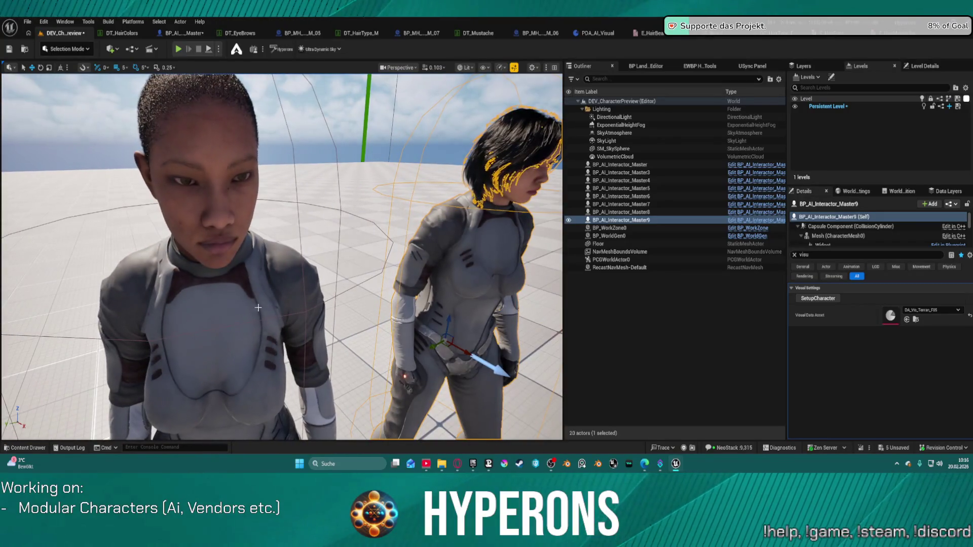
Focus Master9 from the Outliner and orbit close to her face to check the new grooms.
left_click(258, 307)
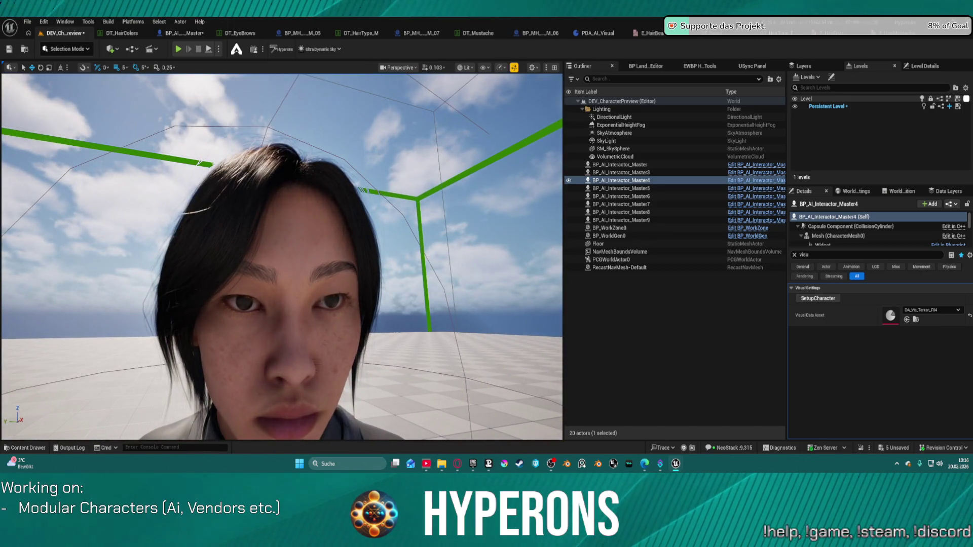
double_click(621, 220)
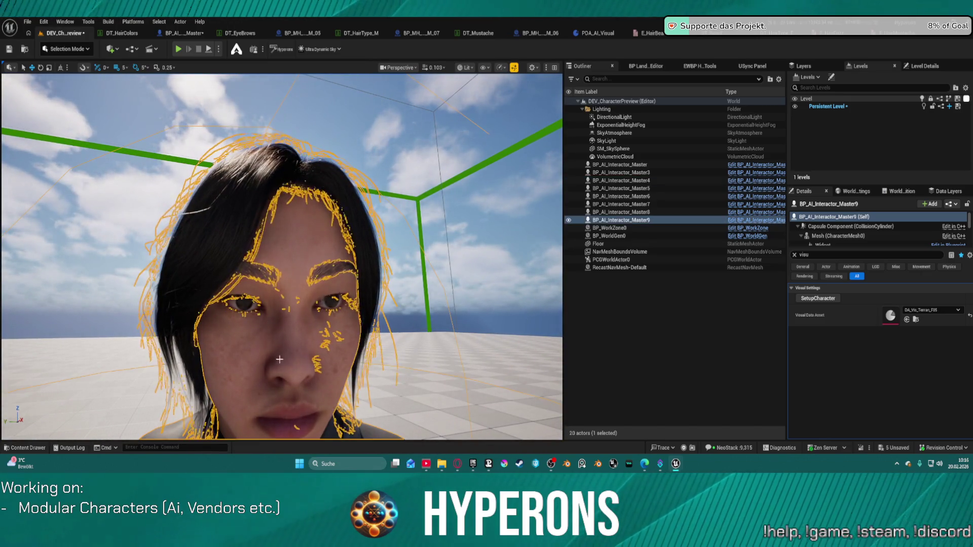
scroll(310, 303, "down", 2)
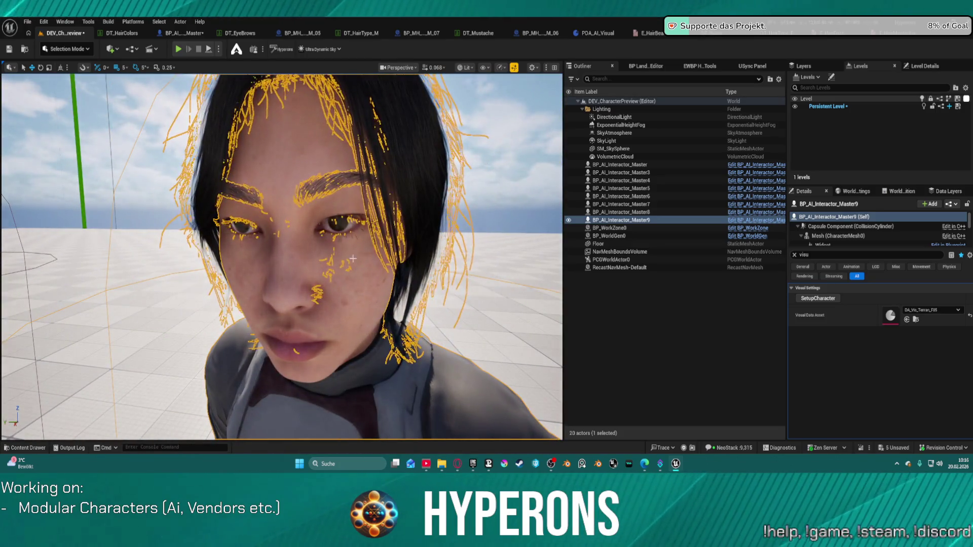
left_click_drag(310, 302, 338, 264)
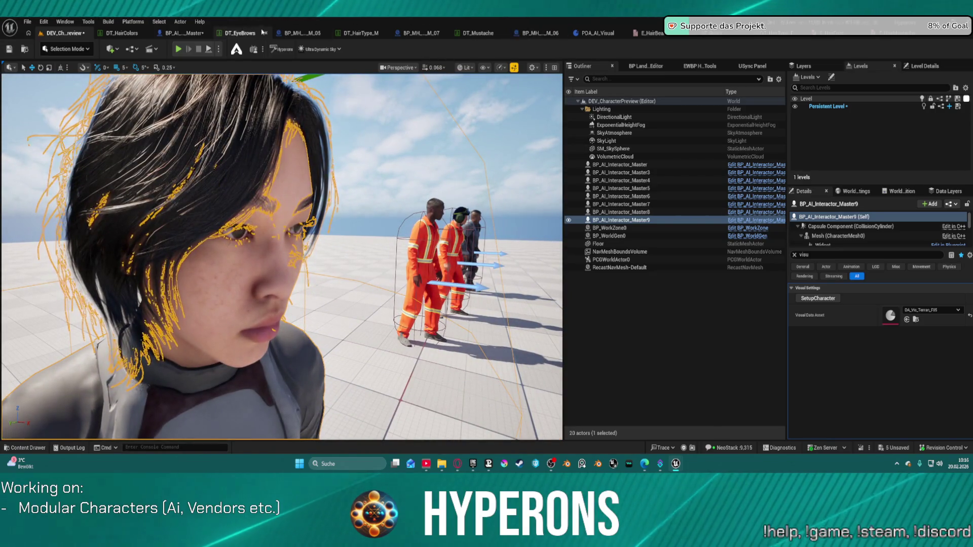
left_click(238, 33)
left_click(53, 130)
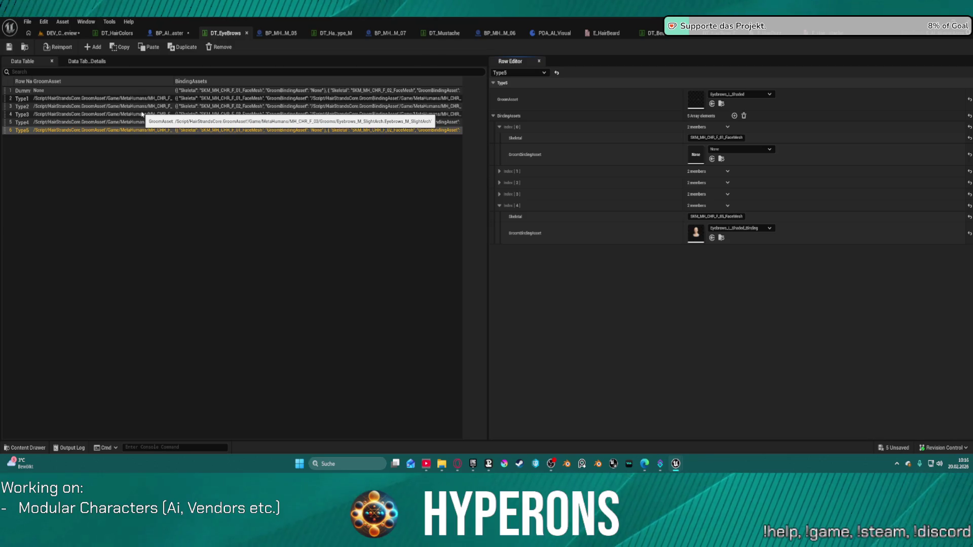
left_click(721, 238)
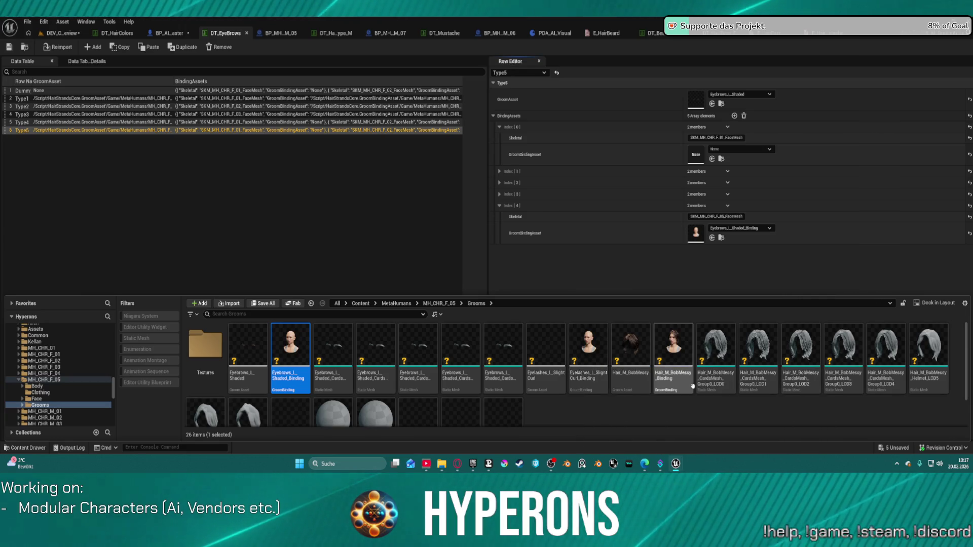
scroll(629, 383, "down", 1)
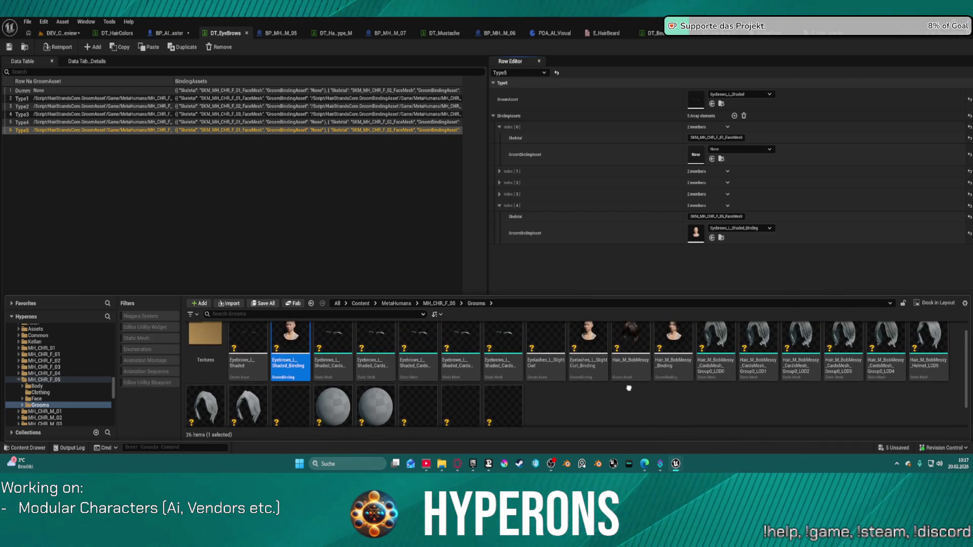
scroll(628, 383, "down", 1)
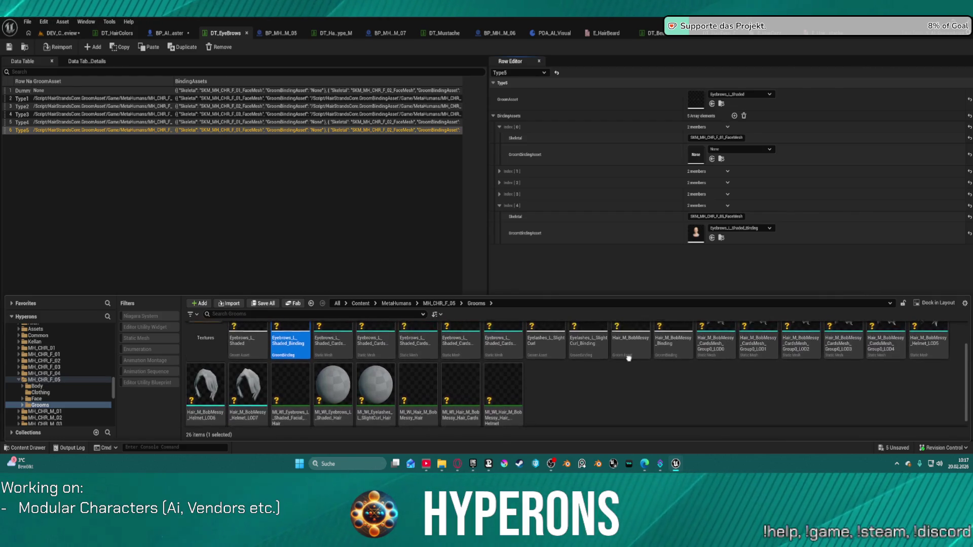
scroll(628, 355, "up", 1)
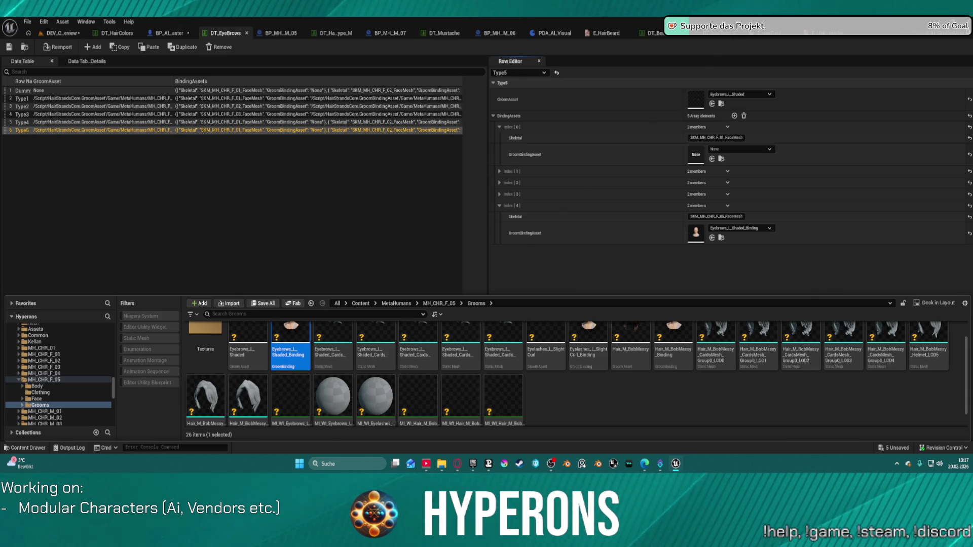
key("ctrl+space")
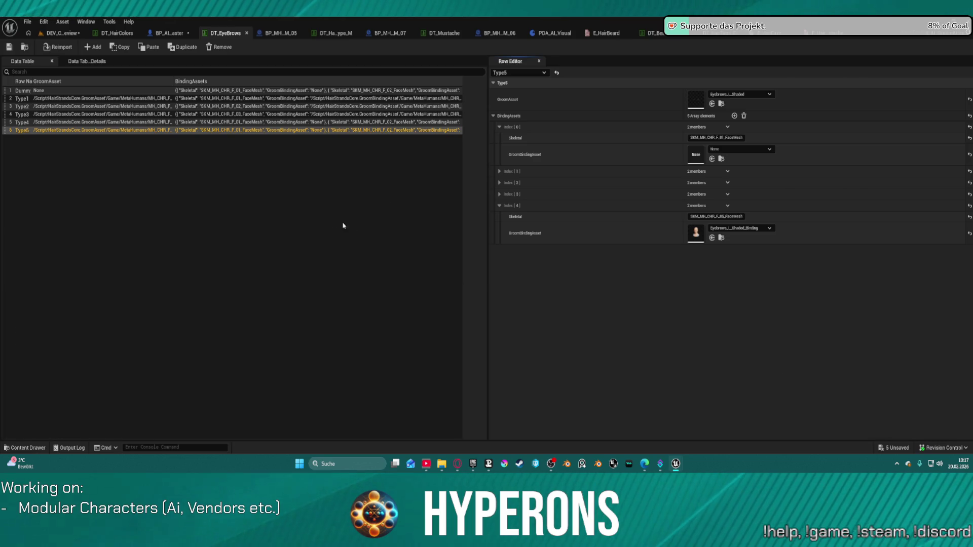
left_click(42, 35)
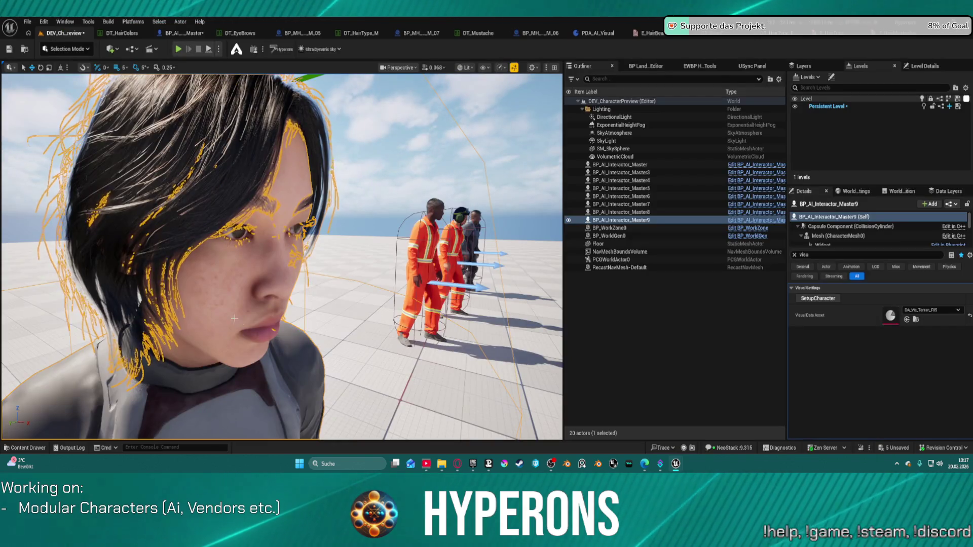
Frame and orbit the selected character's head, then bring up the BP_MH_CHR_F_05 Blueprint.
key("f")
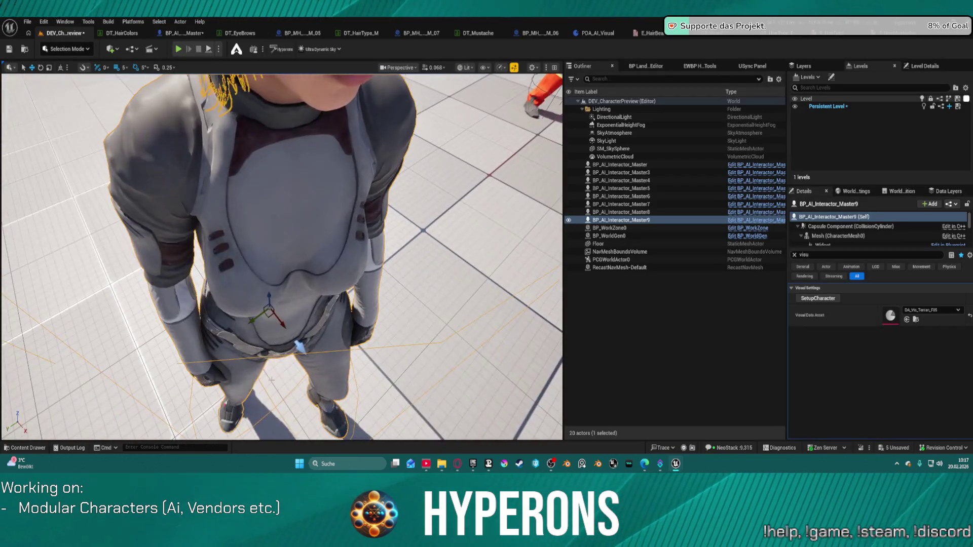
mouse_move(287, 323)
left_mouse_down()
mouse_move(281, 263)
mouse_move(238, 264)
mouse_move(274, 263)
left_mouse_up()
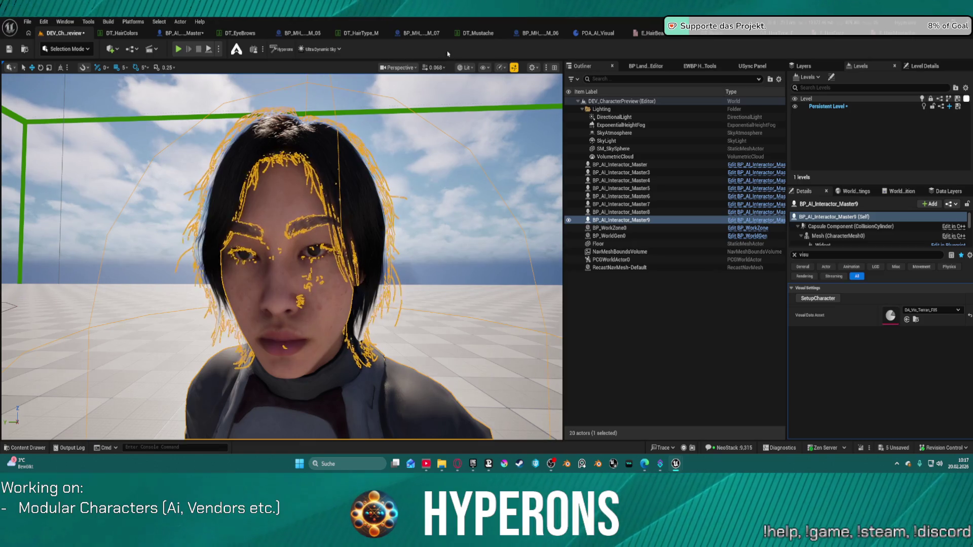
left_click(411, 35)
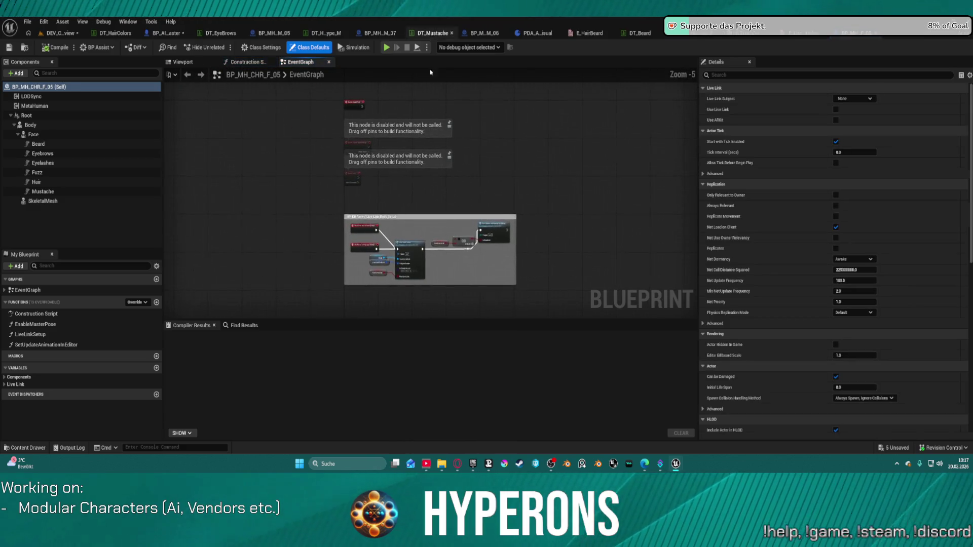
In BP_MH_CHR_F_05's 3D preview, zoom to the face and inspect the Eyelashes component's groom binding asset.
left_click(182, 62)
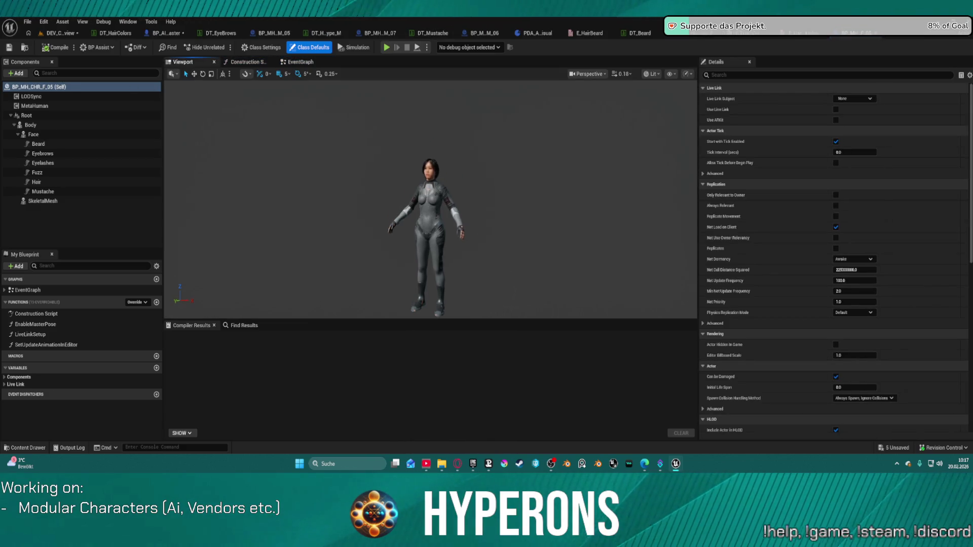
scroll(431, 198, "up", 5)
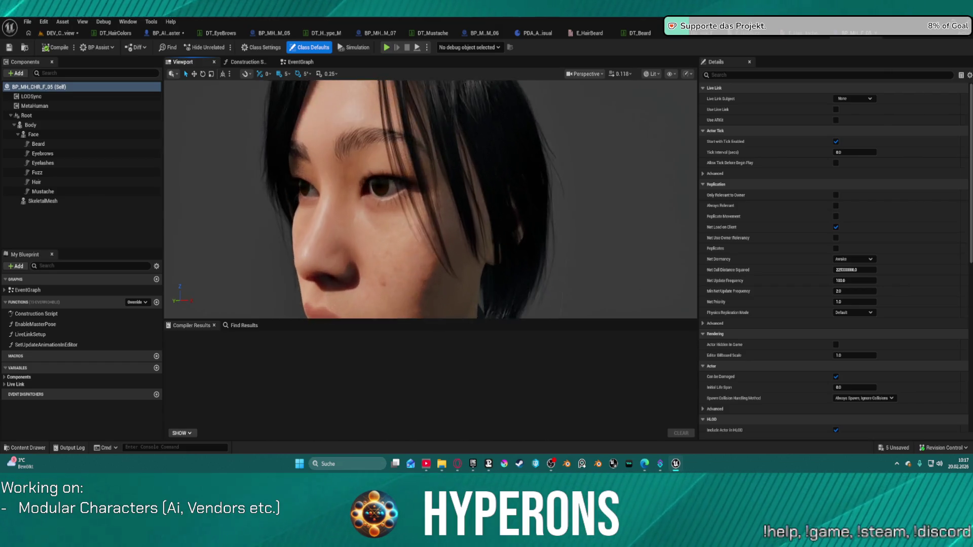
mouse_move(430, 197)
left_mouse_down()
mouse_move(354, 200)
mouse_move(355, 182)
mouse_move(357, 200)
left_mouse_up()
left_click(43, 163)
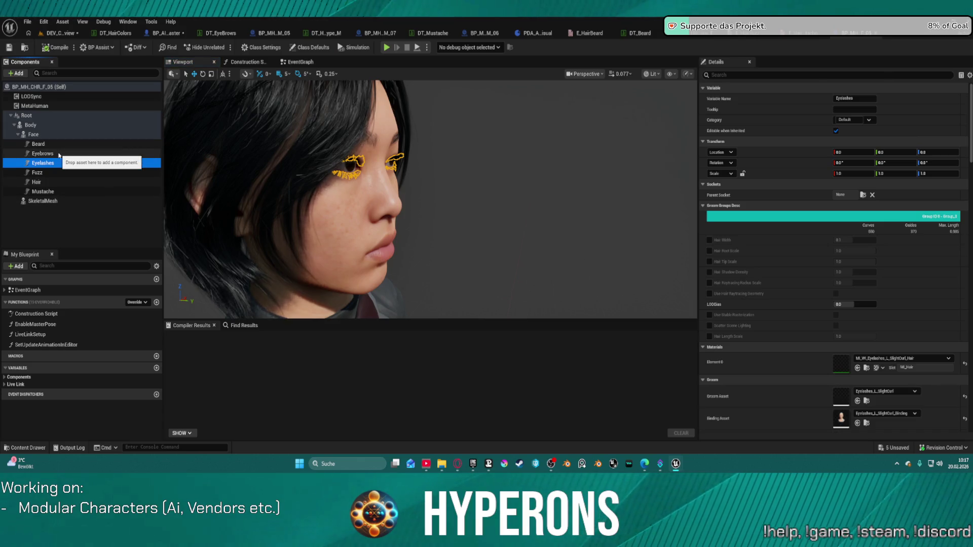
left_click_drag(564, 247, 474, 247)
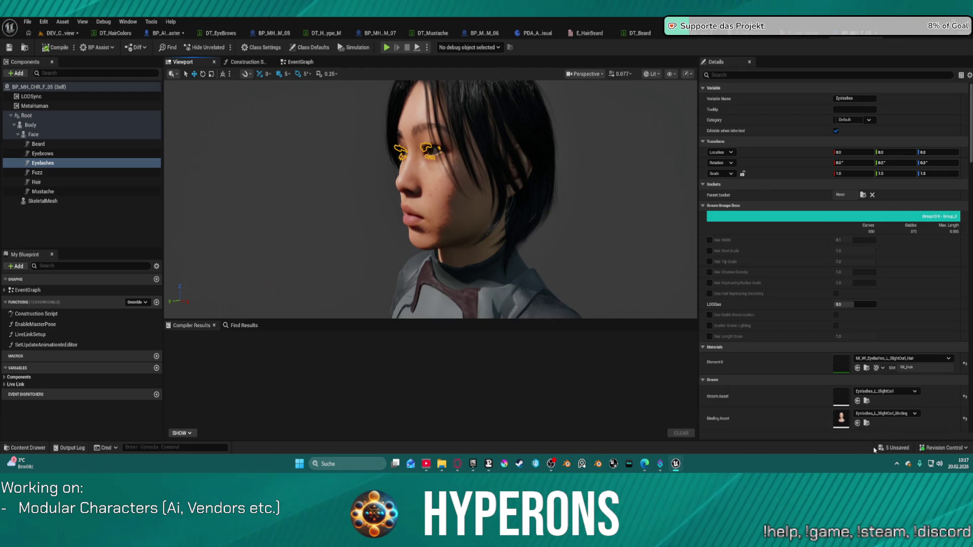
left_click(801, 417)
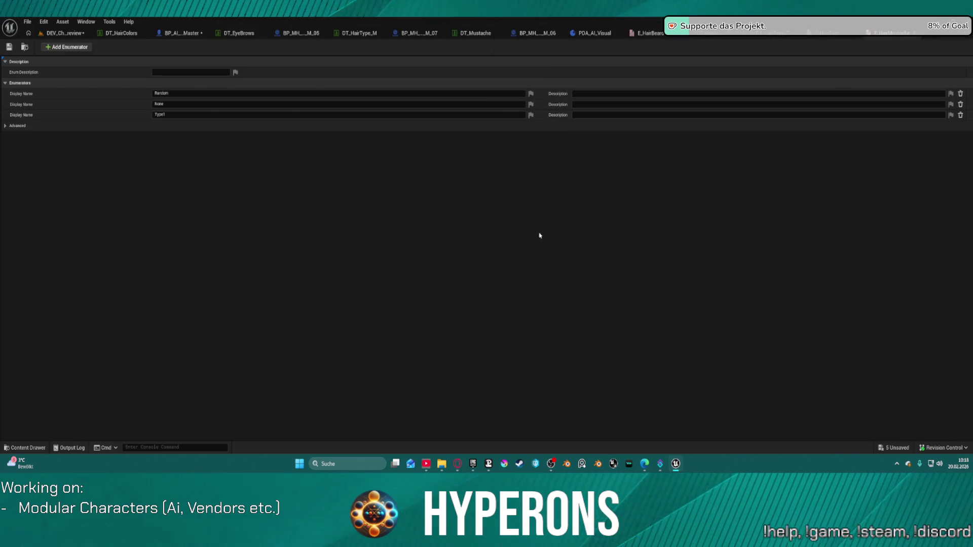
Review BP_MH_CHR_M_07, DT_EyeBrows and the MH_CHR_F_05 groom assets in the Content Drawer.
left_click(412, 34)
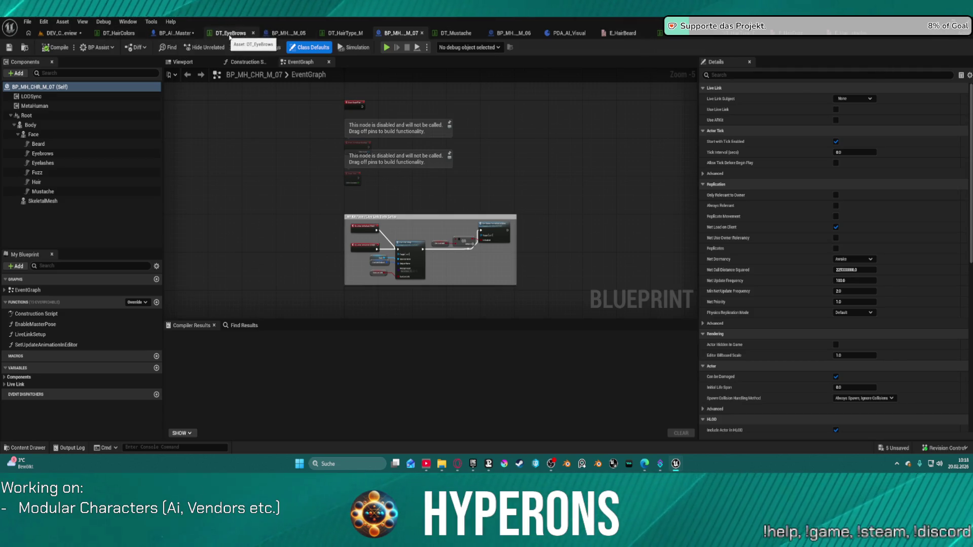
left_click(230, 35)
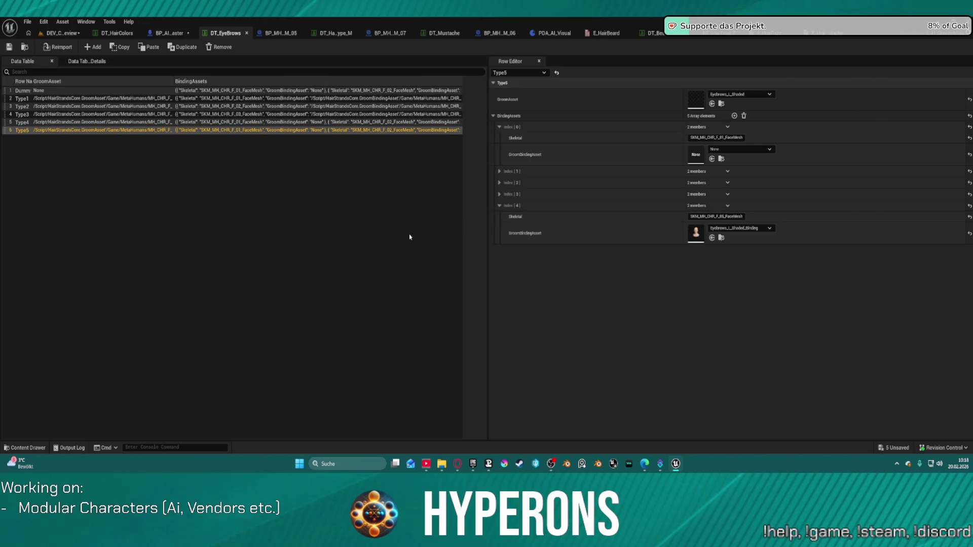
key("ctrl+space")
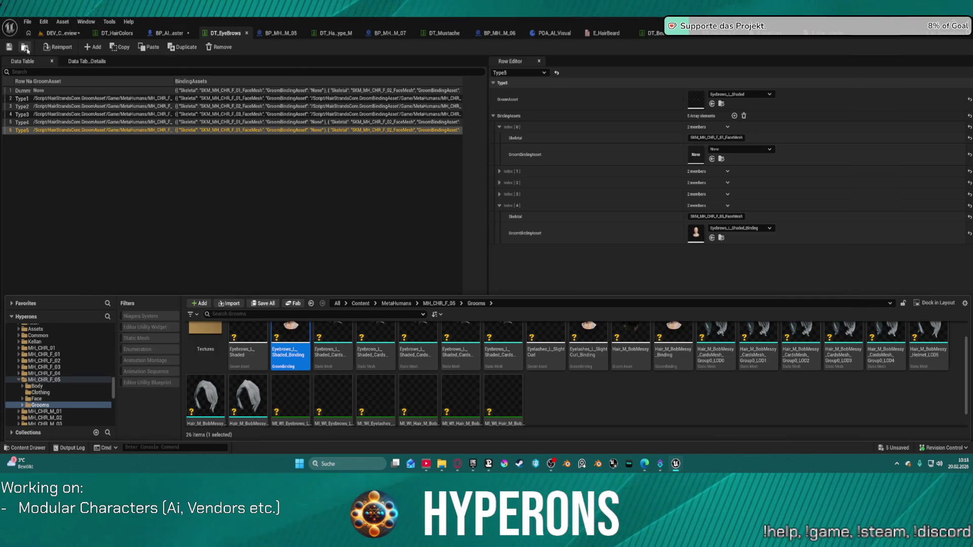
key("ctrl+space")
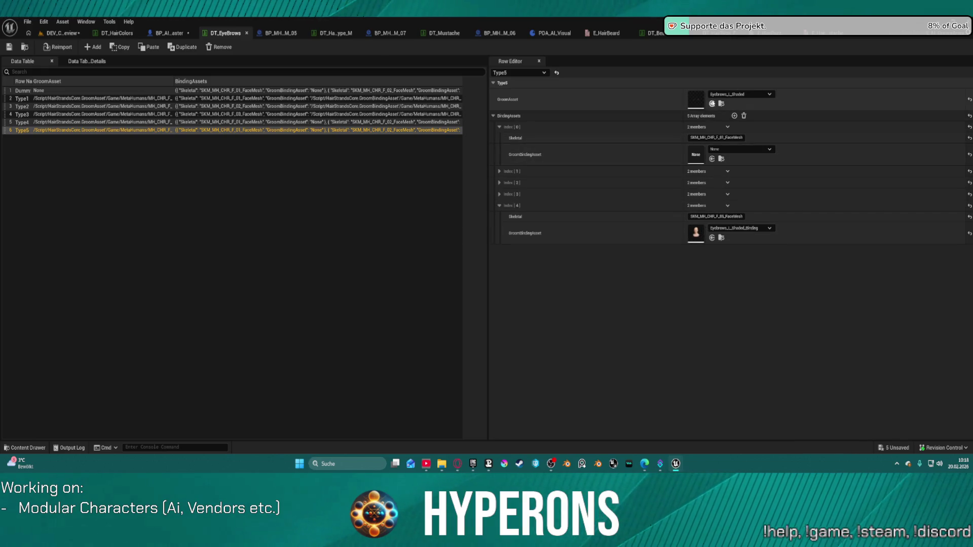
Assign the Eyebrows_L_Shaded groom and Eyebrows_L_Shaded_Binding to the eyelash table's Type5 row and save.
left_click(712, 104)
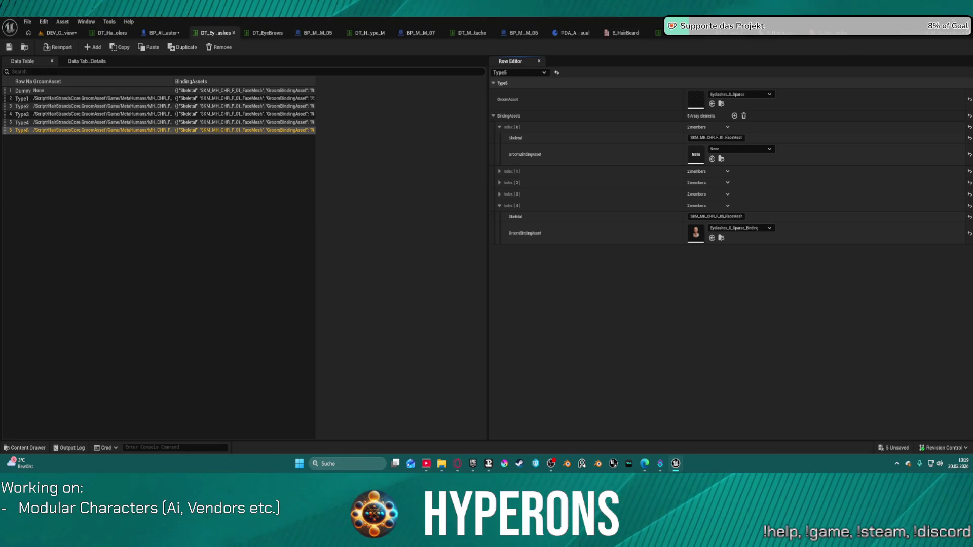
left_click_drag(653, 86, 646, 114)
left_click_drag(690, 235, 690, 235)
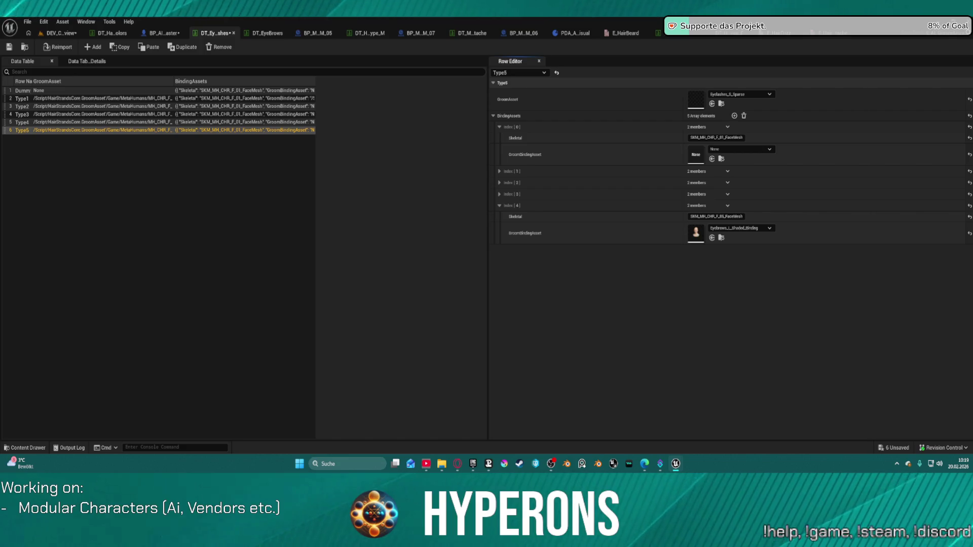
left_click_drag(631, 106, 702, 102)
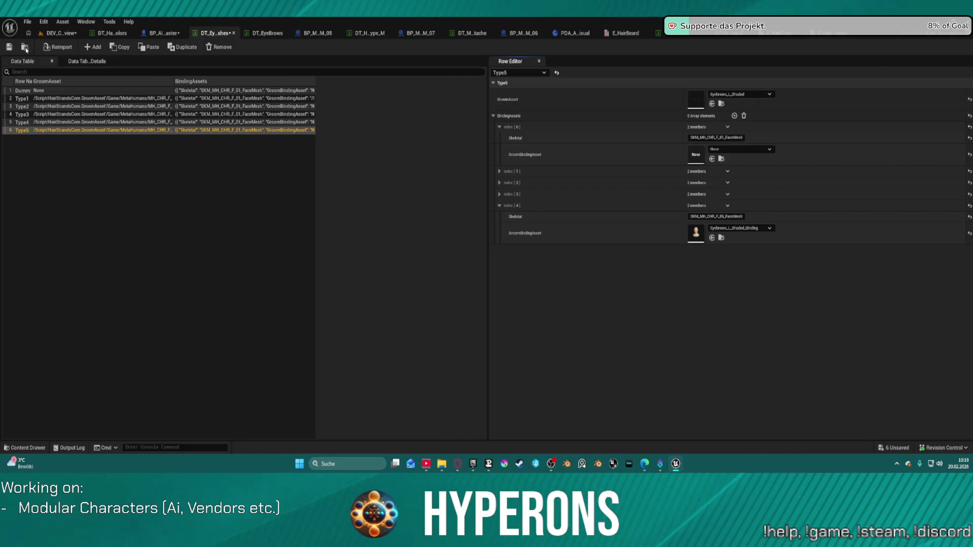
left_click(9, 48)
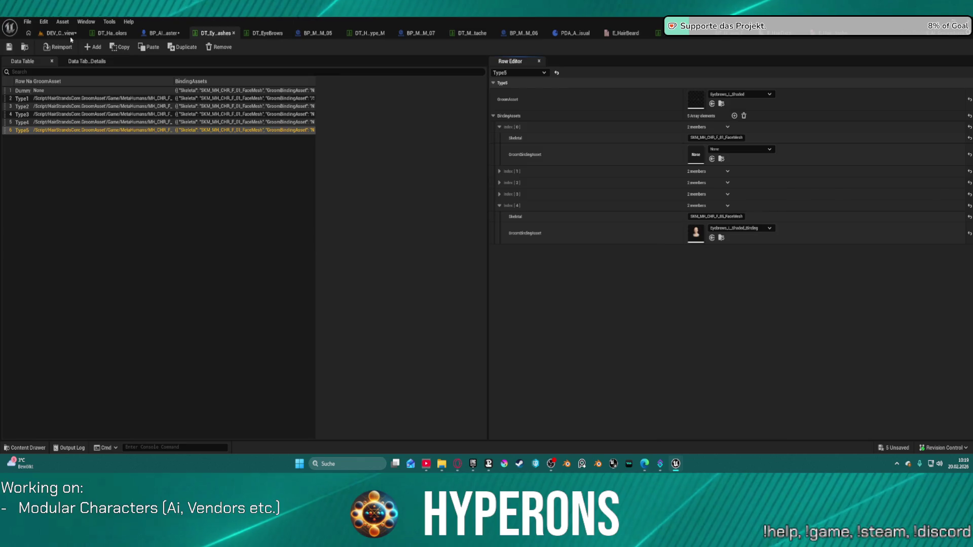
left_click(70, 36)
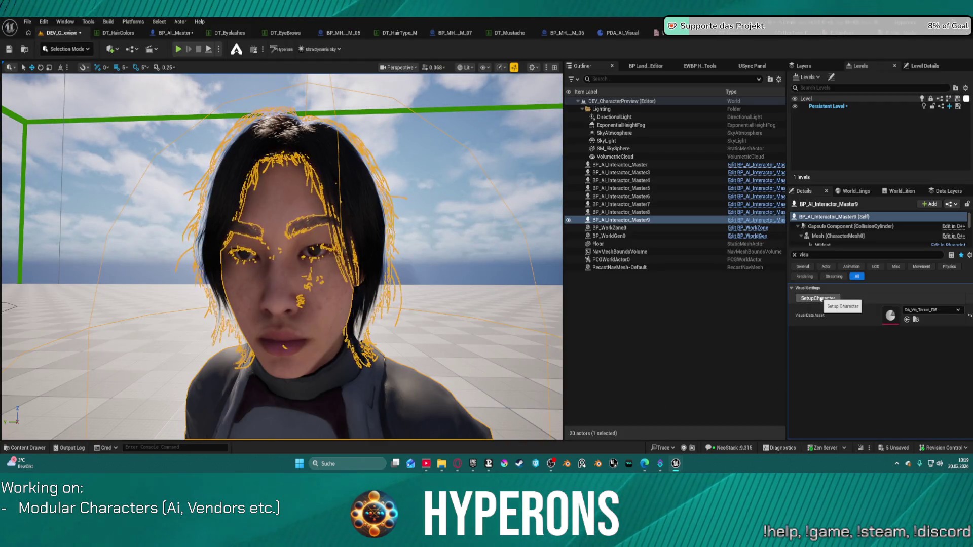
Rebuild the preview character with SetupCharacter and fly around to check its new eyebrows and hair.
left_click(821, 298)
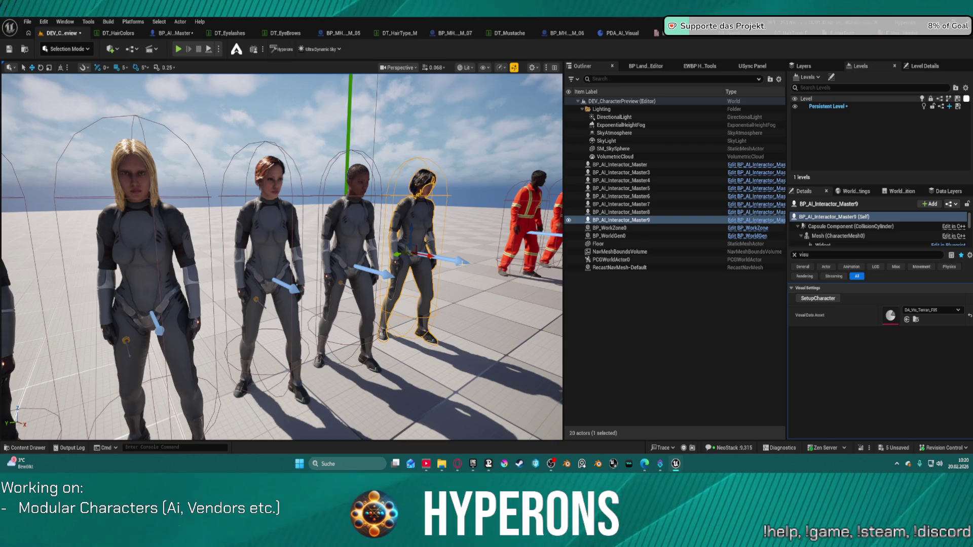
key("f")
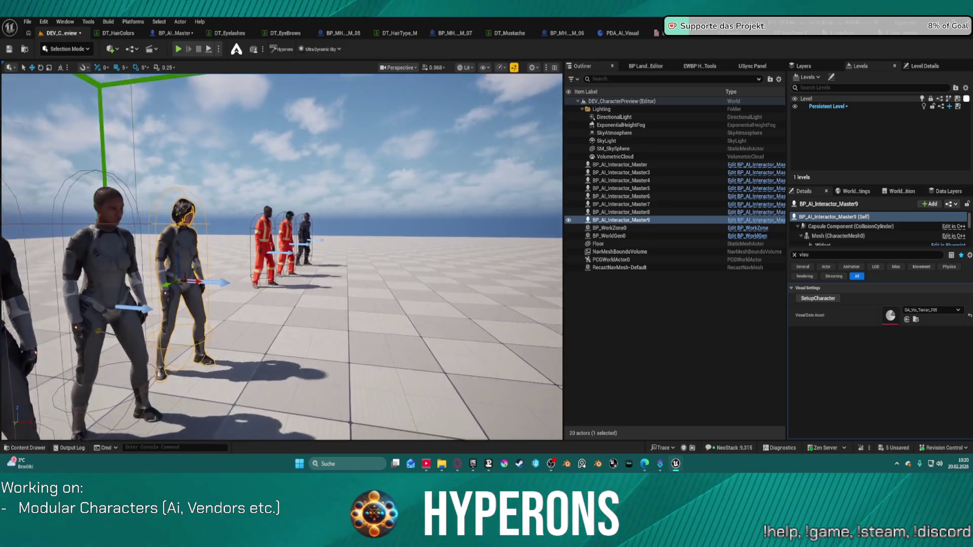
key("Right")
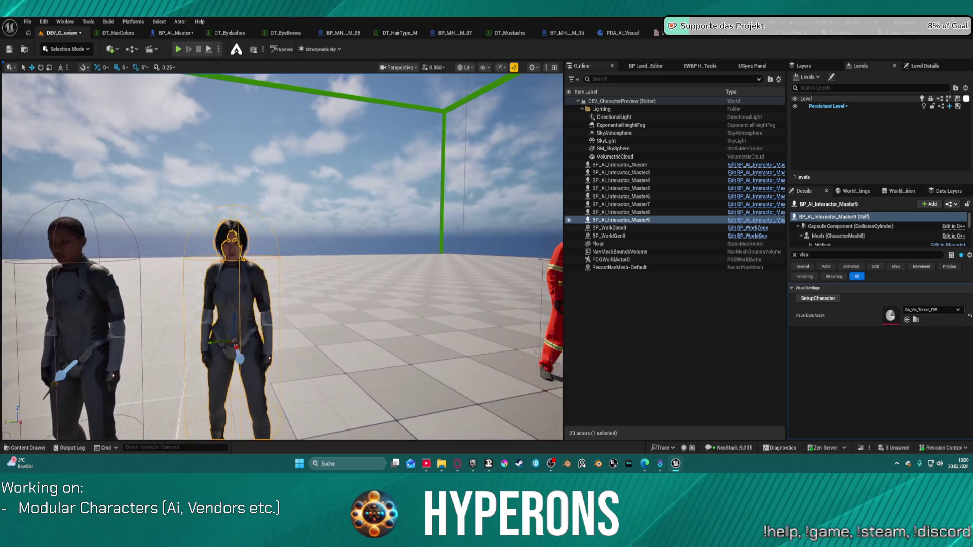
key("Up")
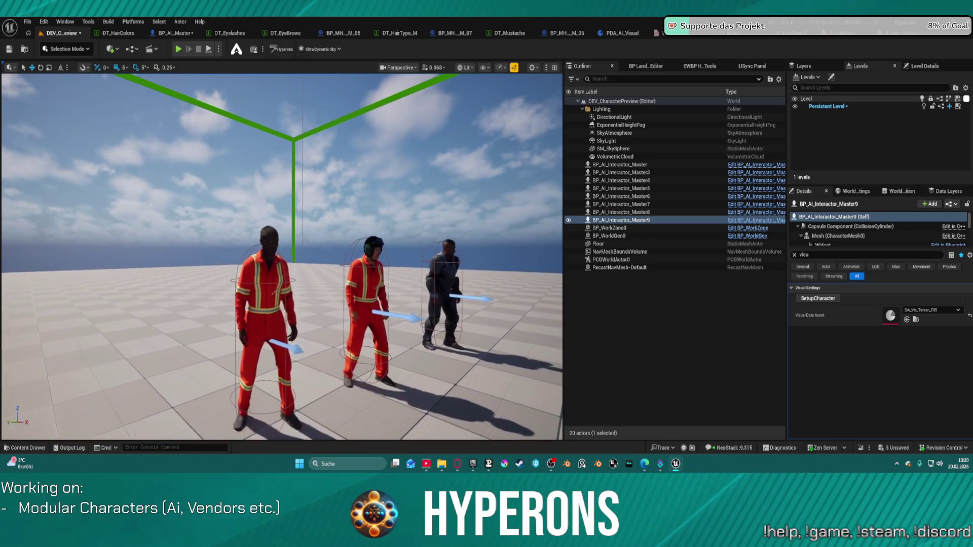
left_click(228, 33)
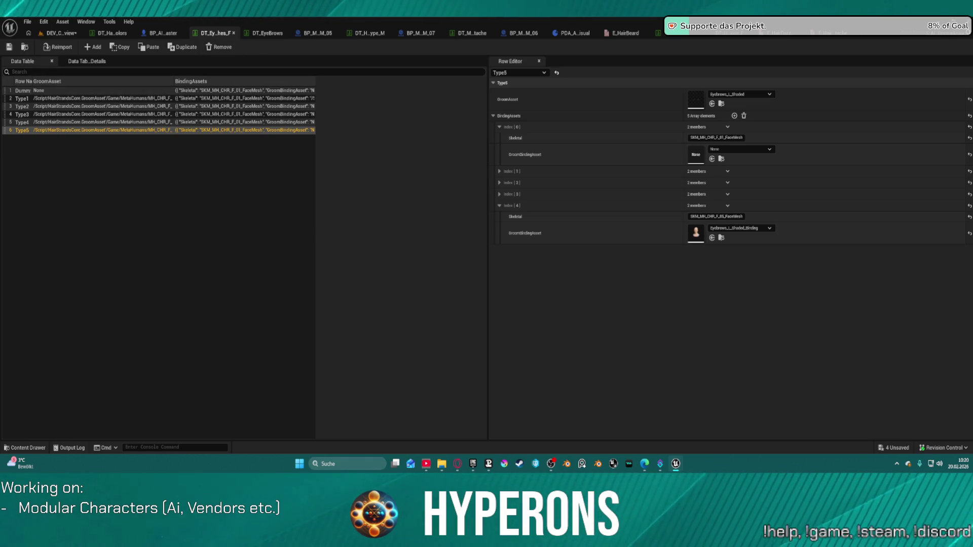
Reorder the DT_Eyelashes_M tab and review its Type1 row and the male hair-type Dummy row.
mouse_move(834, 34)
left_mouse_down()
mouse_move(583, 45)
mouse_move(314, 91)
mouse_move(230, 27)
mouse_move(215, 35)
left_mouse_up()
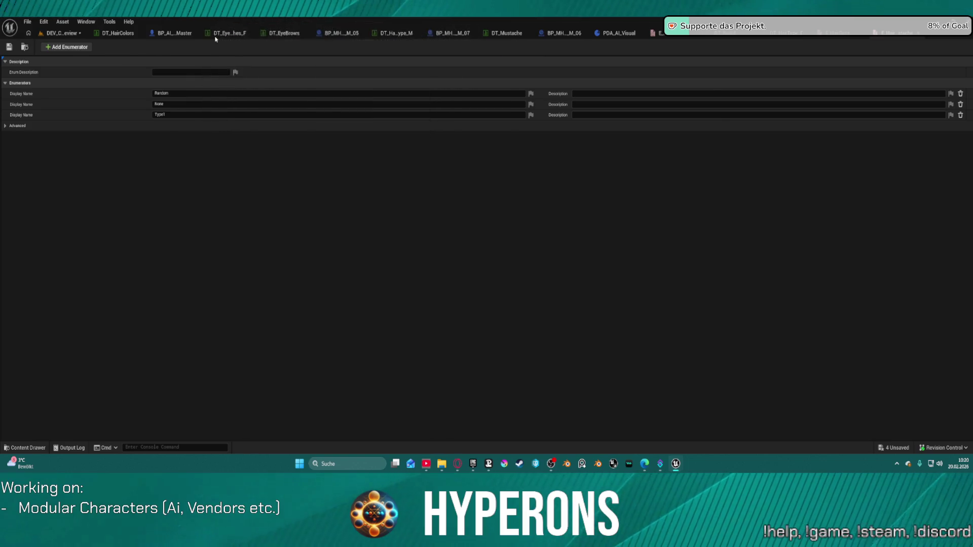
left_click(64, 100)
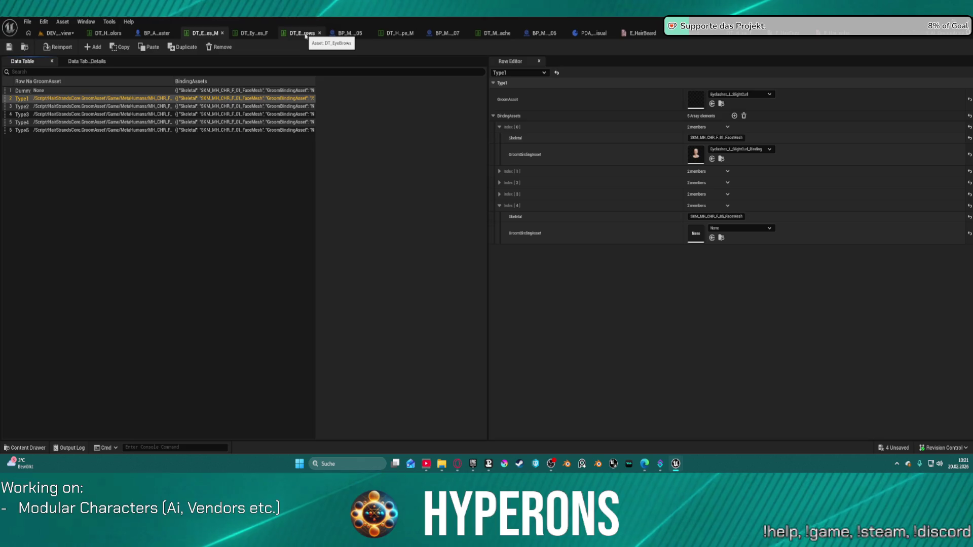
left_click(398, 35)
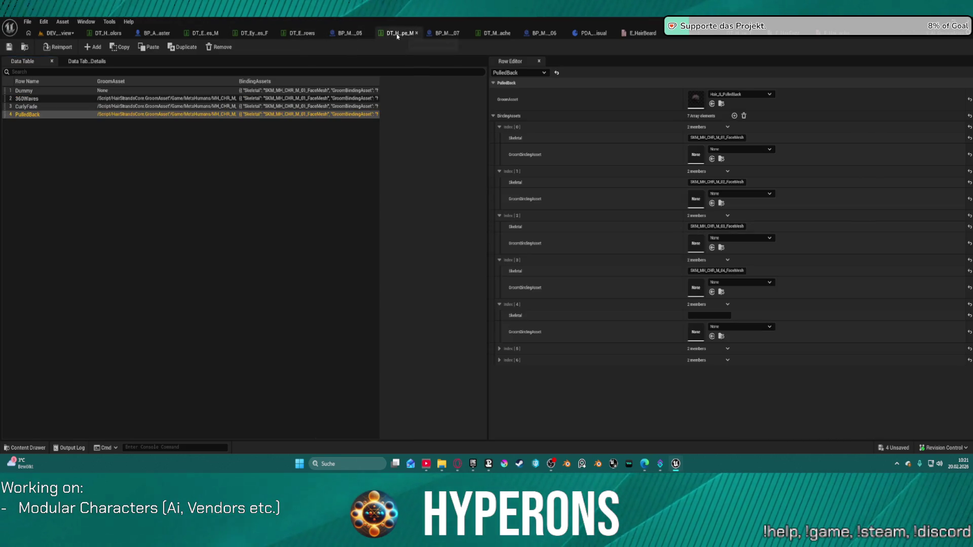
left_click(99, 91)
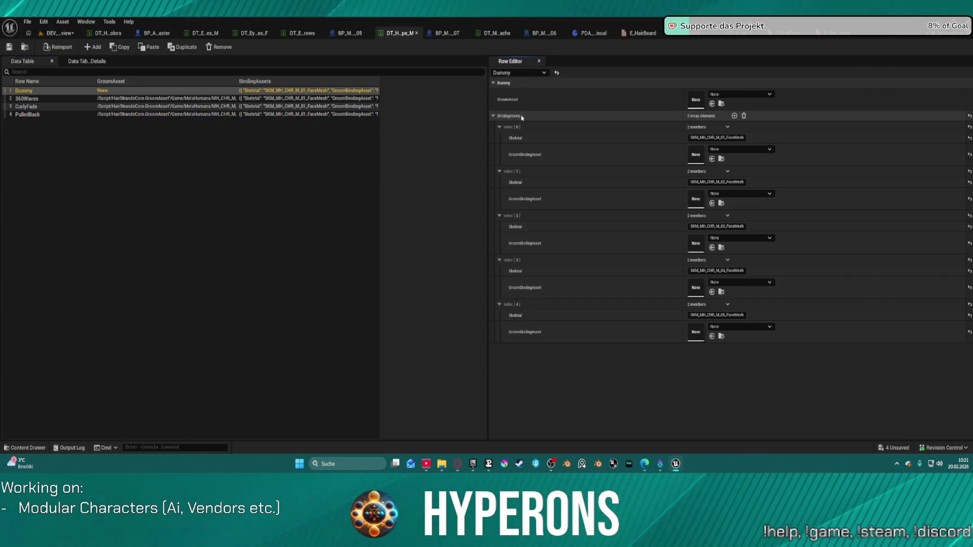
Close the DT_EyeBrows data table and return to DT_Eyelashes_M.
left_click(301, 33)
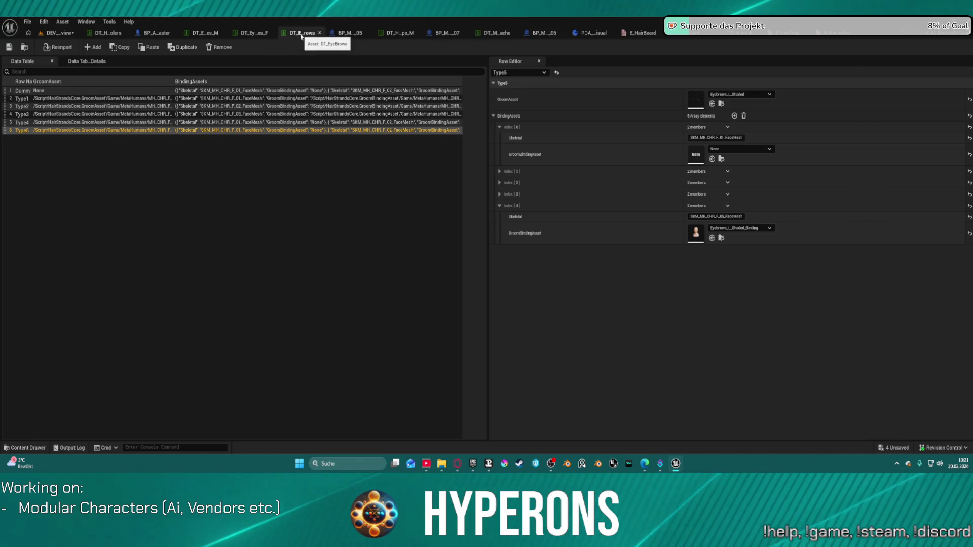
left_click(319, 33)
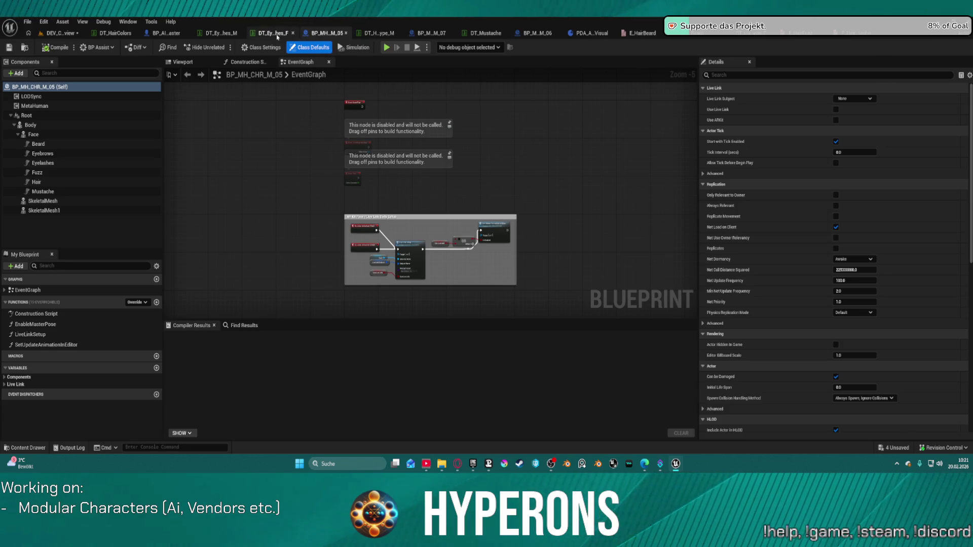
left_click(229, 34)
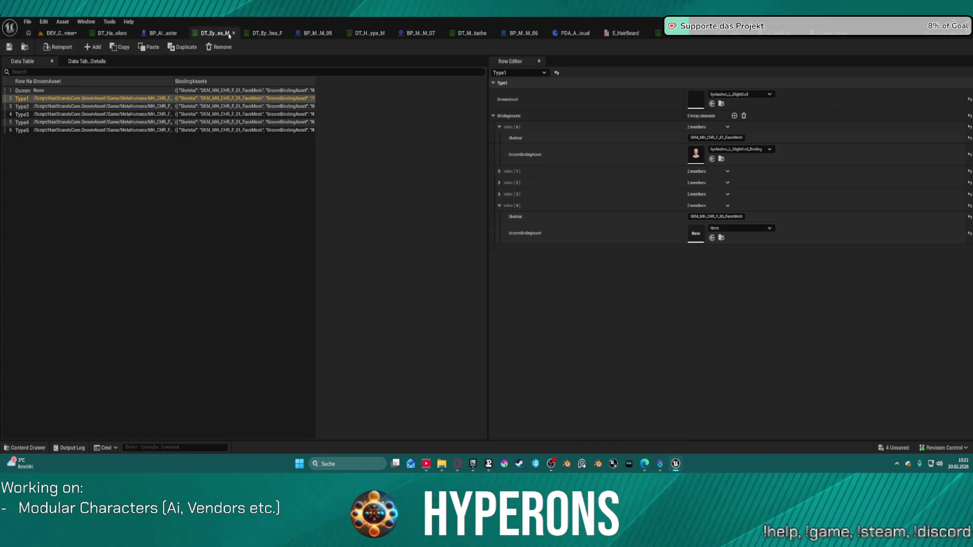
Paste the male face-mesh bindings into the Dummy, Type1 and Type2 rows of DT_Eyelashes_M.
left_click(103, 90)
left_click(512, 116)
key("ctrl+v")
left_click(135, 98)
left_click(512, 116)
key("ctrl+v")
left_click(307, 106)
left_click(512, 116)
key("ctrl+v")
Paste the same male face-mesh bindings into rows Type3, Type4 and Type5.
left_click(238, 114)
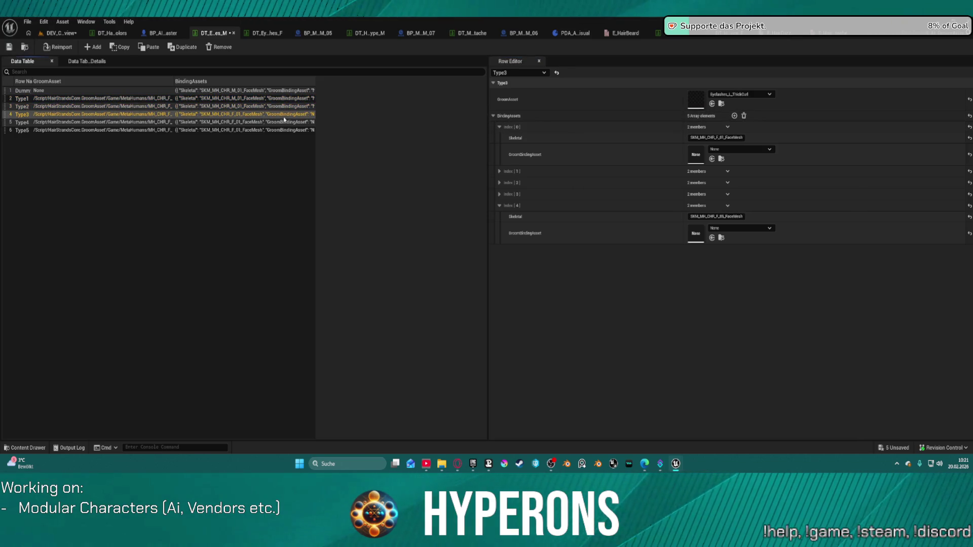
key("ctrl+v")
left_click(127, 123)
key("ctrl+v")
left_click(163, 131)
key("ctrl+v")
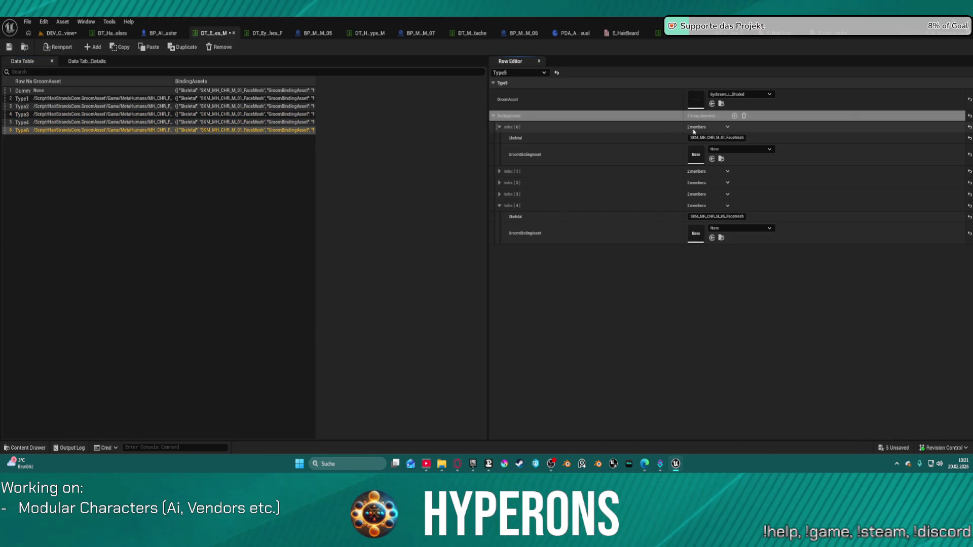
Reset the groom asset to None on rows Type5 through Type1, then duplicate Type5.
left_click(968, 100)
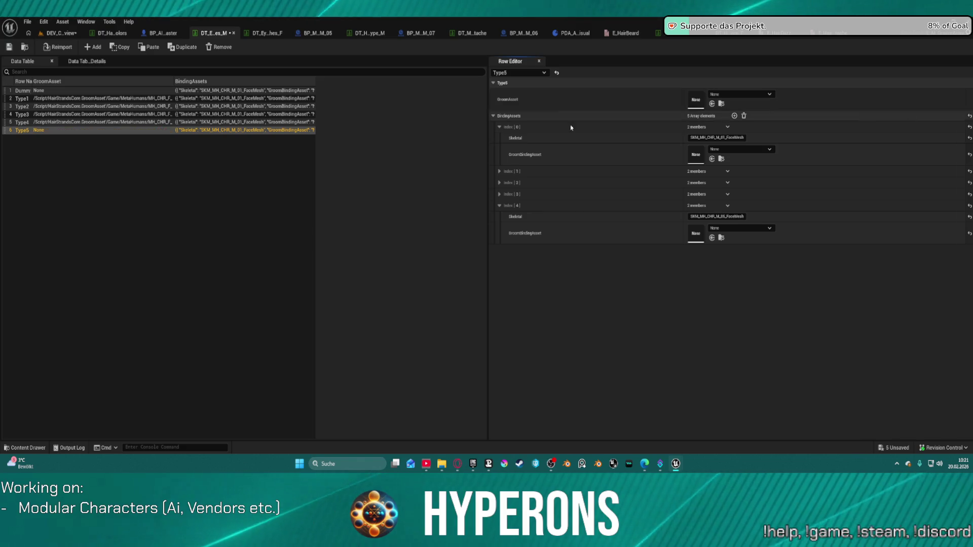
key("Up")
left_click(969, 99)
left_click(272, 113)
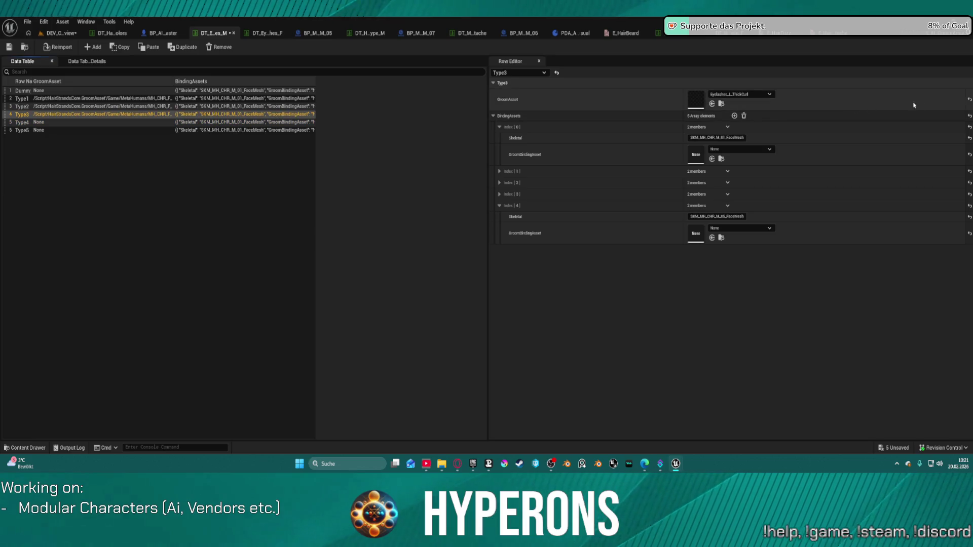
left_click(968, 99)
left_click(143, 106)
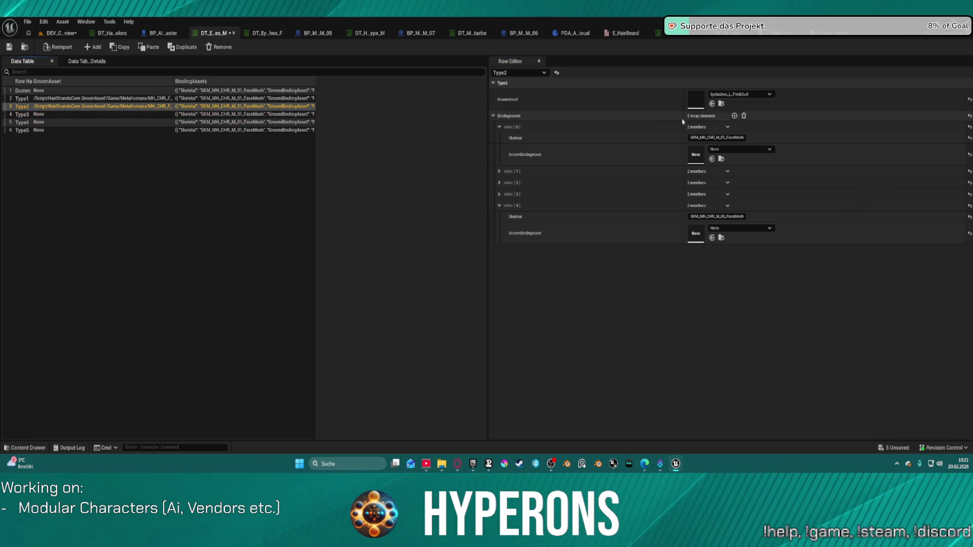
left_click(969, 100)
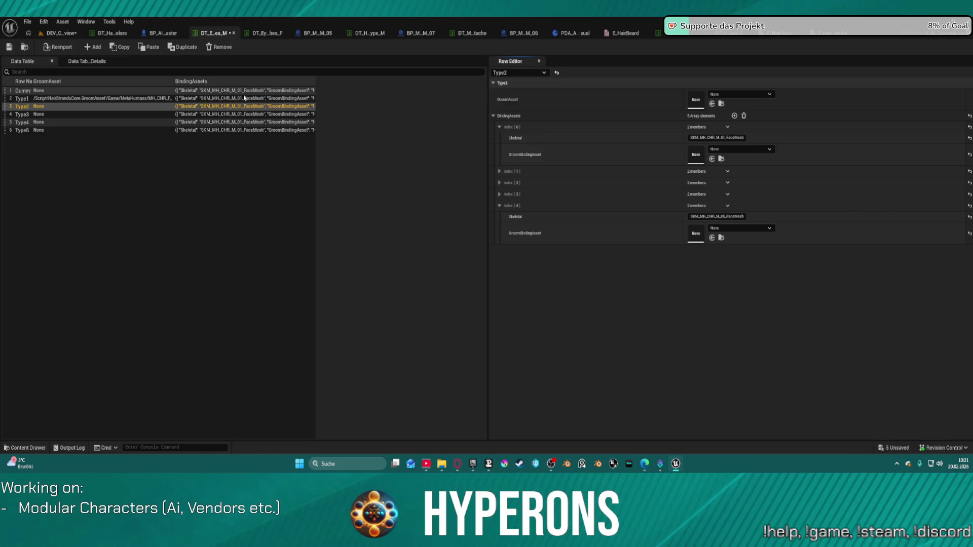
key("Up")
left_click(968, 99)
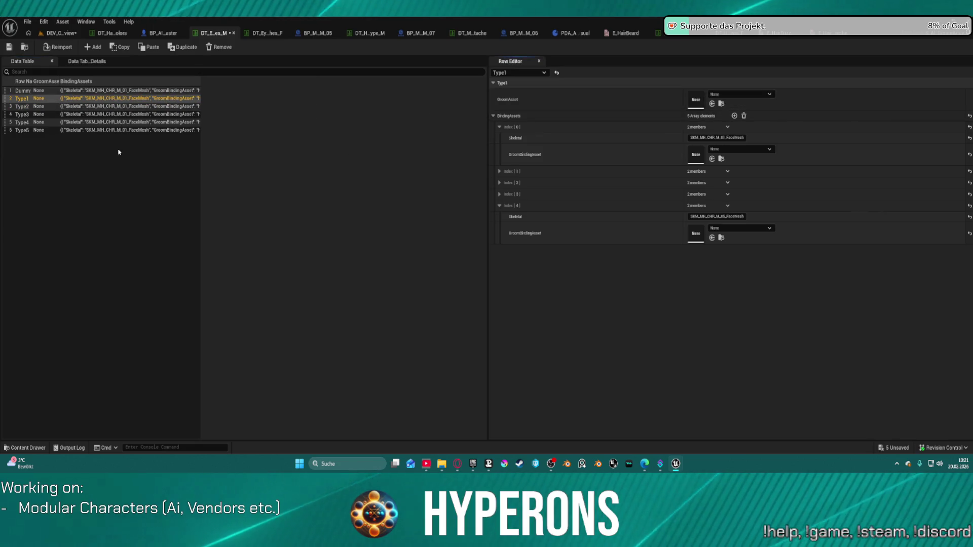
left_click(35, 130)
left_click(178, 48)
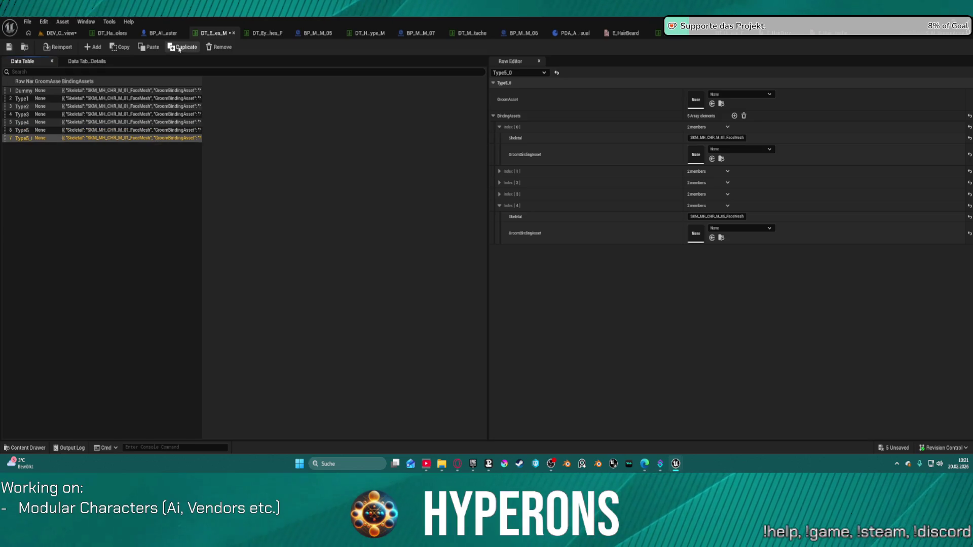
Duplicate Type5 again and rename the two copies Type6 and Type7.
left_click(178, 48)
double_click(27, 139)
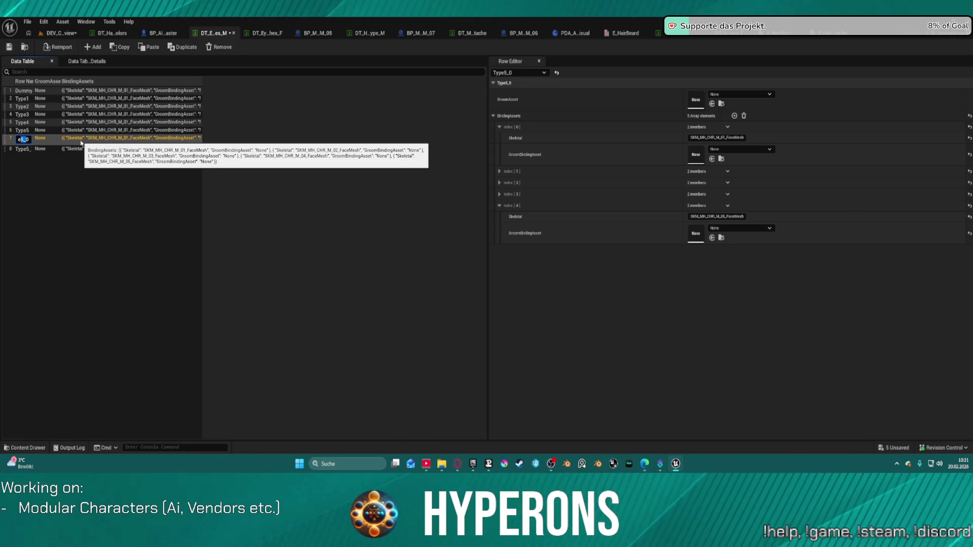
type("Type6")
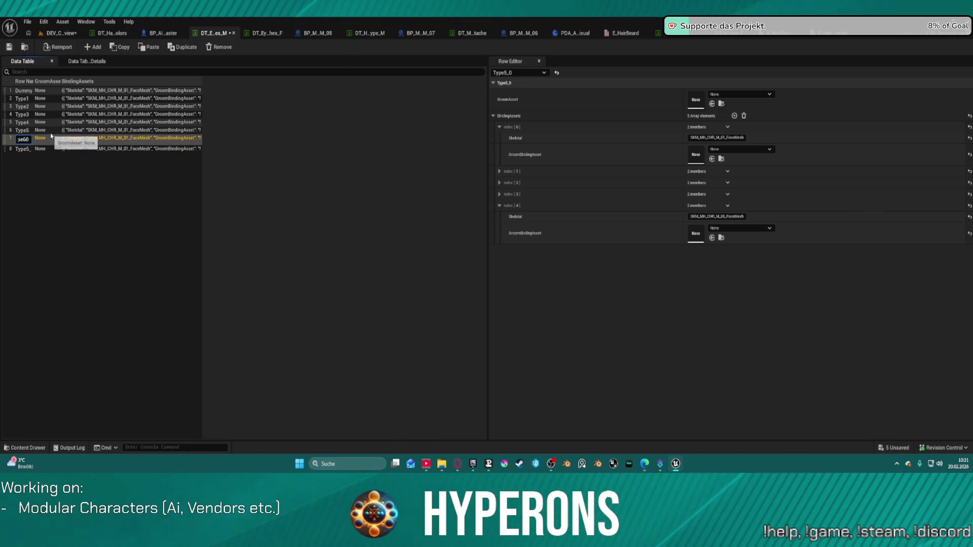
key("Return")
double_click(23, 147)
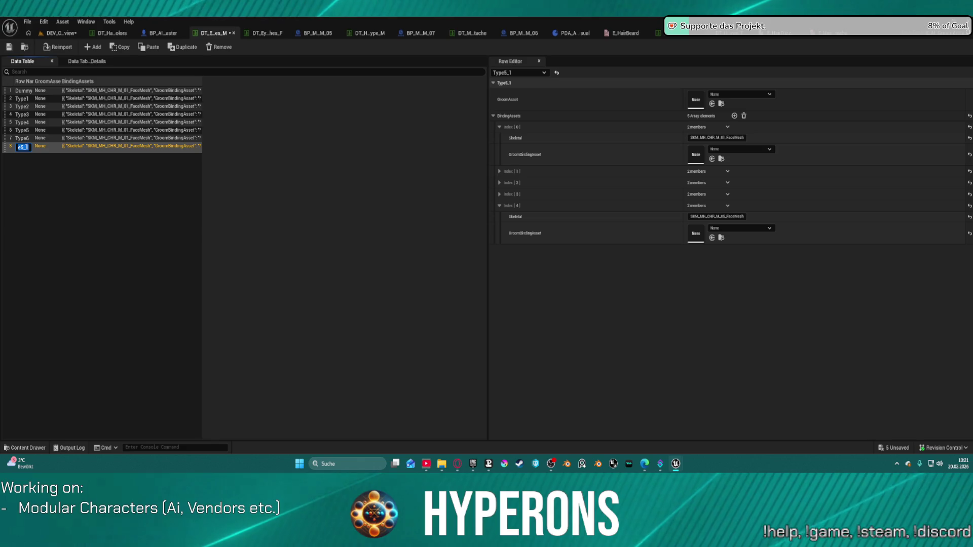
type("Type")
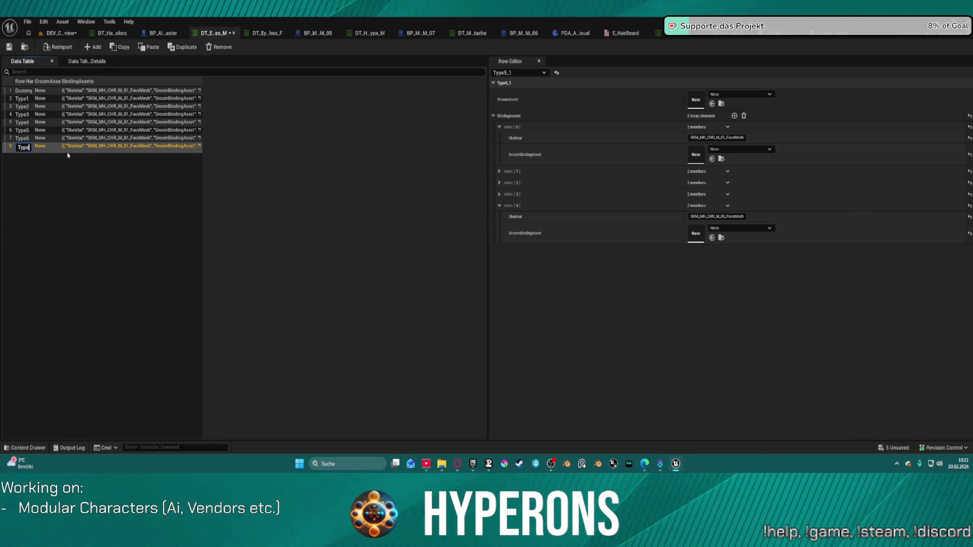
type("7")
key("Return")
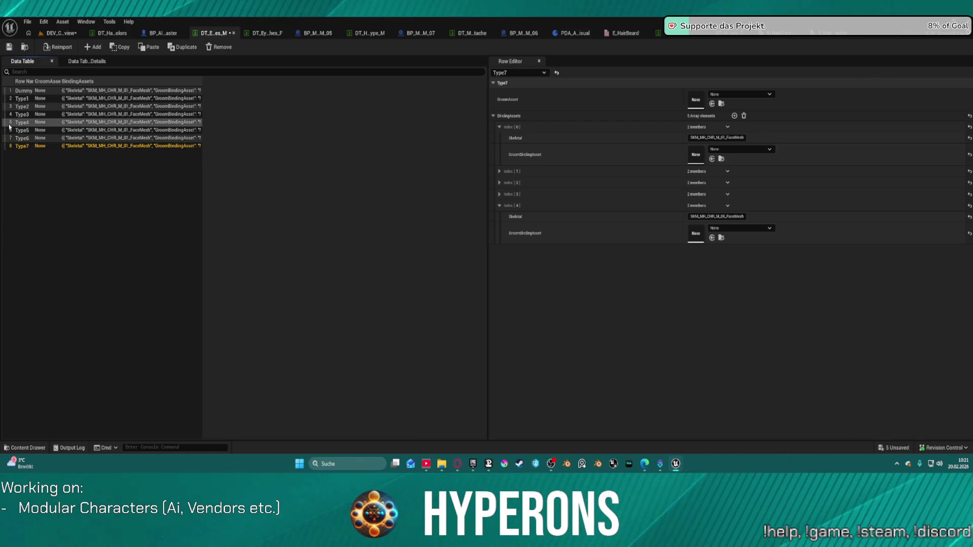
Check the bindings on the Dummy through Type7 rows, then bring up the E_HairBeard enum.
left_click(10, 124)
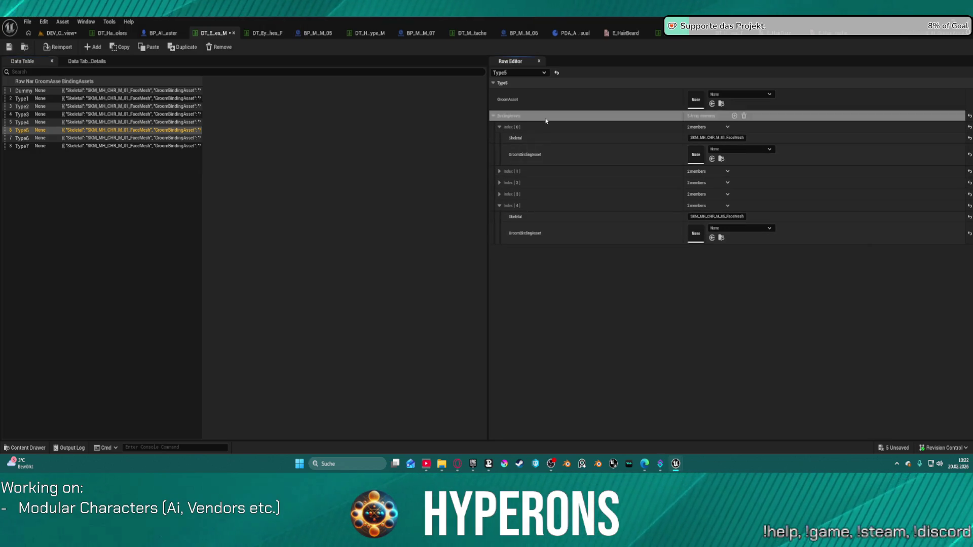
left_click(31, 127)
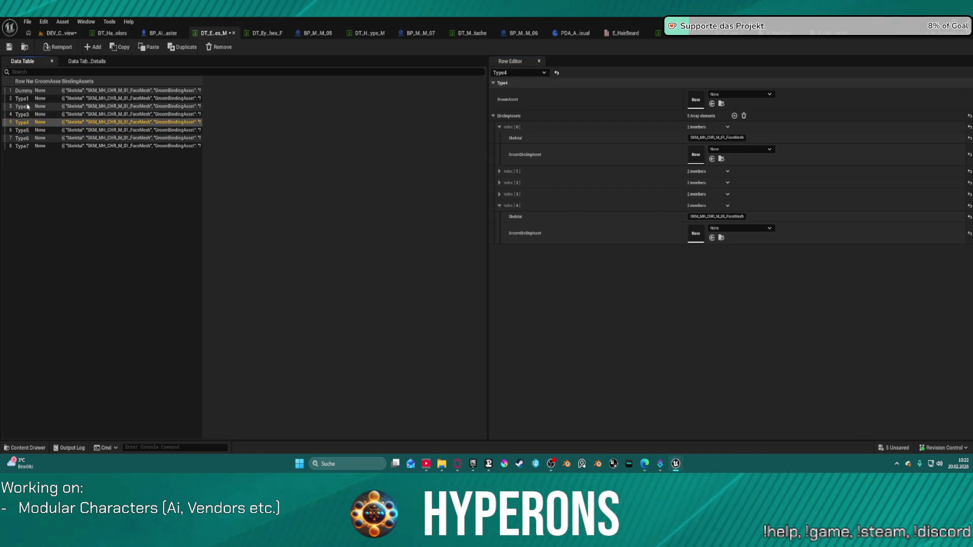
left_click(28, 106)
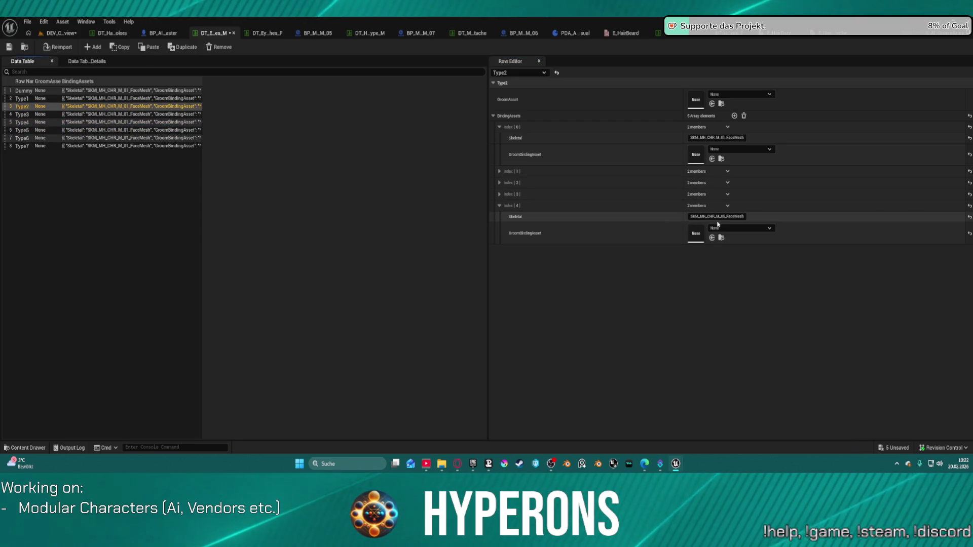
left_click(40, 130)
left_click(41, 139)
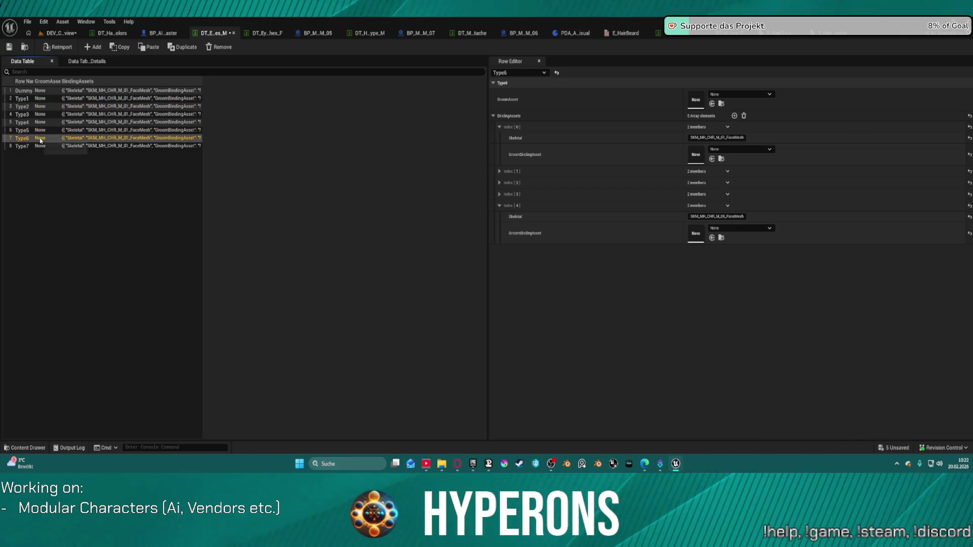
left_click(33, 147)
left_click(32, 138)
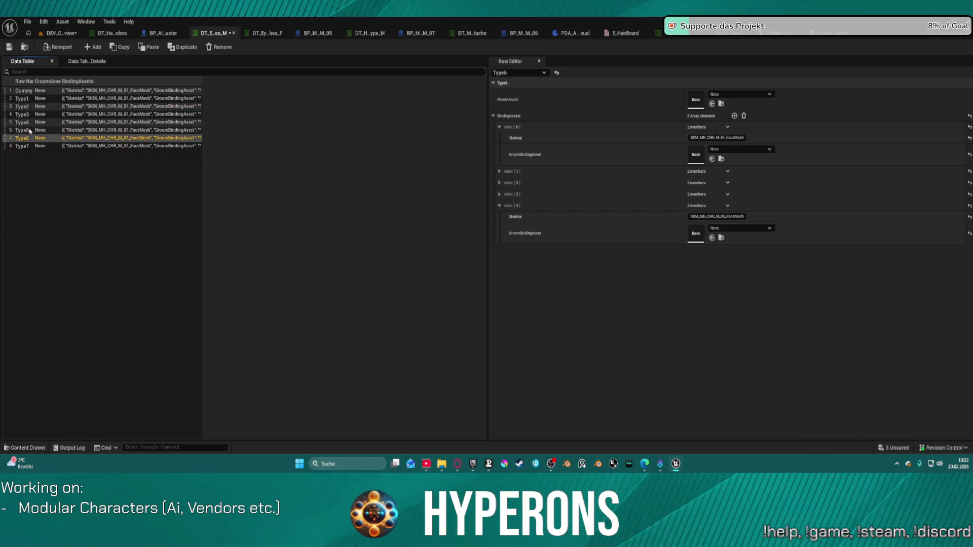
key("Up")
key("Up")
key("Up")
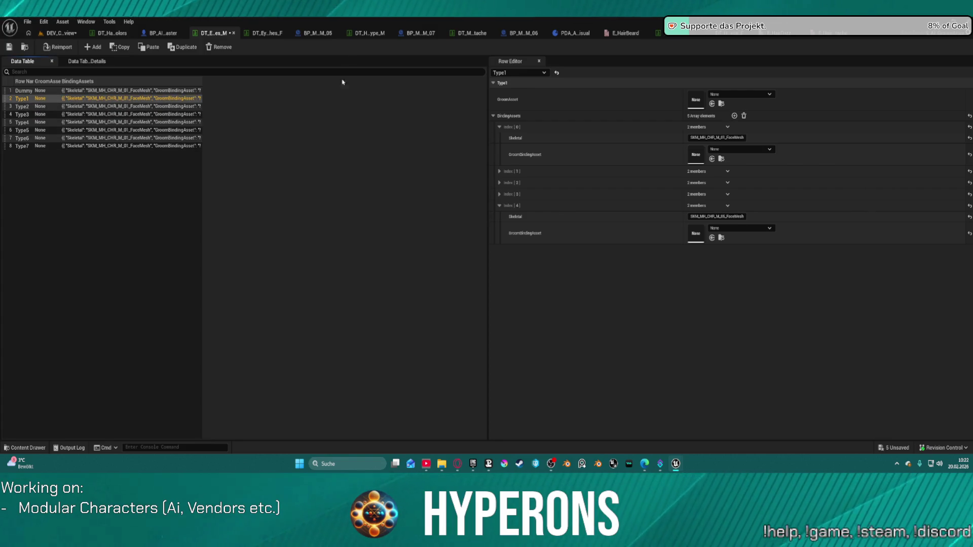
key("Up")
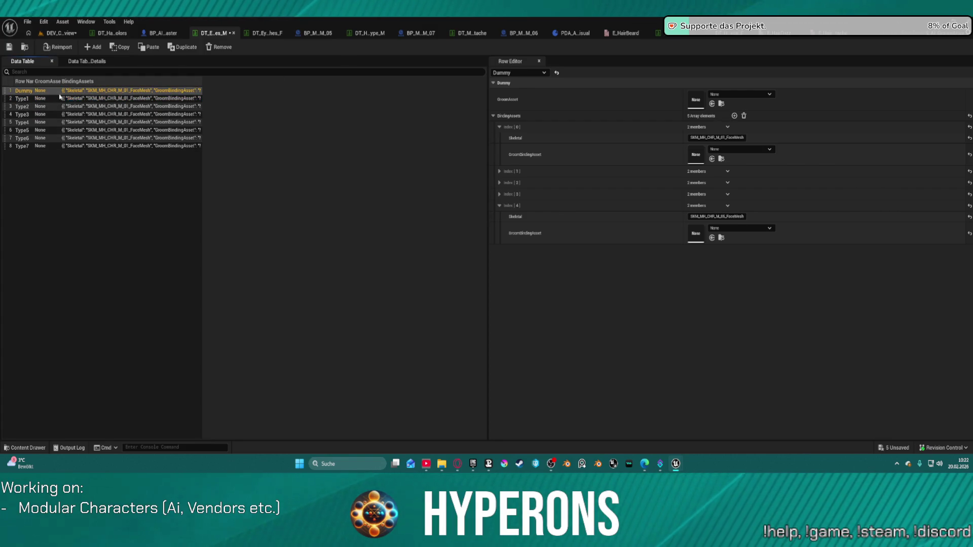
left_click(23, 107)
left_click(29, 130)
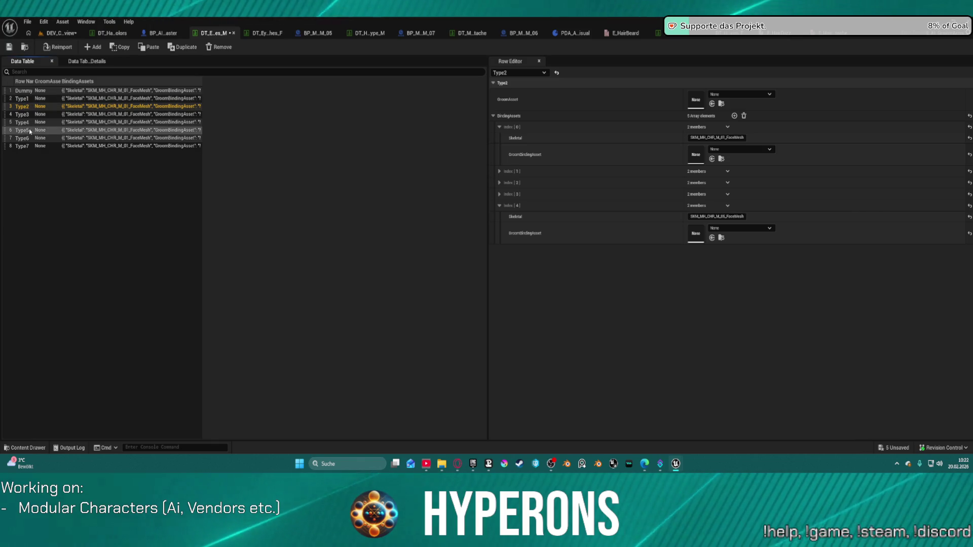
left_click(314, 34)
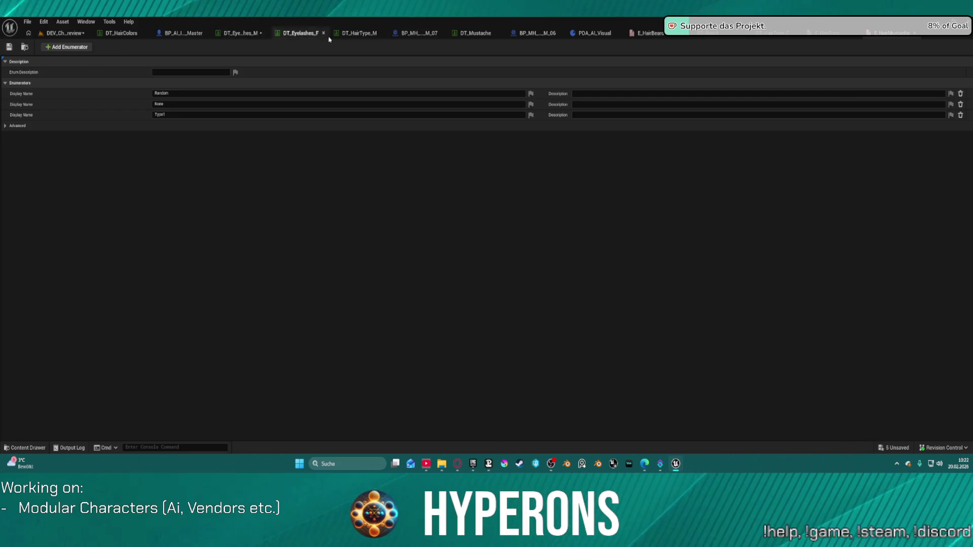
In DT_Eyelashes_M, expand binding indices 3 and 2 to check their face meshes, then view DT_HairType_M.
left_click(246, 38)
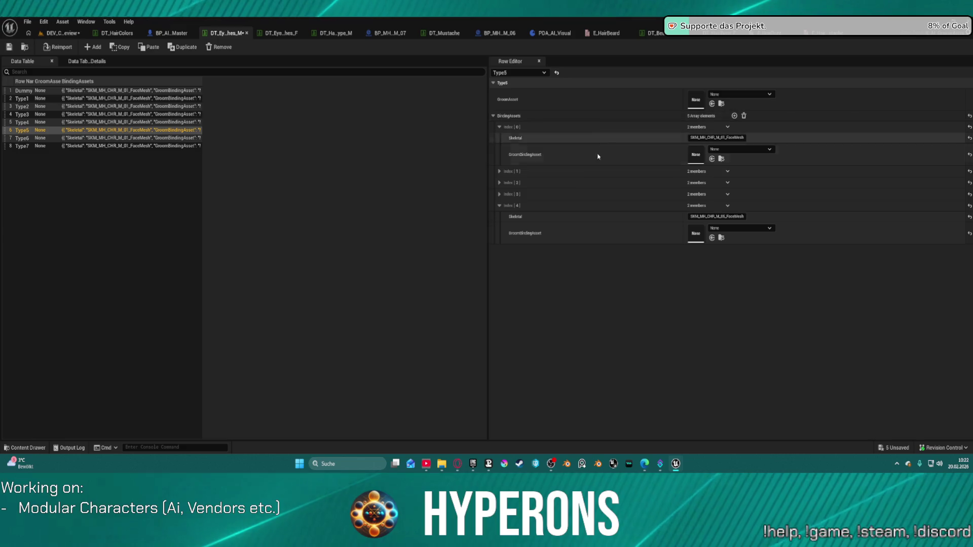
left_click(499, 194)
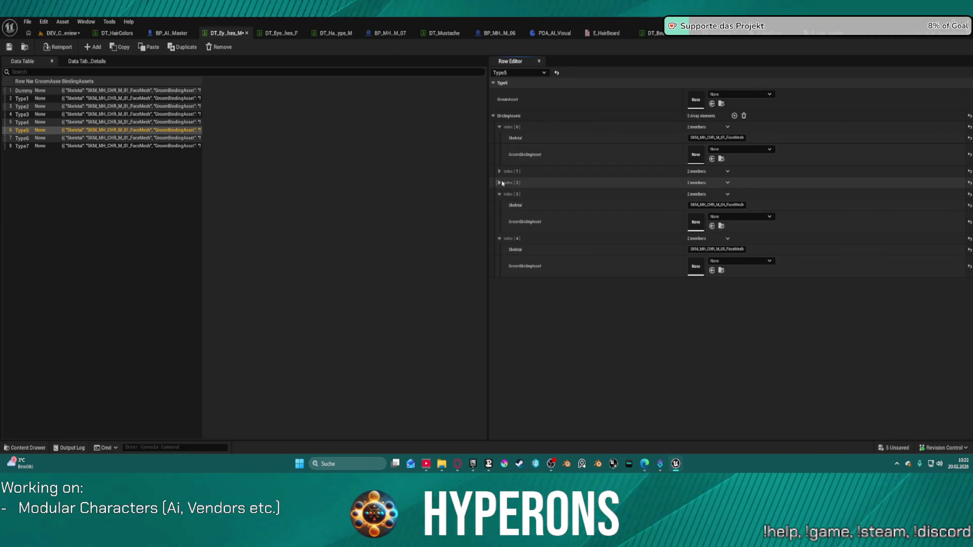
left_click(499, 182)
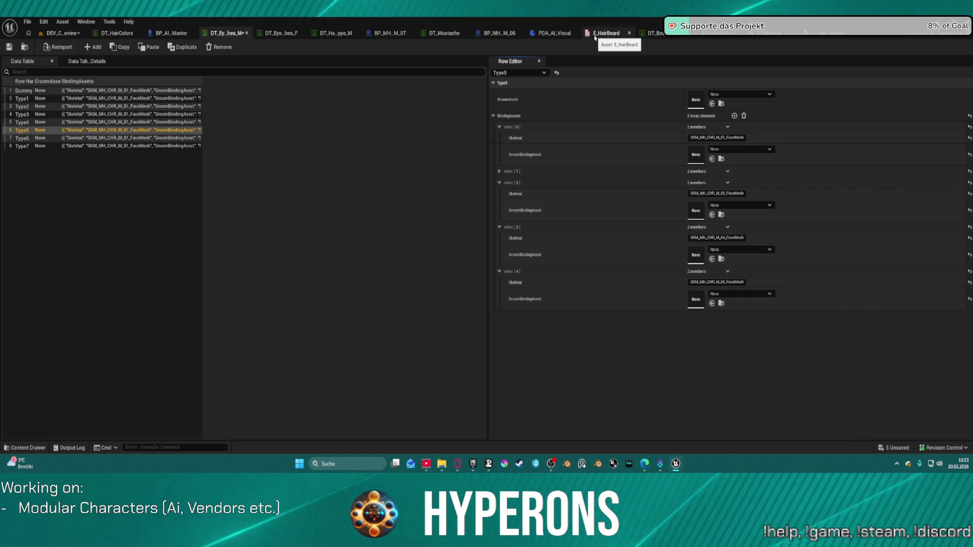
left_click(336, 37)
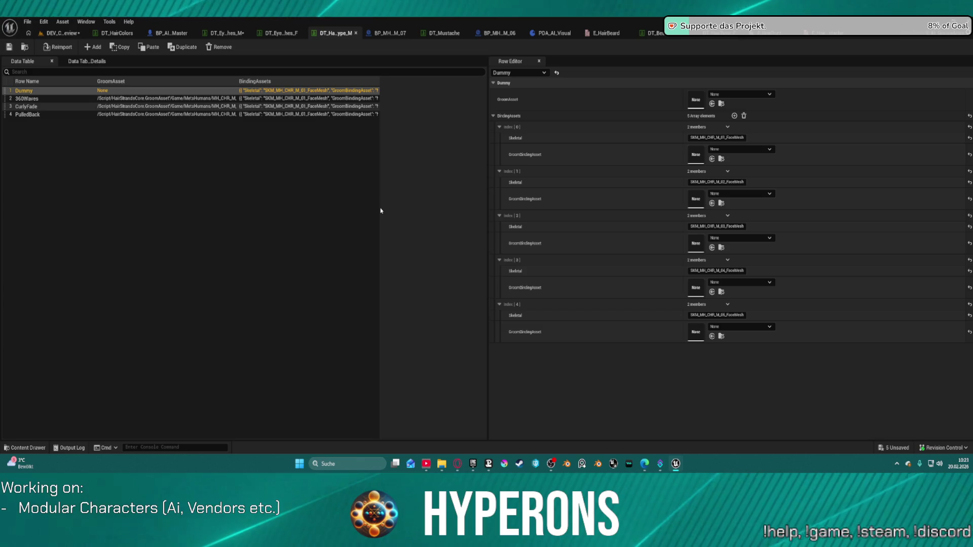
Inspect binding indices 5 and 6 of DT_HairType_M's PulledBack row.
left_click(47, 121)
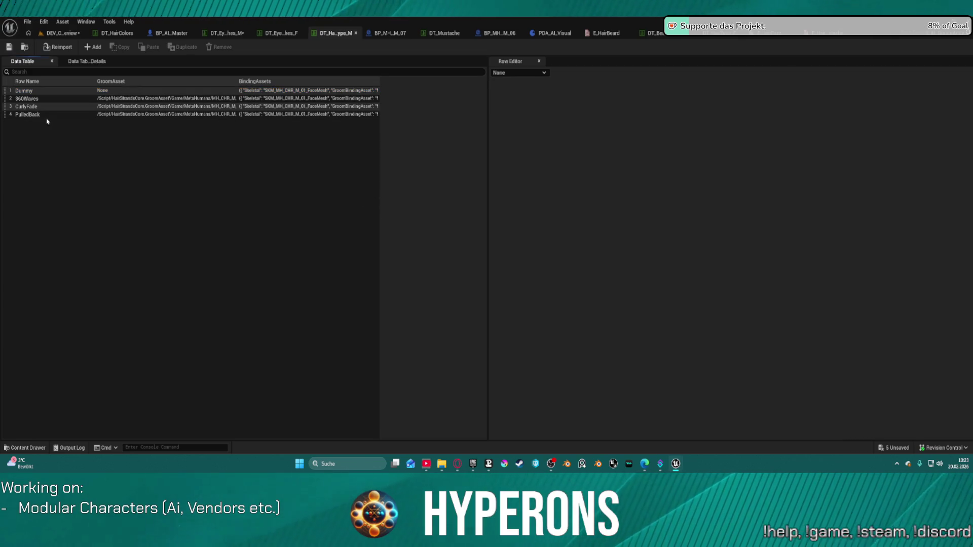
left_click(48, 114)
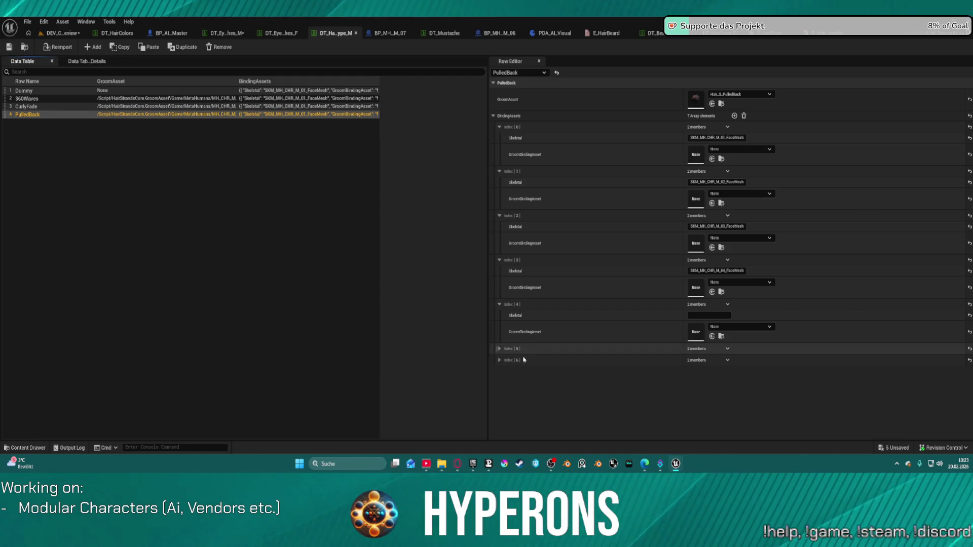
left_click(499, 350)
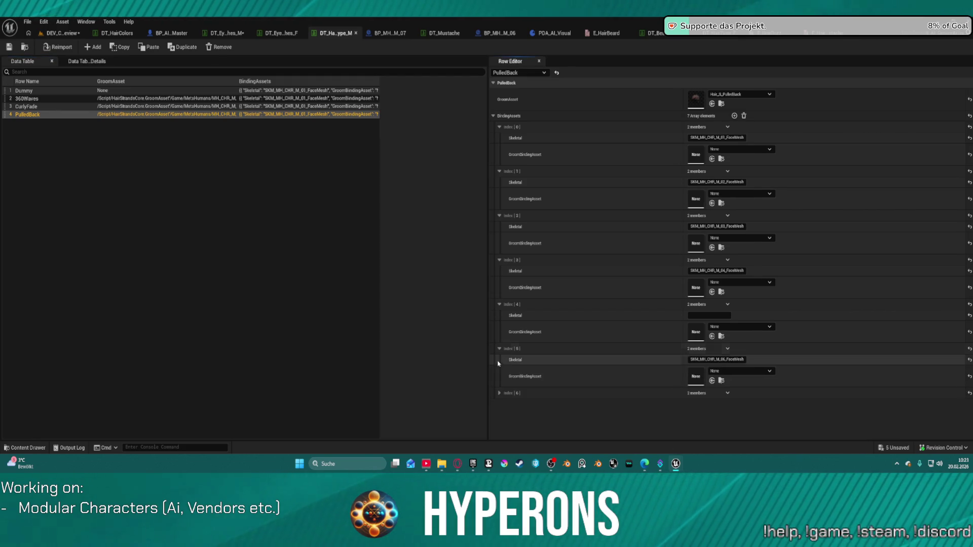
left_click(498, 394)
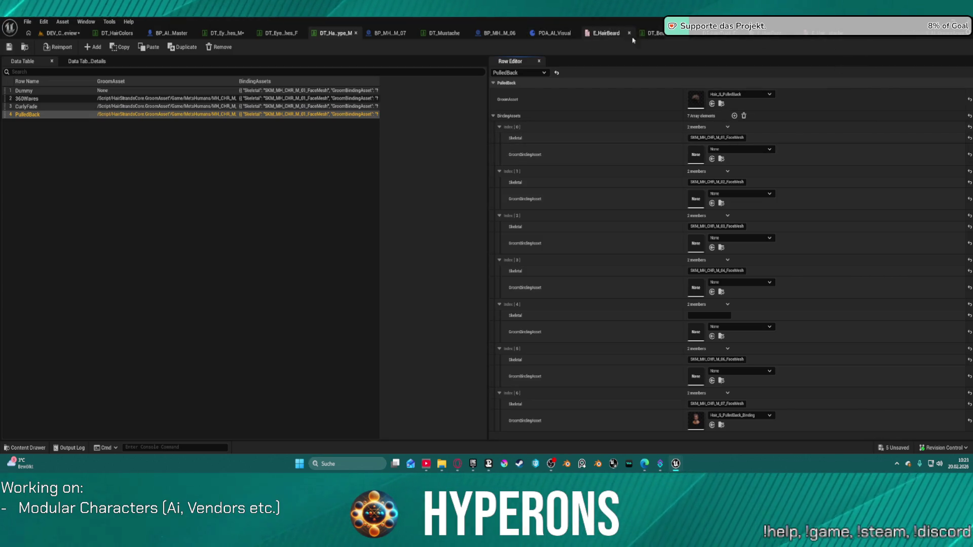
Paste binding assets into the female eyelash table's Dummy row, undo it, and close that table.
left_click(274, 34)
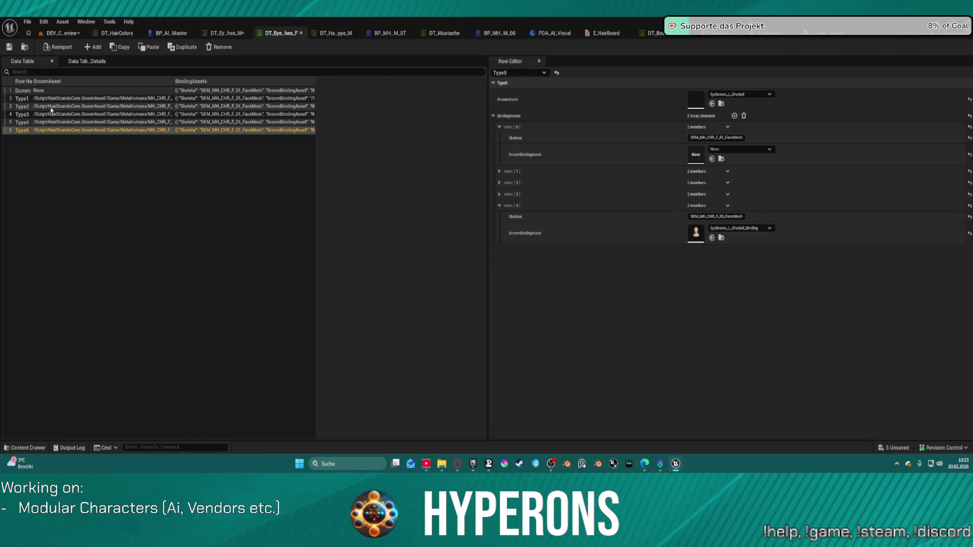
left_click(36, 91)
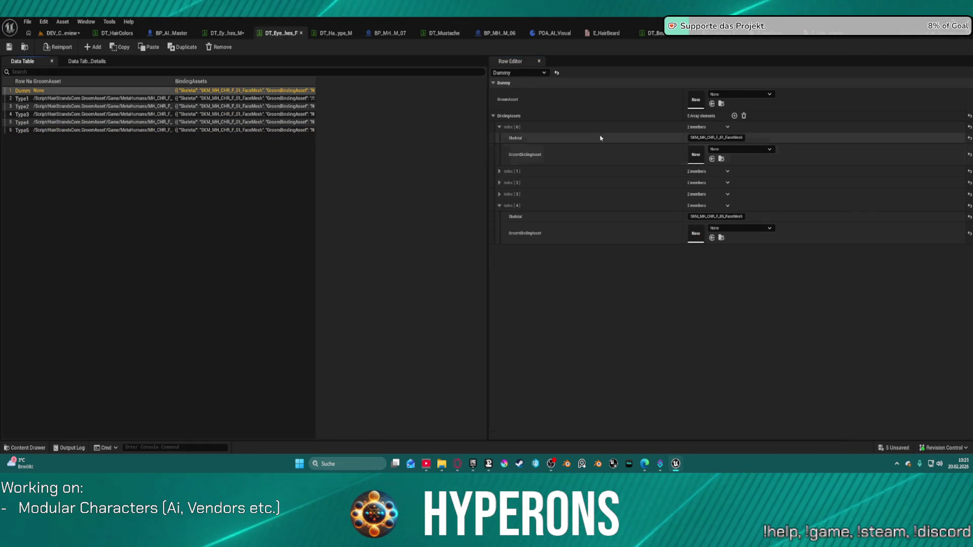
left_click(527, 118, "shift")
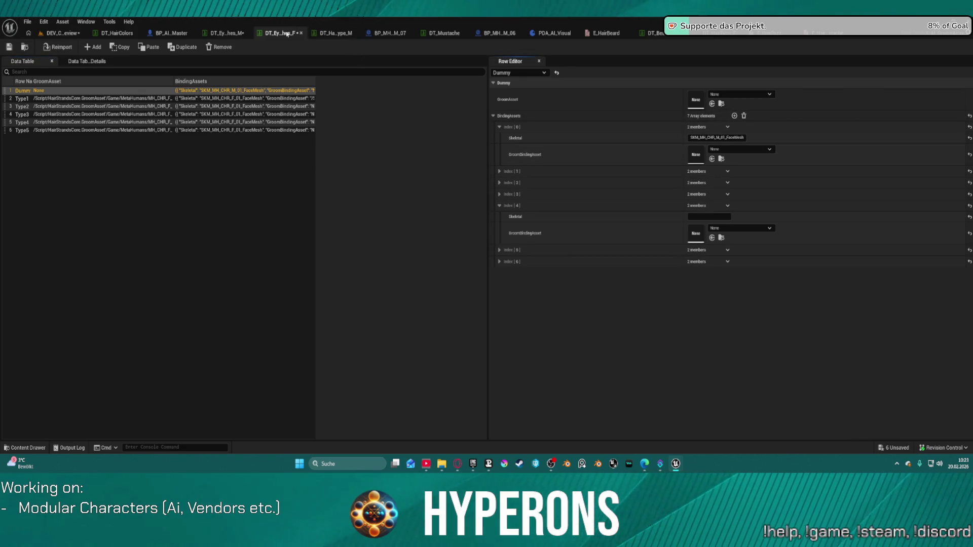
key("ctrl+z")
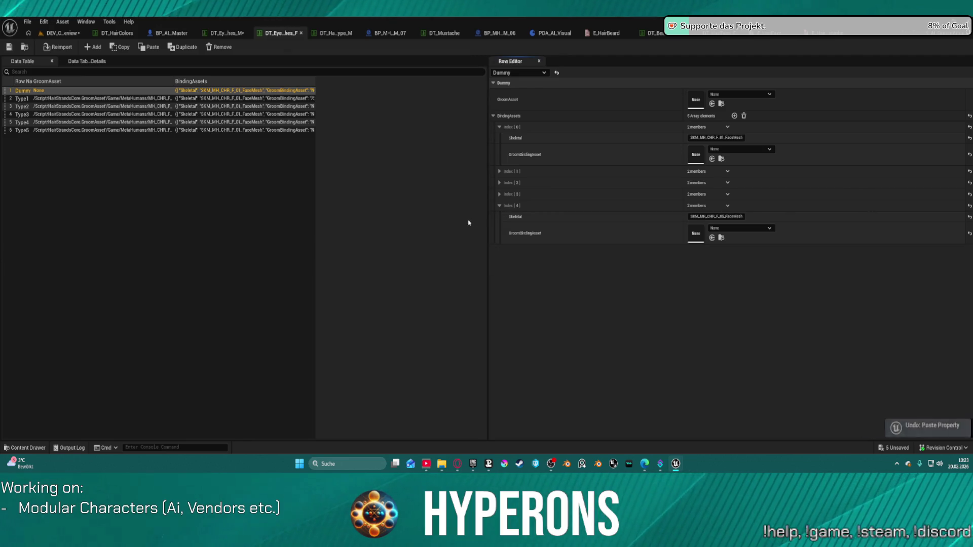
middle_click(264, 34)
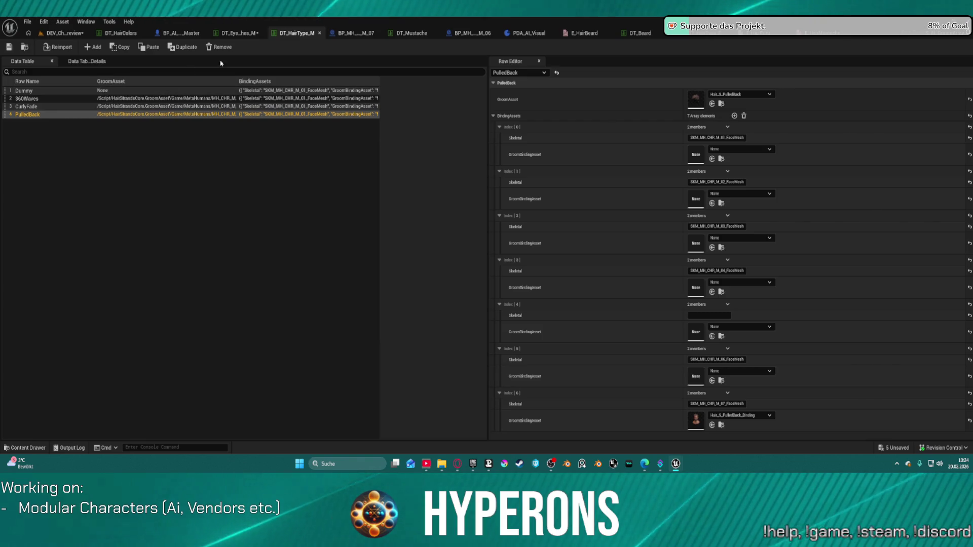
Paste the seven-entry binding list into DT_Eyelashes_M's Type5 row and compare it with Type6 and Type7.
left_click(238, 33)
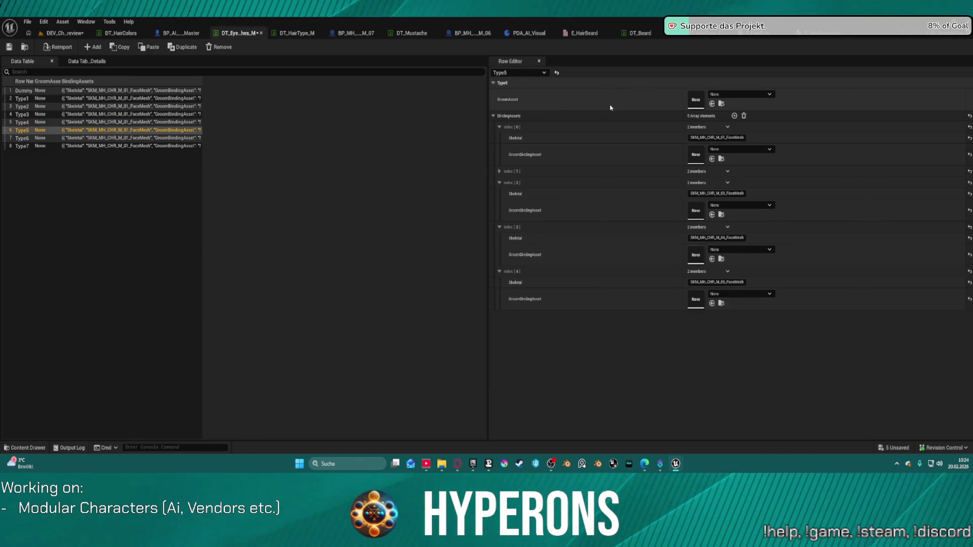
key("ctrl+v")
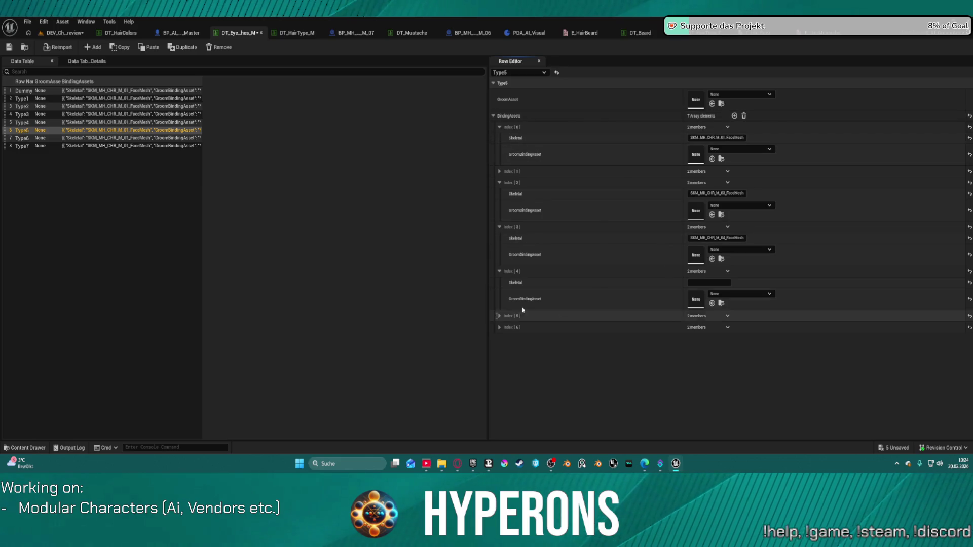
left_click(500, 327)
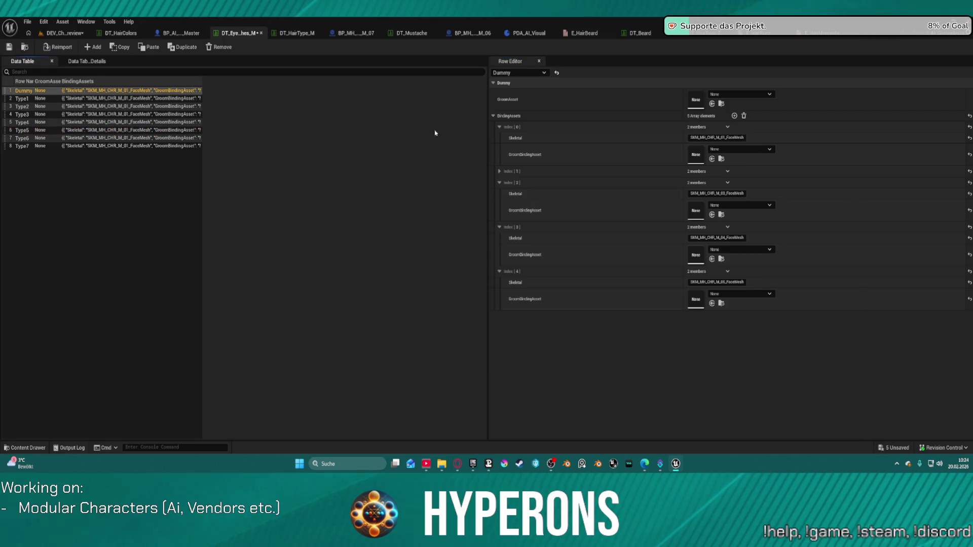
left_click(23, 138)
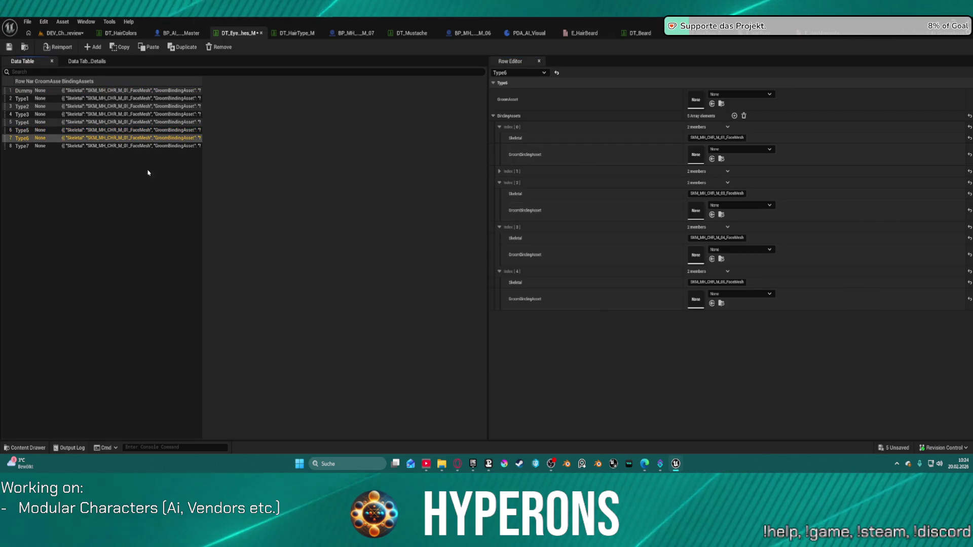
left_click(24, 147)
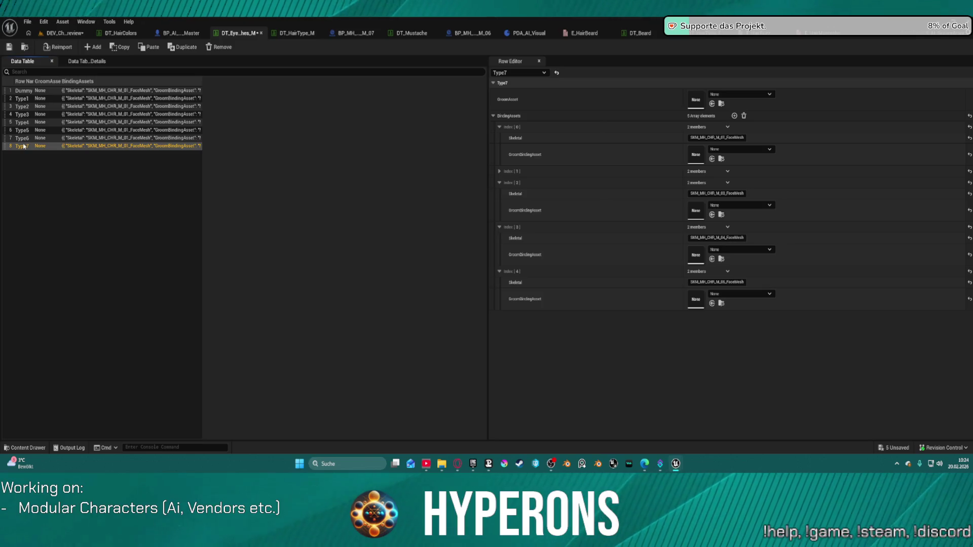
left_click(19, 130)
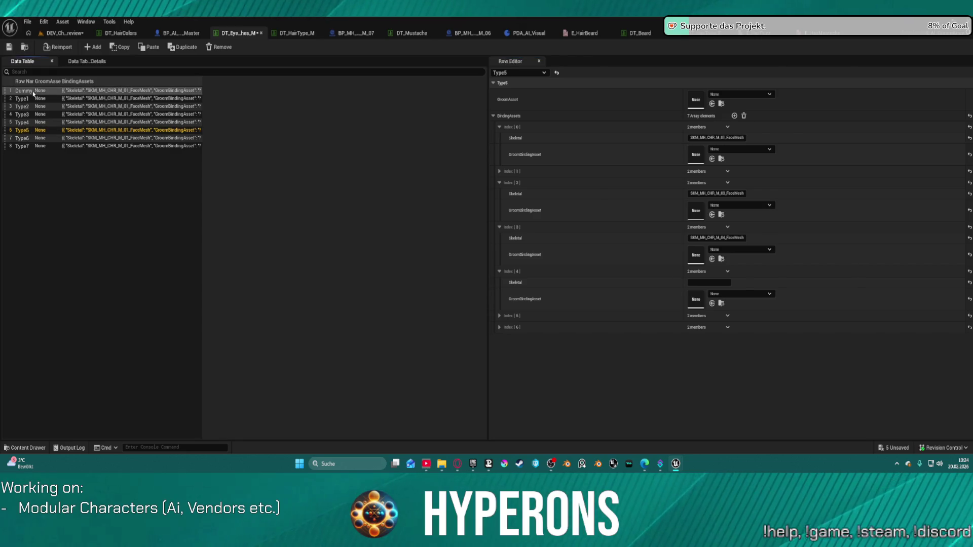
Paste the seven binding entries into the Type4 row after reviewing Type1 to Type3.
left_click(51, 99)
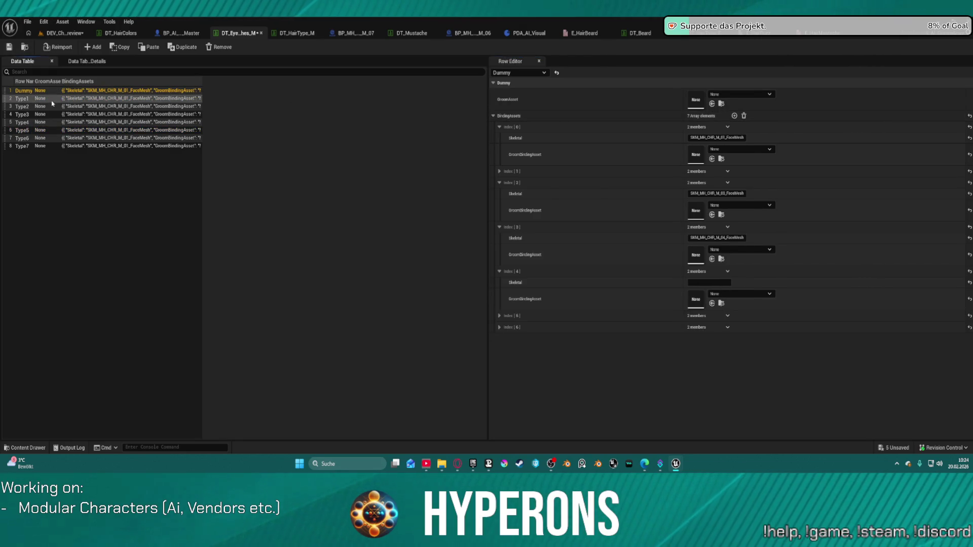
left_click(23, 105)
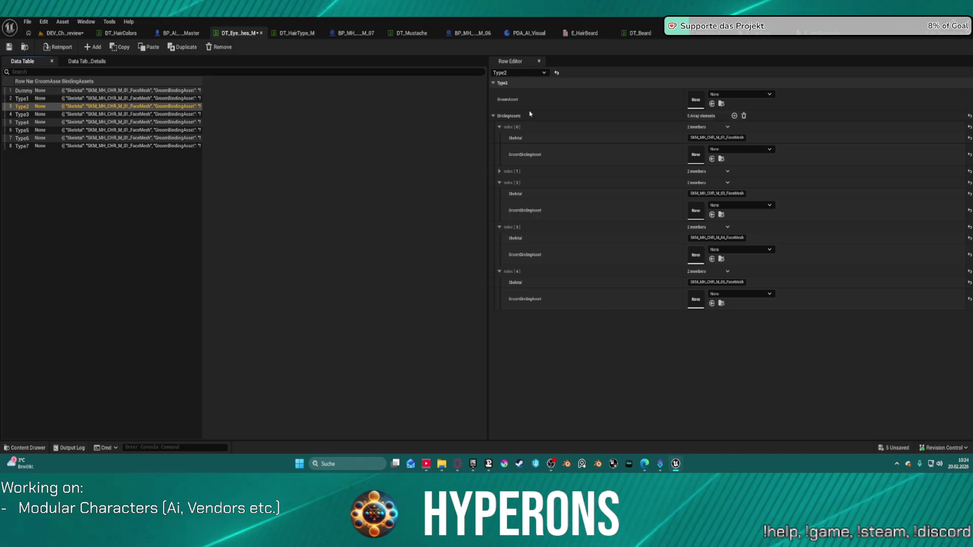
key("Down")
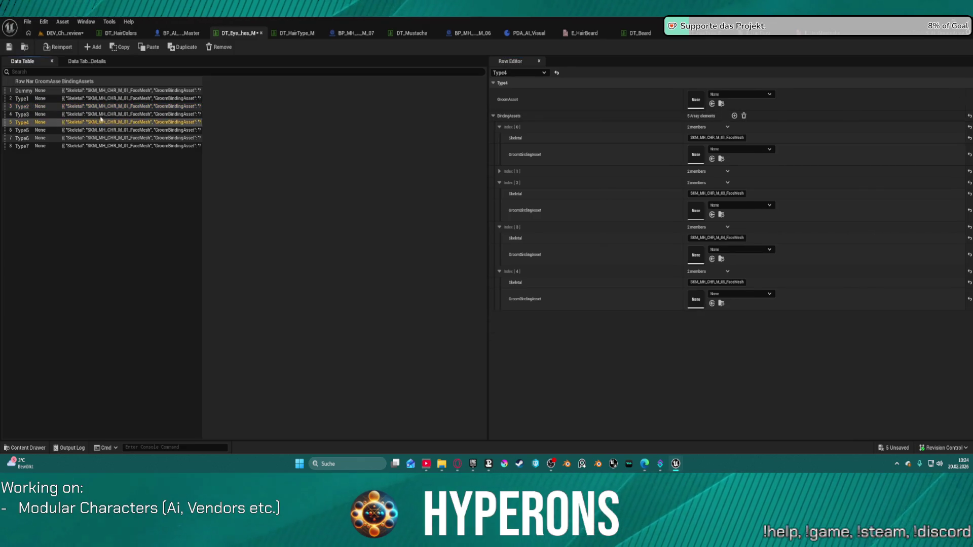
key("Down")
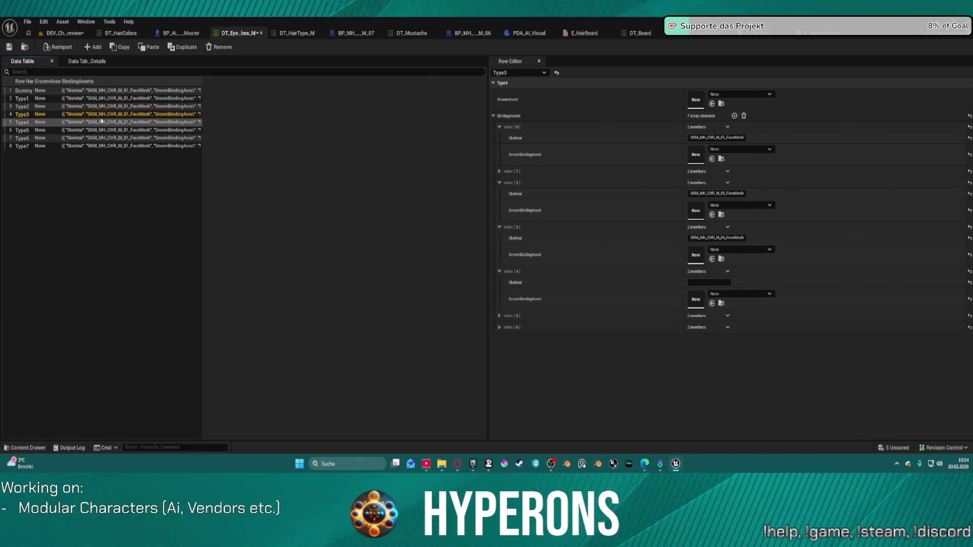
left_click(735, 115)
left_click(734, 116)
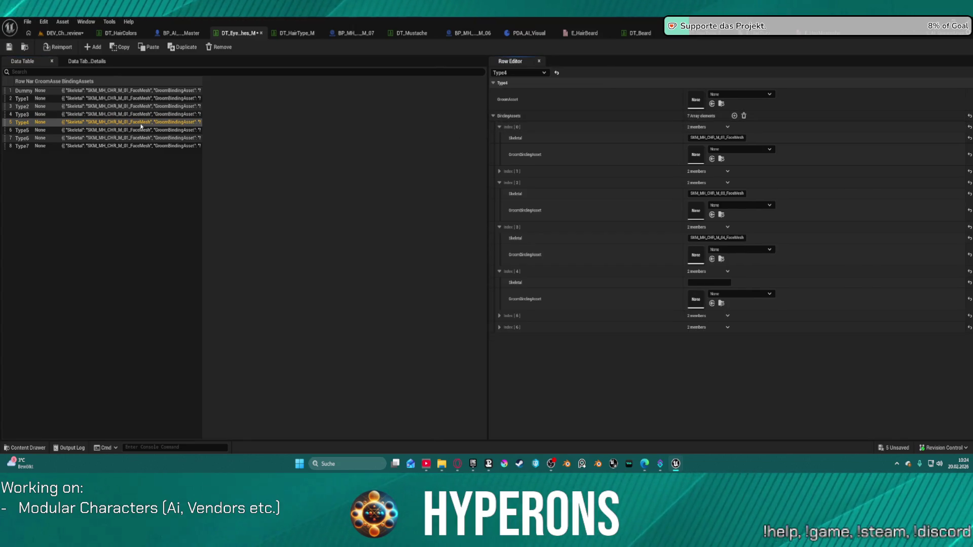
left_click(35, 138)
key("Down")
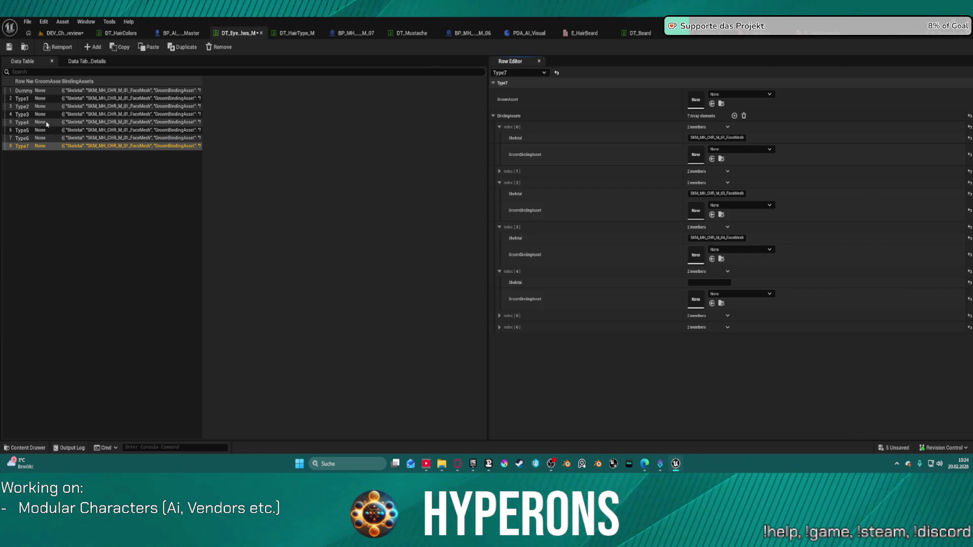
Fill Type5's empty index 4 Skeletal field with SKM_MH_CHR_M_05_FaceMesh.
left_click(21, 131)
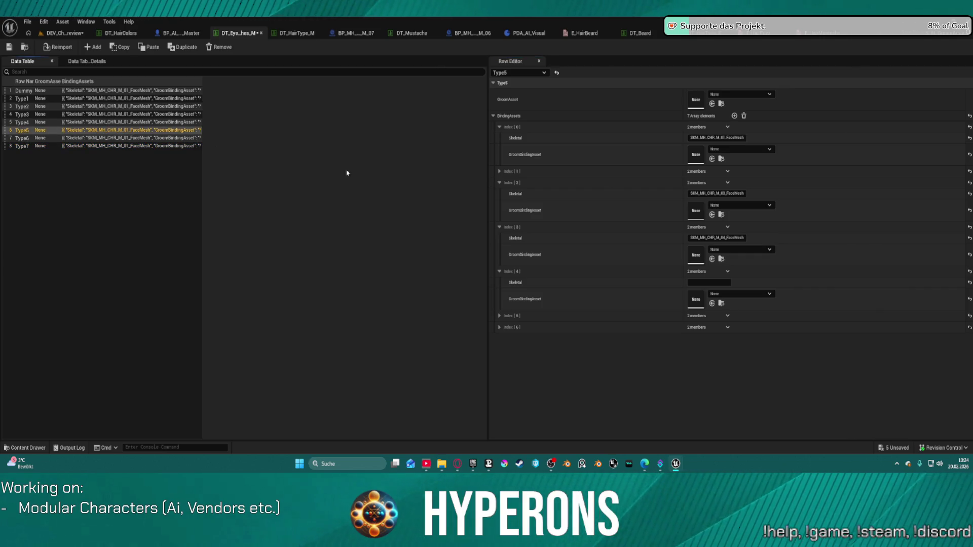
left_click(499, 315)
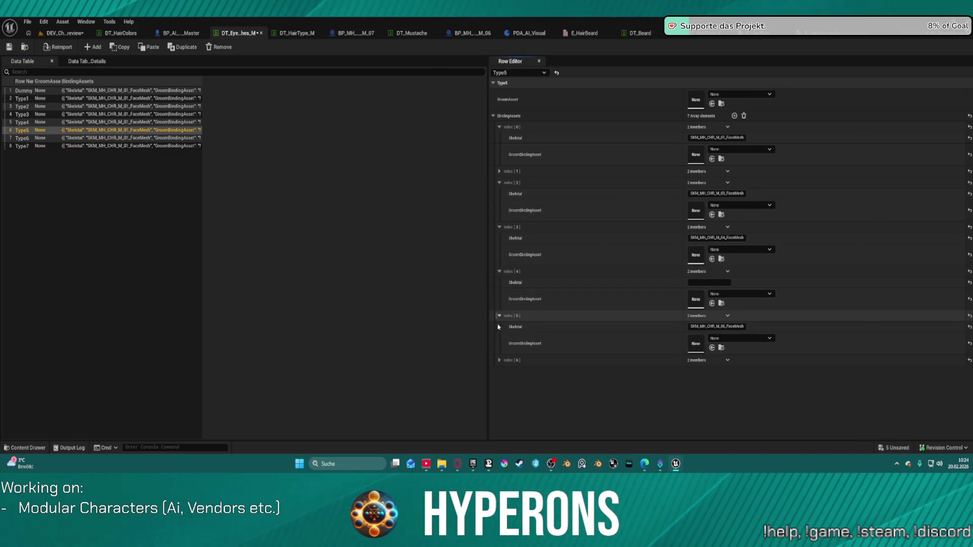
left_click(499, 360)
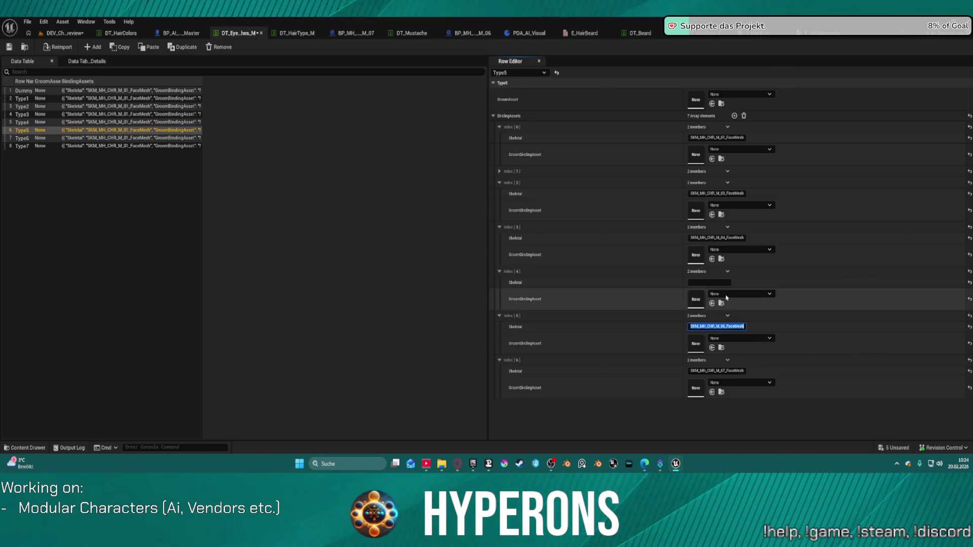
left_click(713, 283)
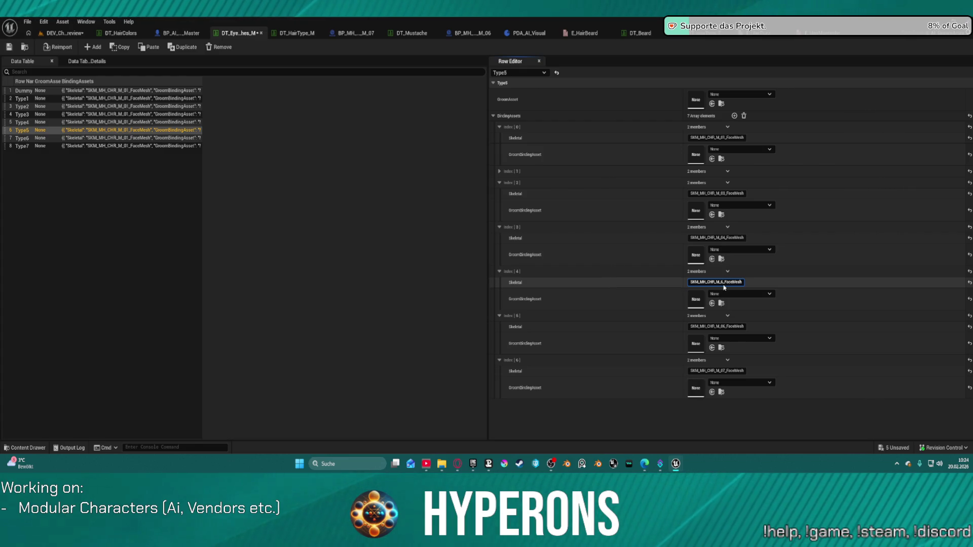
type("0")
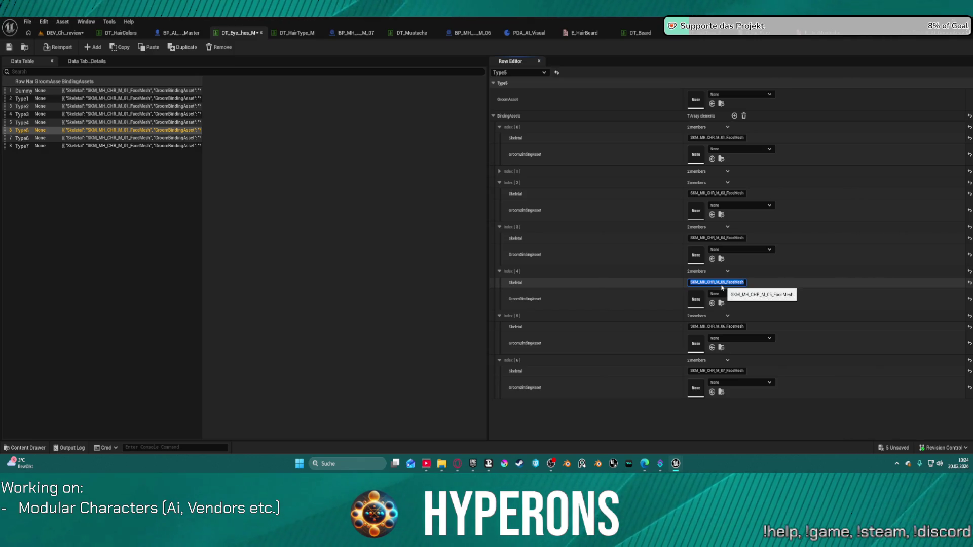
left_click(504, 116)
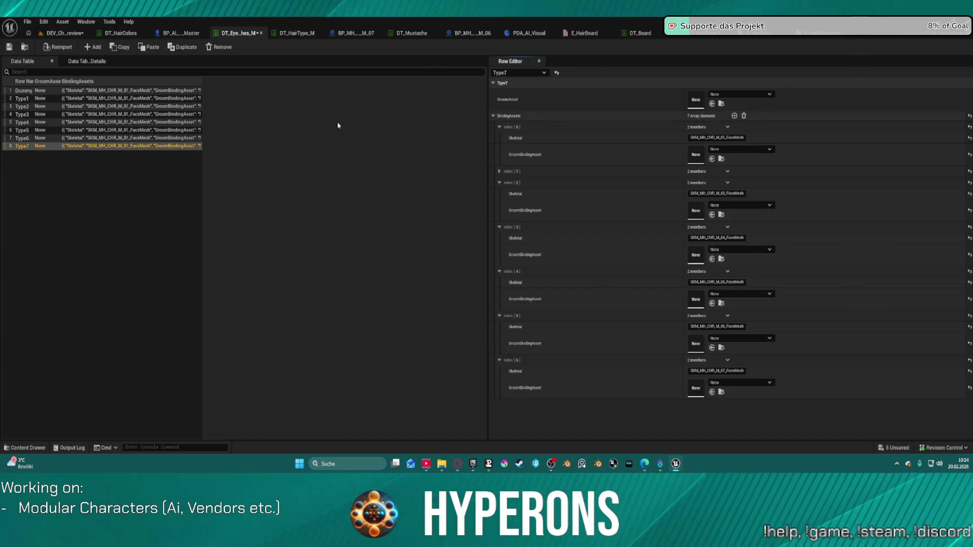
Review the Type6 through Type1 and Dummy rows of DT_Eyelashes_M.
left_click(41, 138)
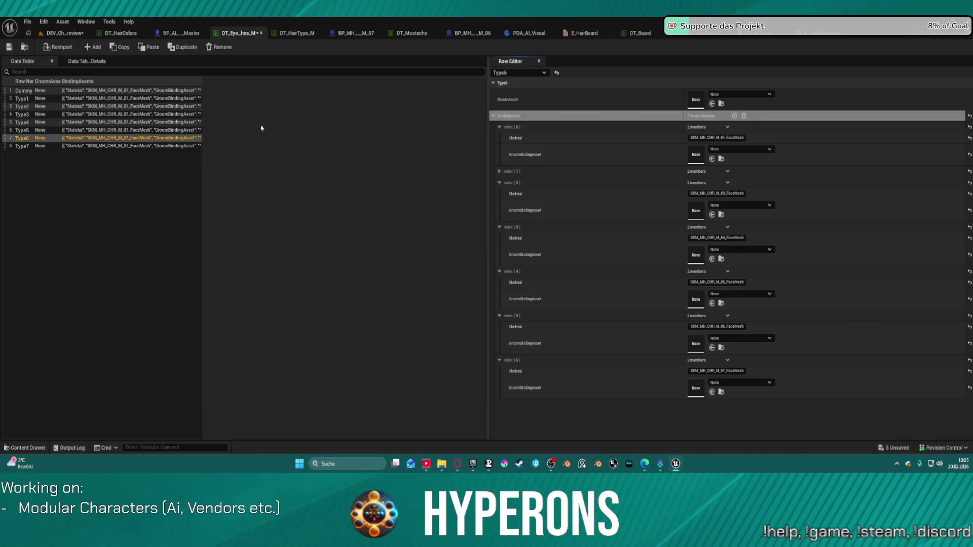
left_click(44, 123)
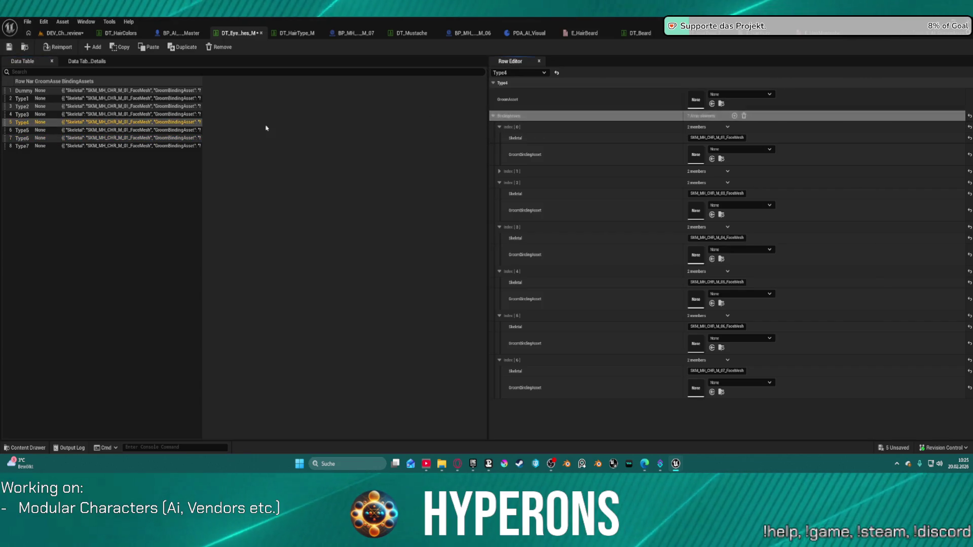
left_click(185, 115)
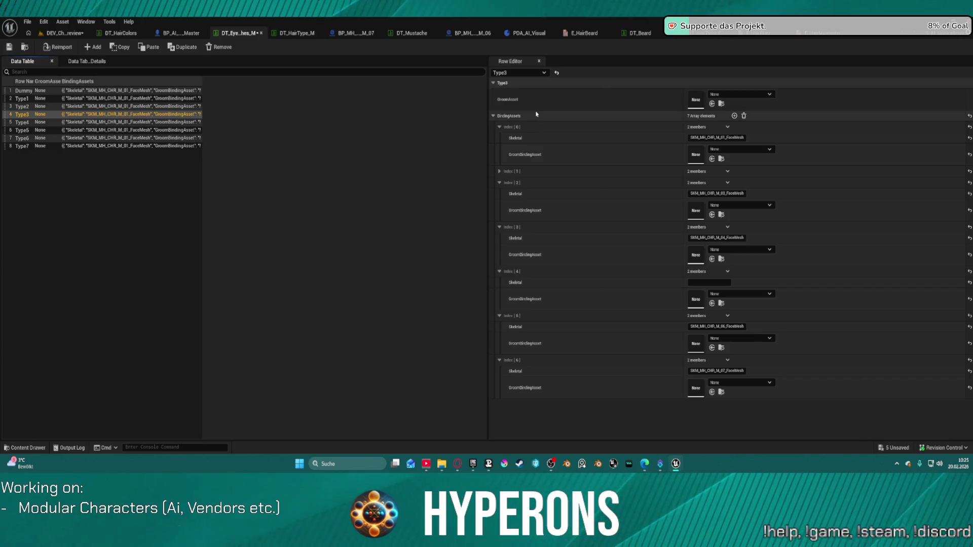
left_click(23, 107)
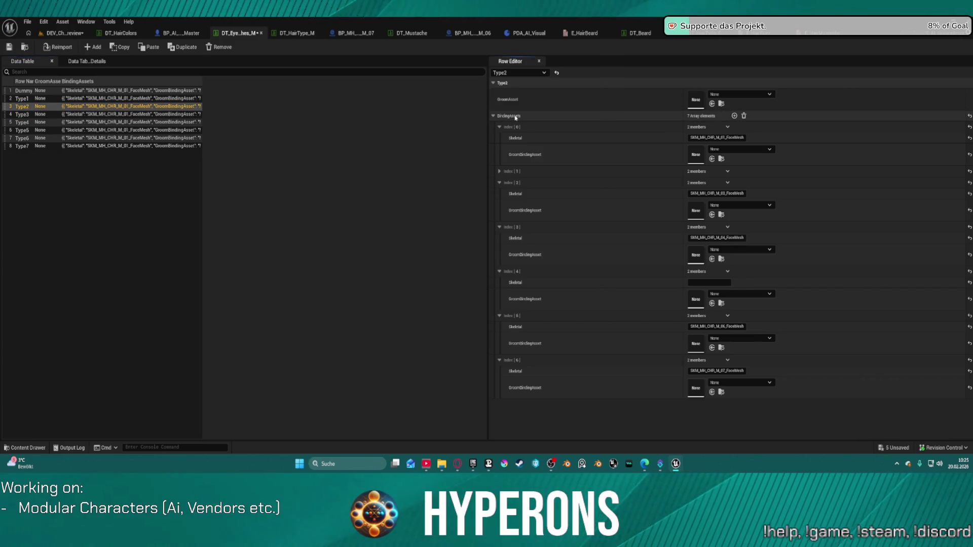
left_click(21, 99)
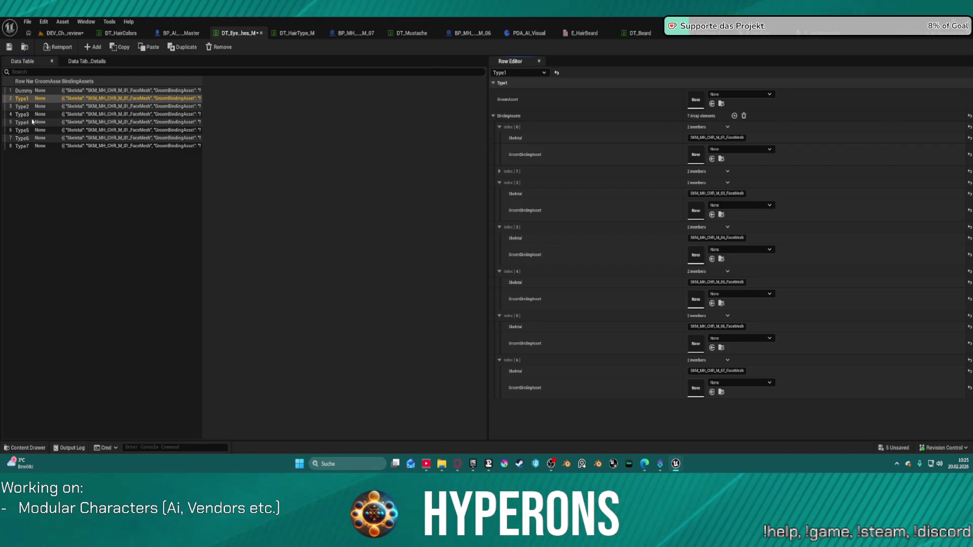
left_click(24, 91)
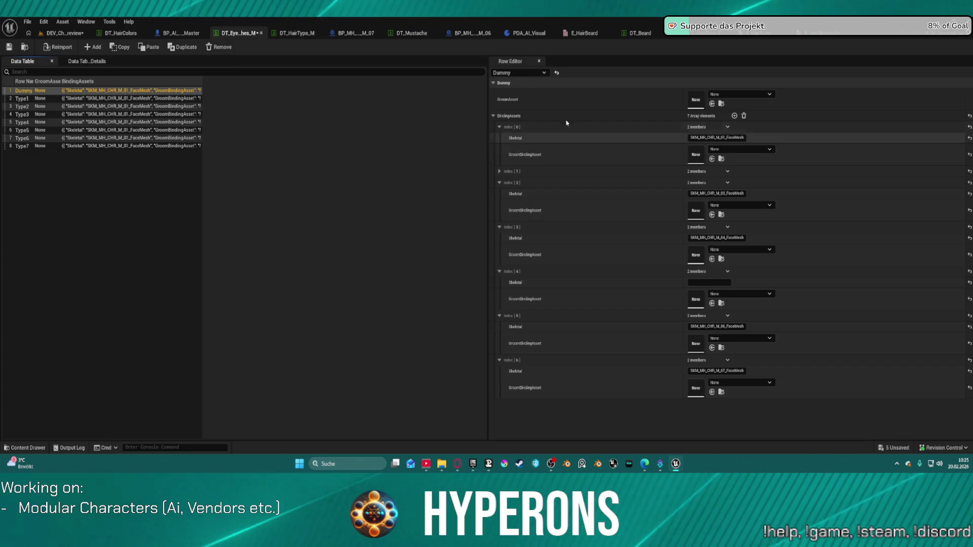
Give Type5 the Eyelashes_L_SlightCurl groom with its binding at index 4, and save the table.
left_click(10, 129)
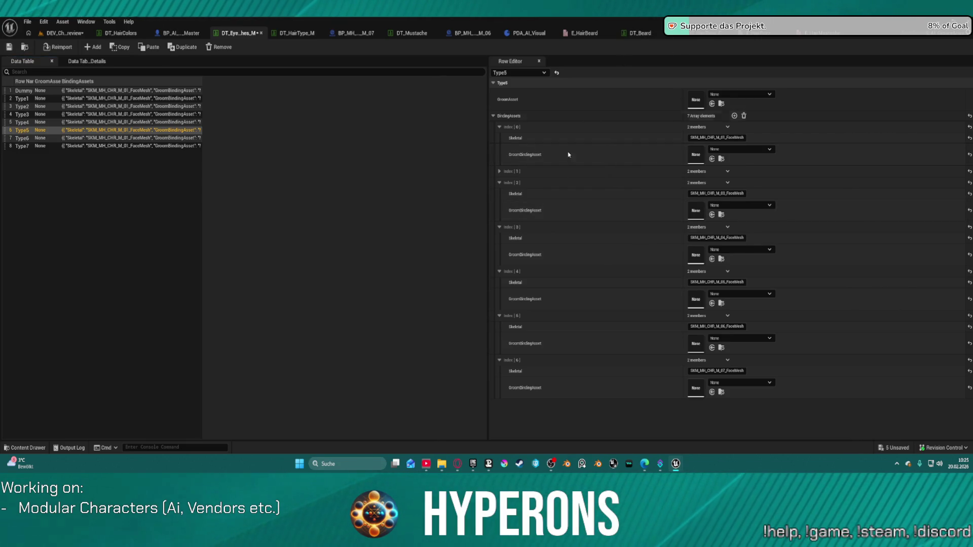
left_click(595, 308, "shift")
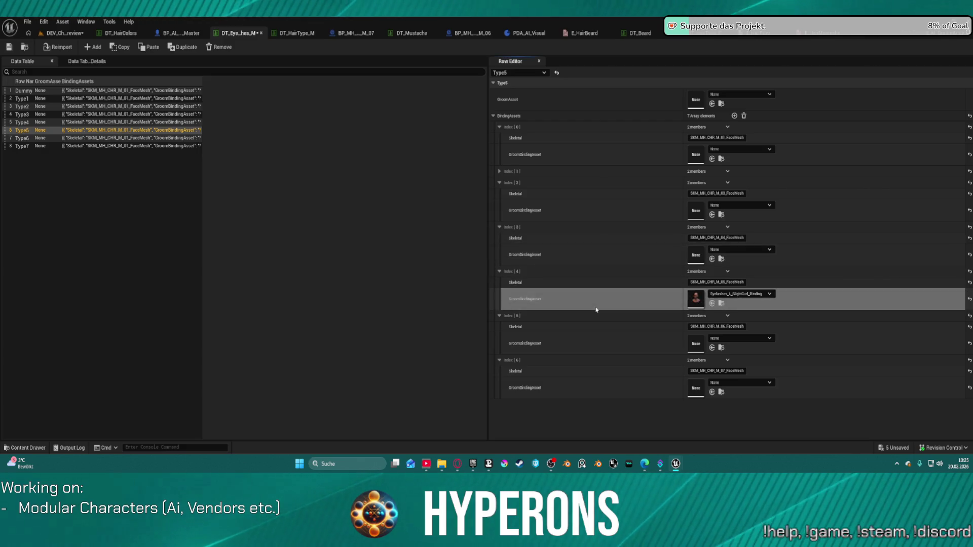
left_click(592, 107, "shift")
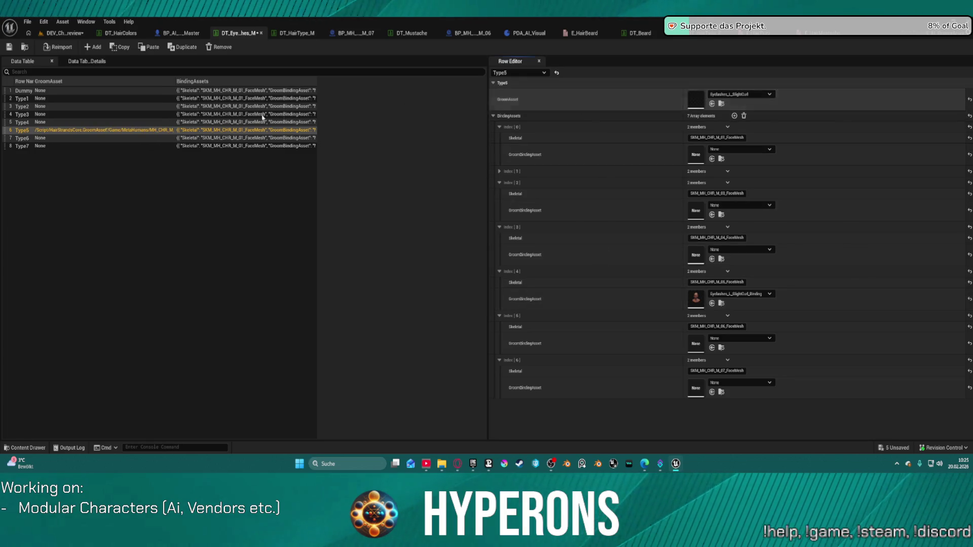
left_click(8, 47)
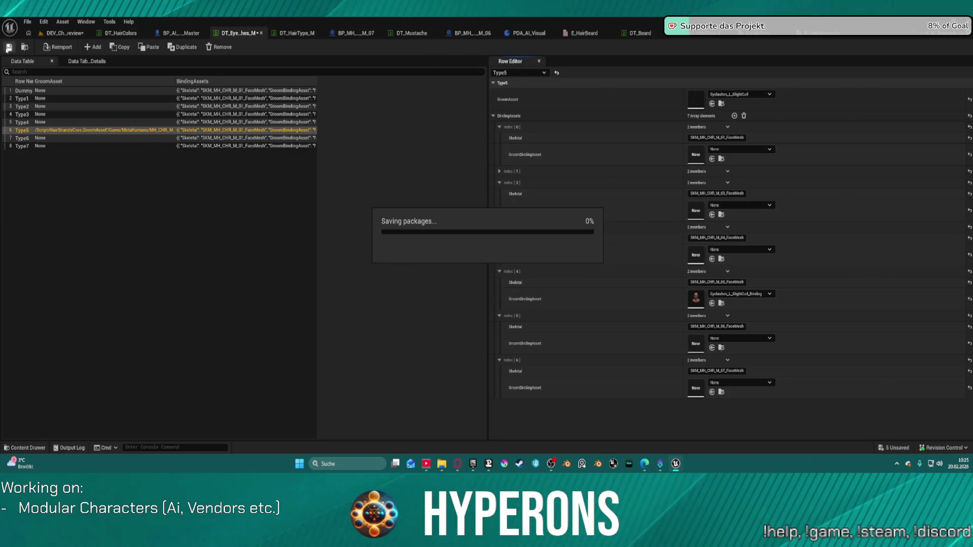
left_click(474, 33)
Close the BP_MH_CHR_M_06 and BP_MH_CHR_M_07 blueprints, a spare asset tab and the E_HairFuzz enum.
key("ctrl+w")
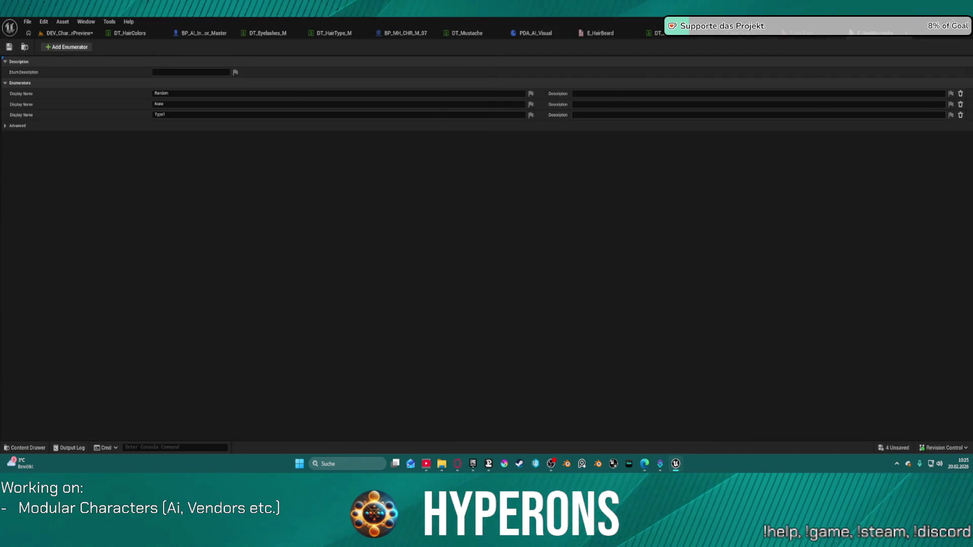
left_click(406, 33)
key("ctrl+w")
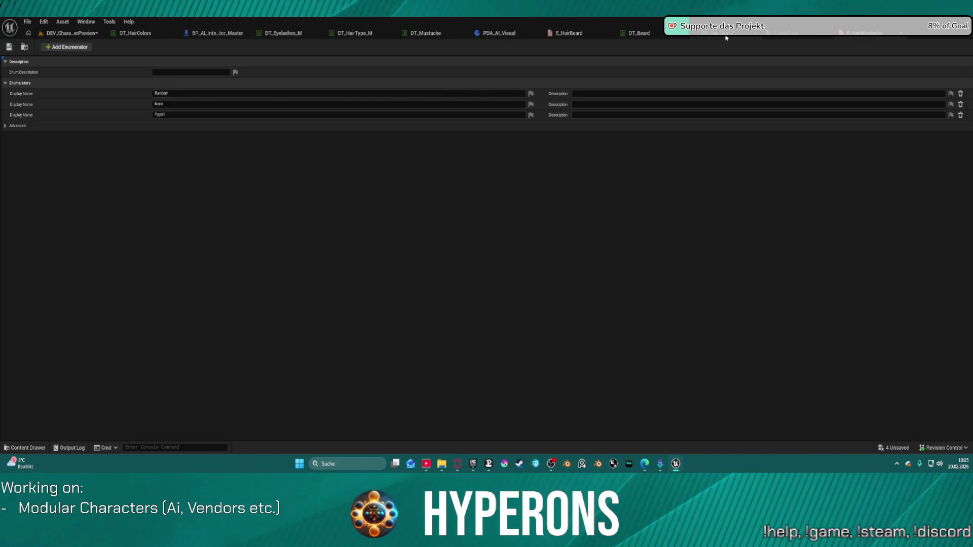
left_click(681, 34)
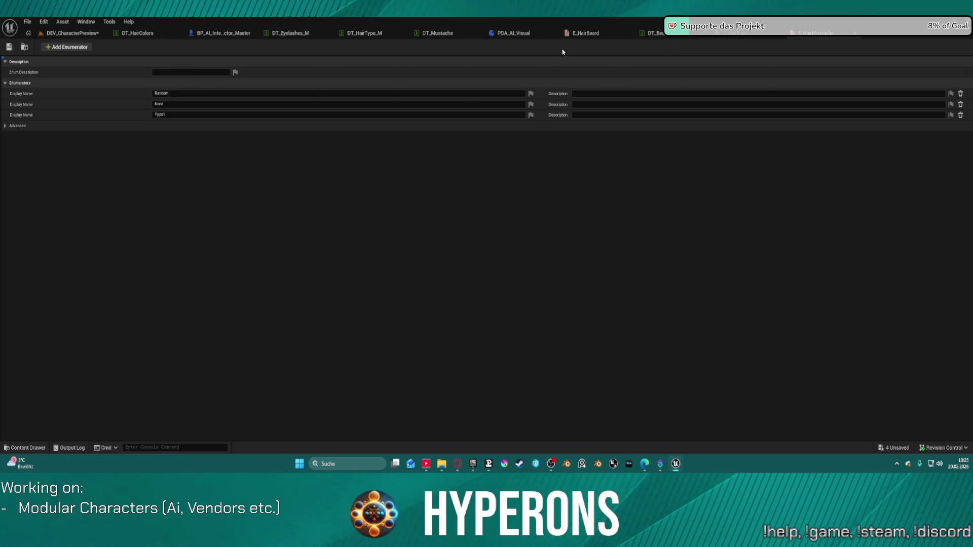
left_click(778, 33)
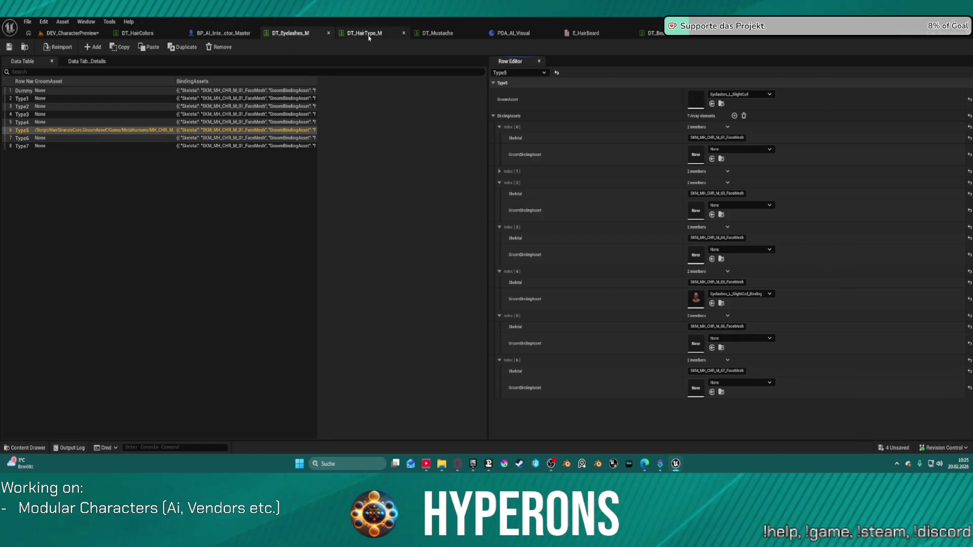
Bring up BP_AI_Interactor_Master and open its AddHair function graph.
left_click(224, 33)
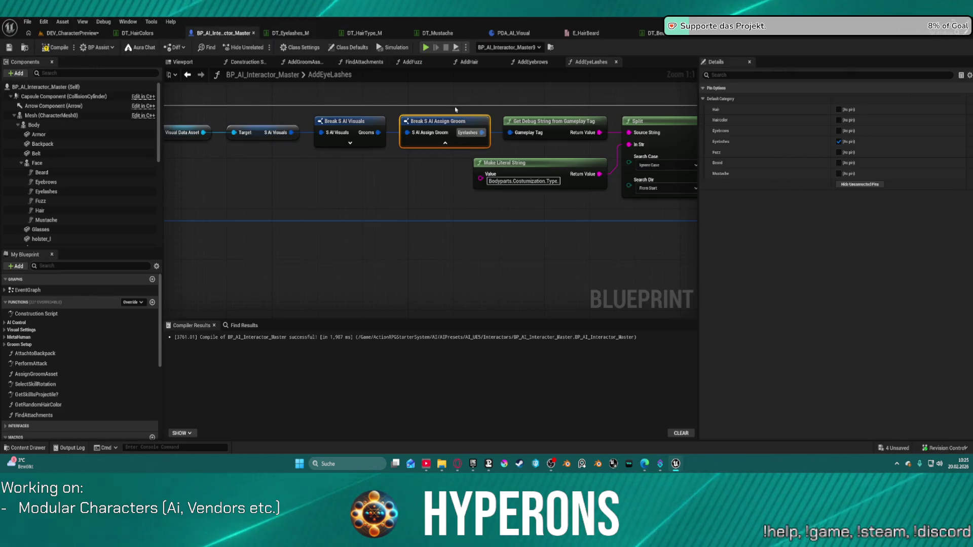
scroll(480, 215, "down", 2)
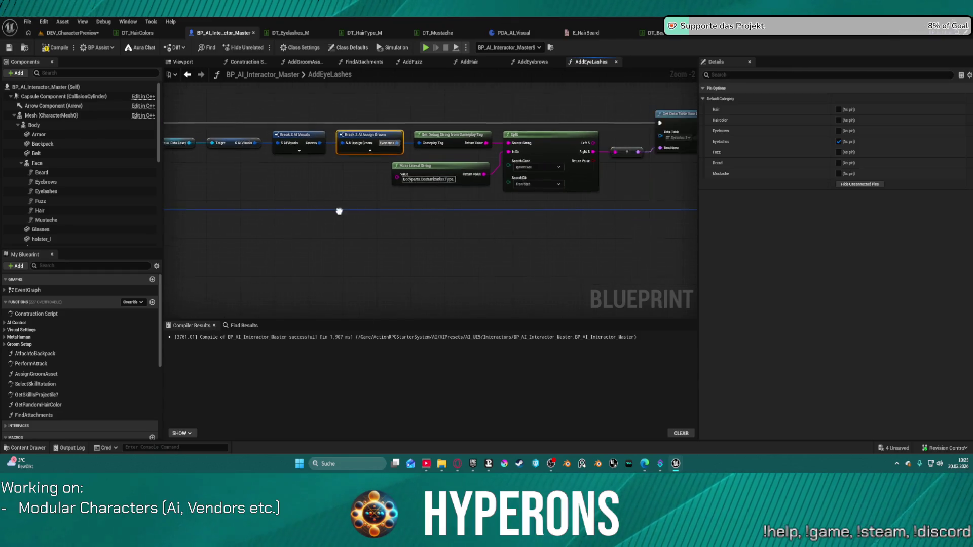
mouse_move(241, 172)
left_mouse_down()
mouse_move(217, 182)
mouse_move(341, 204)
left_mouse_up()
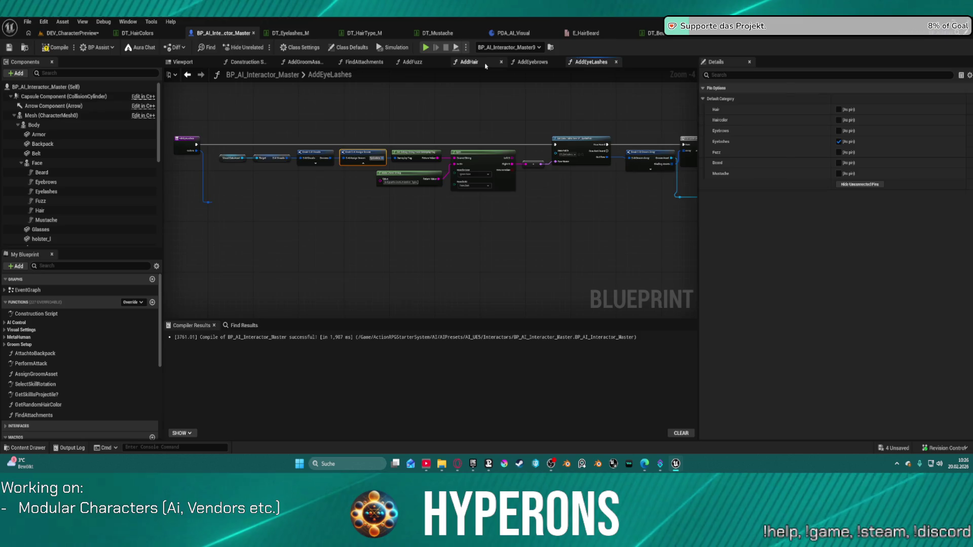
left_click(469, 61)
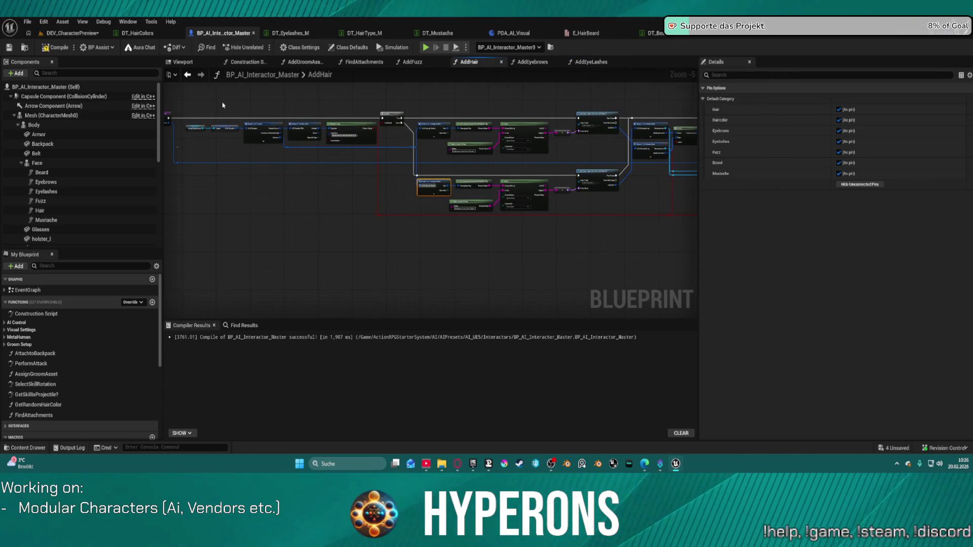
Marquee-select every node in the AddHair graph, including the Select node.
scroll(309, 119, "up", 4)
scroll(334, 123, "down", 5)
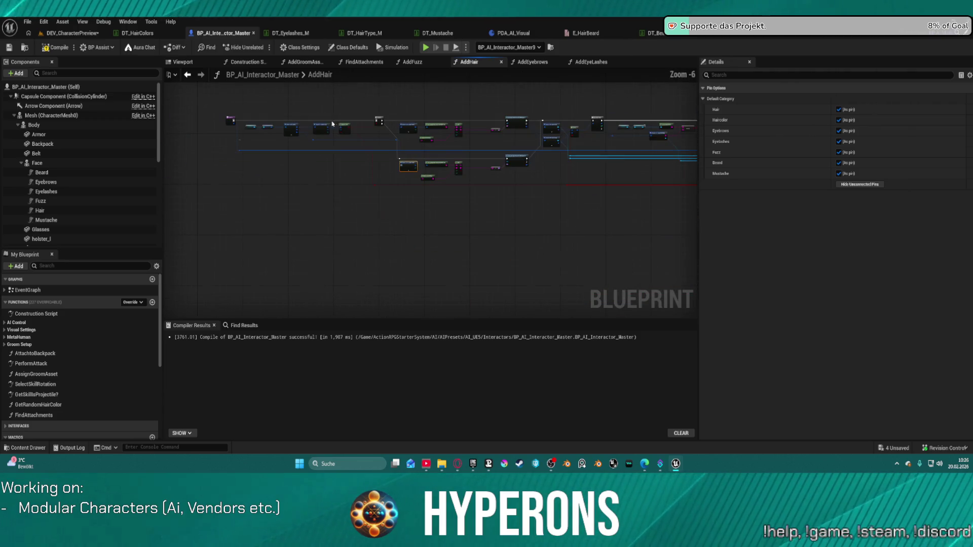
mouse_move(253, 105)
left_mouse_down()
mouse_move(403, 189)
mouse_move(591, 190)
mouse_move(593, 153)
mouse_move(557, 168)
mouse_move(548, 181)
mouse_move(557, 180)
left_mouse_up()
scroll(601, 138, "up", 3)
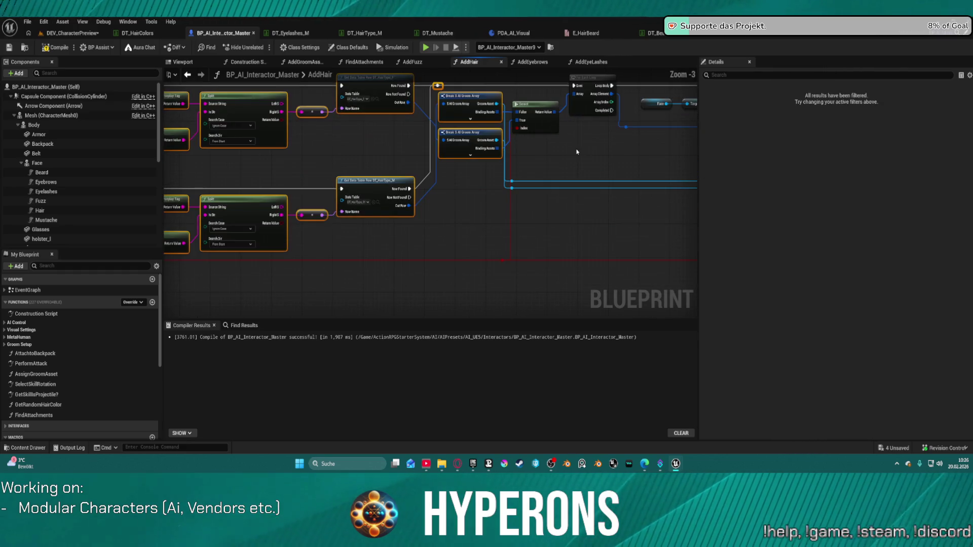
left_click_drag(606, 152, 533, 99)
scroll(478, 136, "down", 4)
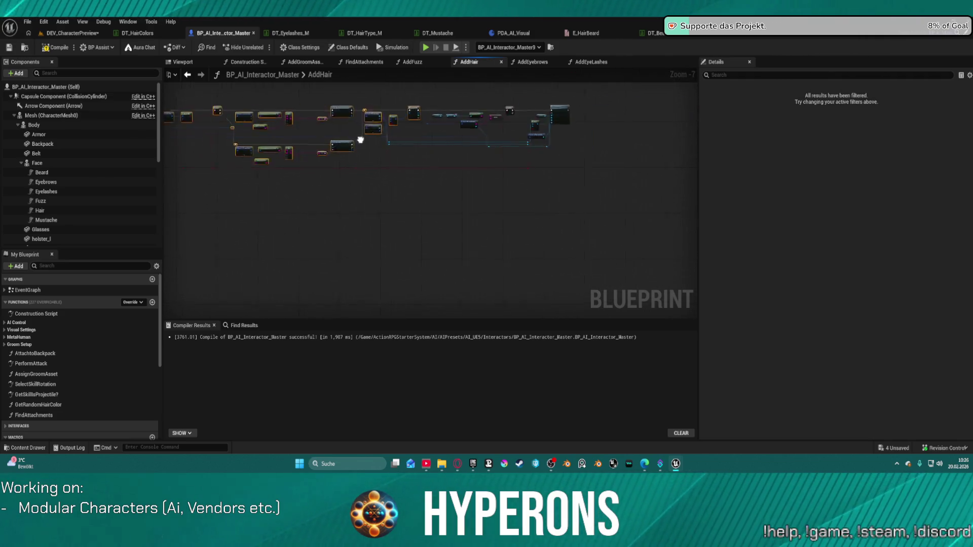
mouse_move(206, 104)
left_mouse_down()
mouse_move(539, 209)
mouse_move(671, 202)
mouse_move(662, 203)
left_mouse_up()
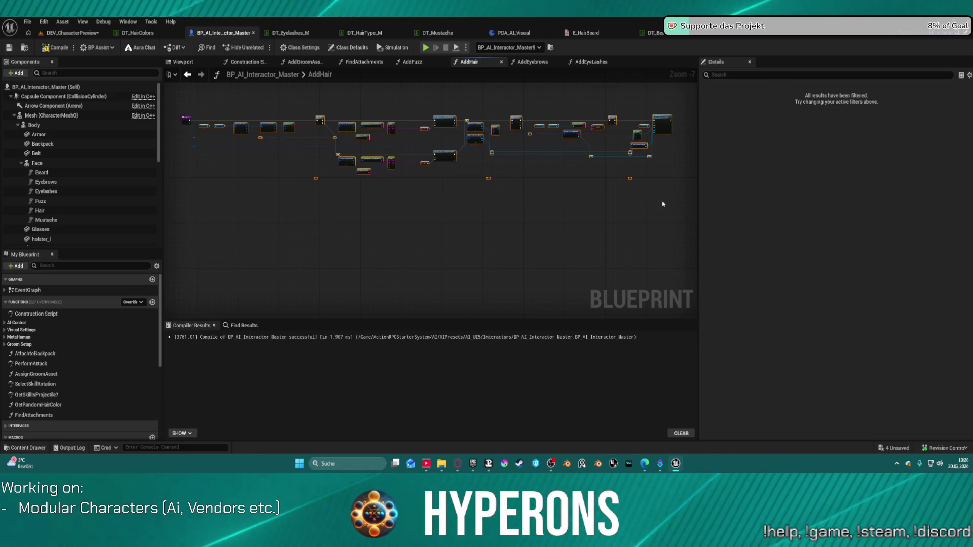
scroll(284, 117, "up", 1)
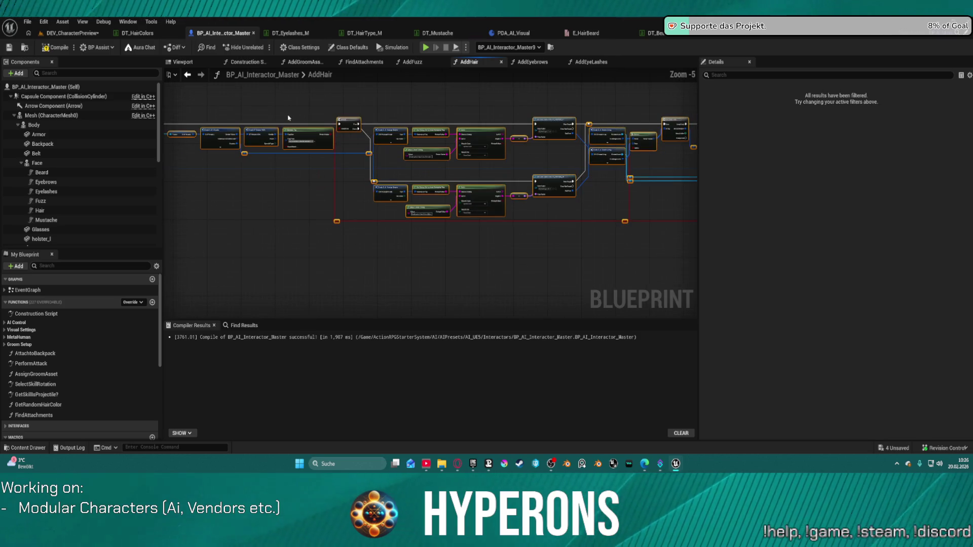
scroll(393, 92, "down", 1)
left_click(532, 62)
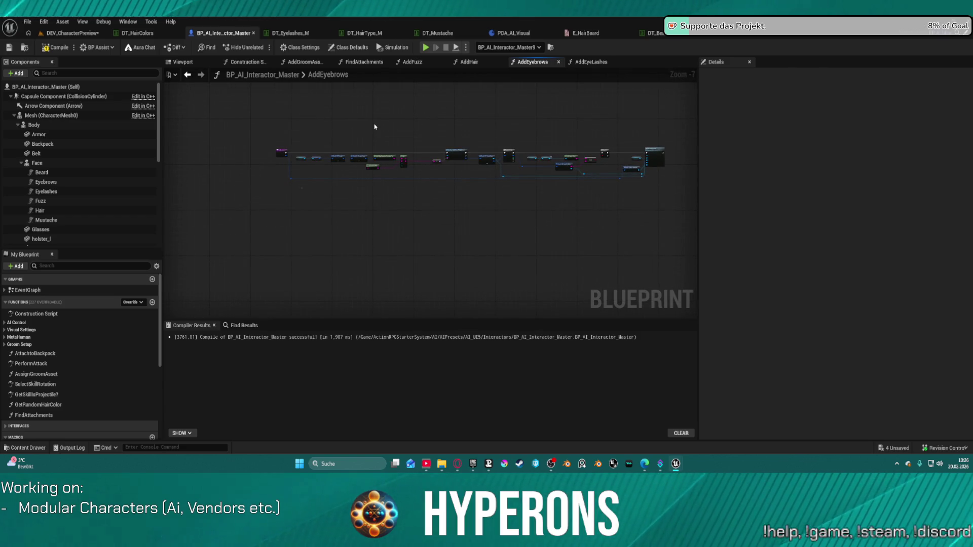
Paste the copied AddHair node chain into the AddEyebrows graph.
left_click_drag(465, 100, 443, 133)
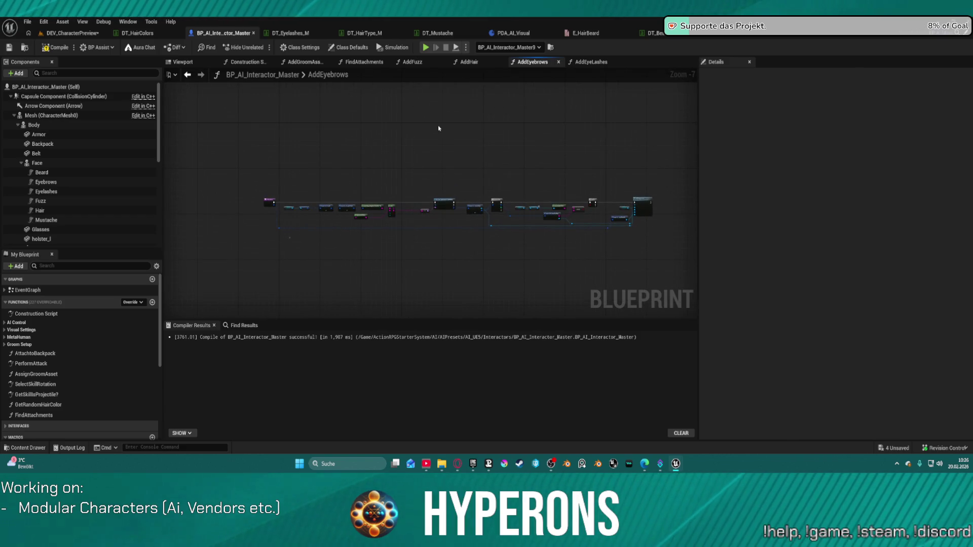
key("ctrl+v")
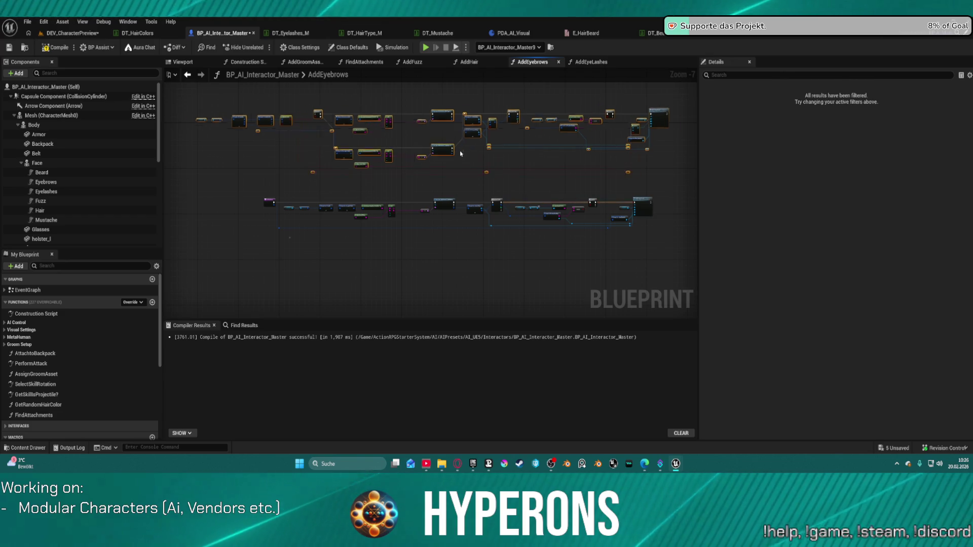
scroll(332, 204, "up", 3)
mouse_move(216, 203)
left_mouse_down()
mouse_move(216, 76)
mouse_move(357, 152)
mouse_move(362, 135)
left_mouse_up()
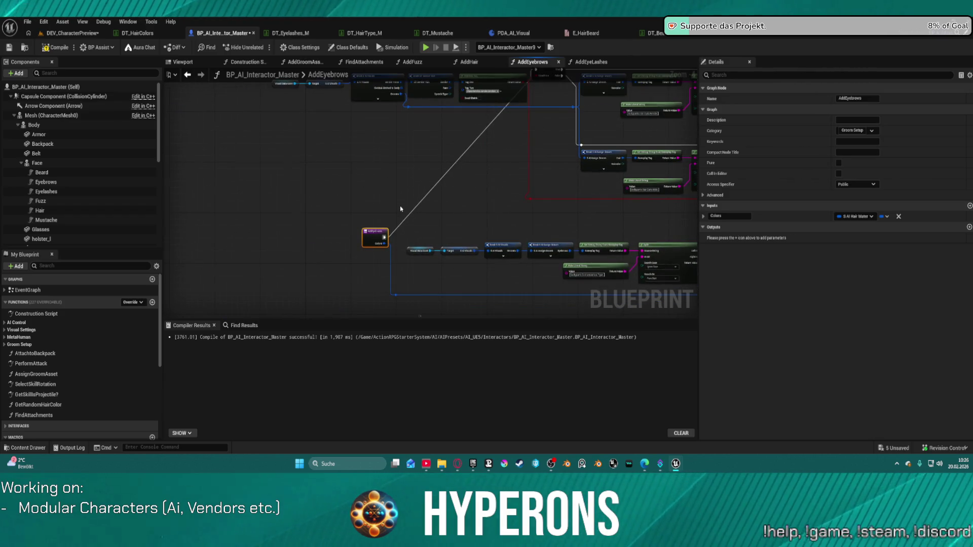
mouse_move(391, 208)
left_mouse_down()
mouse_move(384, 231)
mouse_move(352, 172)
mouse_move(258, 191)
mouse_move(218, 126)
left_mouse_up()
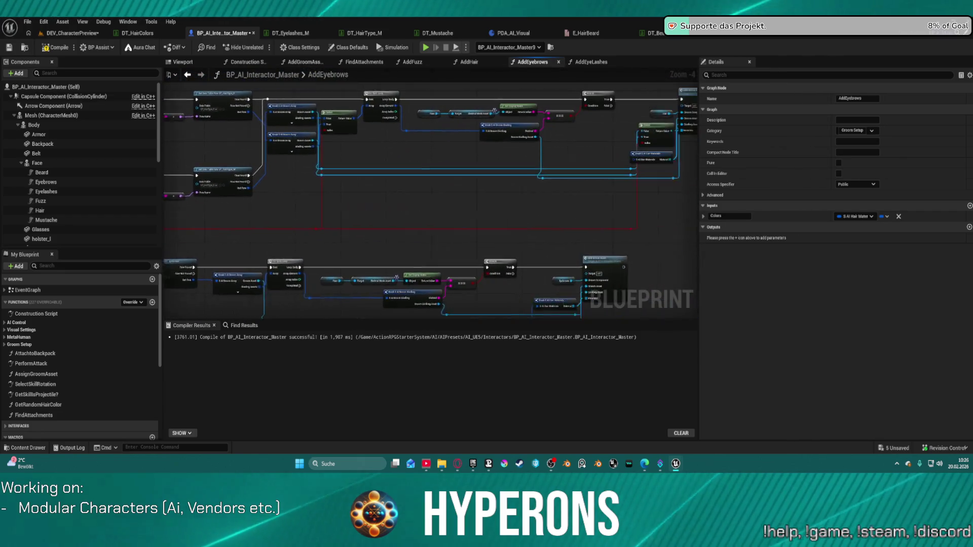
left_click_drag(411, 191, 372, 194)
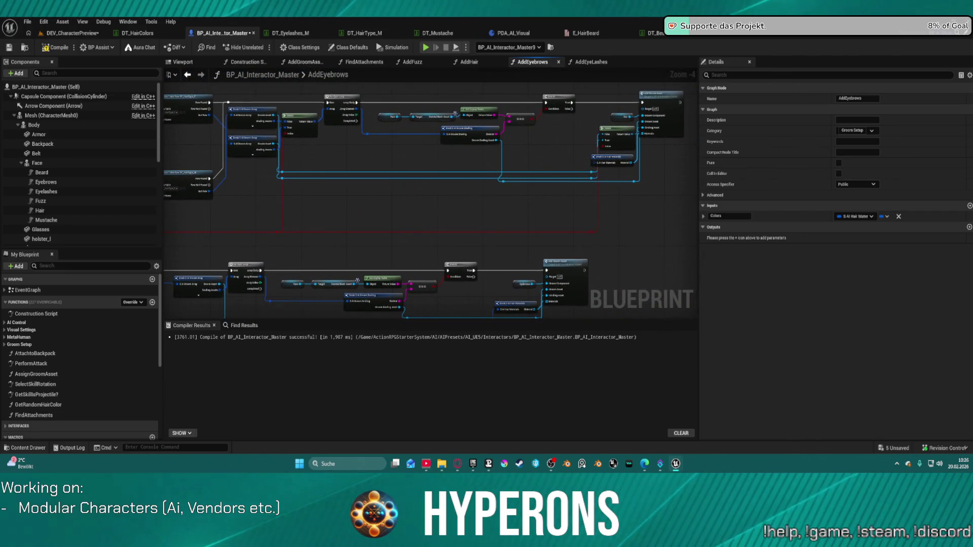
Move the break node into place, trying and undoing an automatic node layout.
left_click(588, 162)
mouse_move(587, 162)
left_mouse_down()
mouse_move(40, 282)
mouse_move(473, 302)
left_mouse_up()
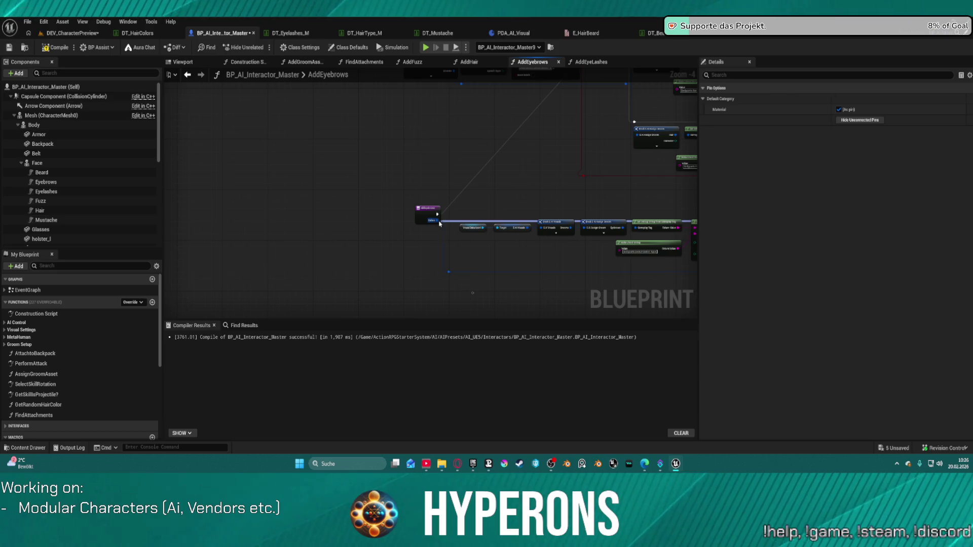
mouse_move(507, 163)
left_mouse_down()
mouse_move(424, 217)
mouse_move(460, 131)
left_mouse_up()
left_click(448, 240)
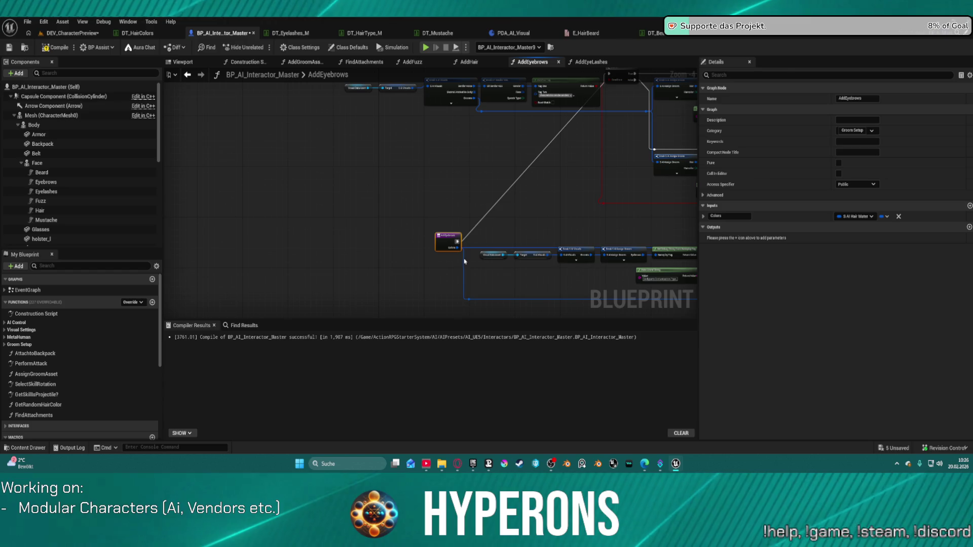
key("f")
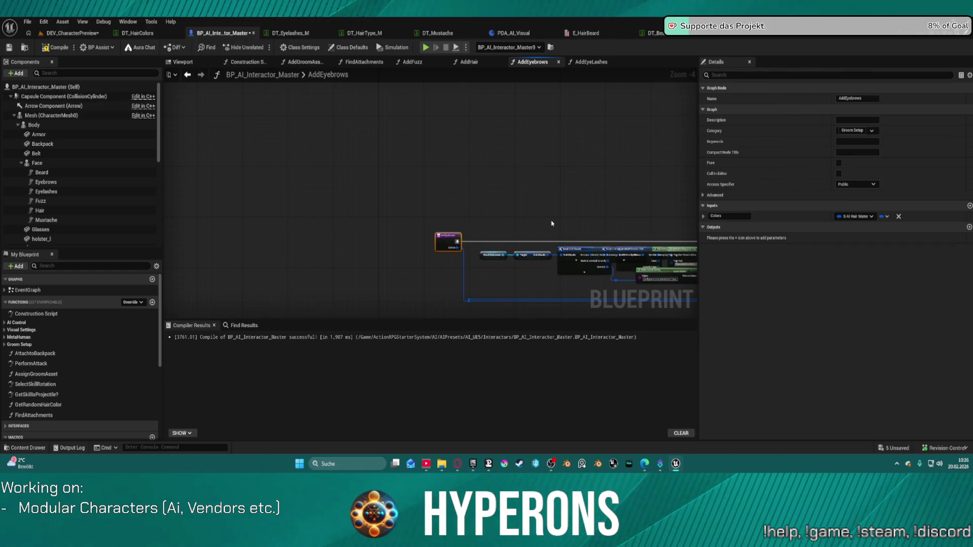
scroll(517, 202, "down", 3)
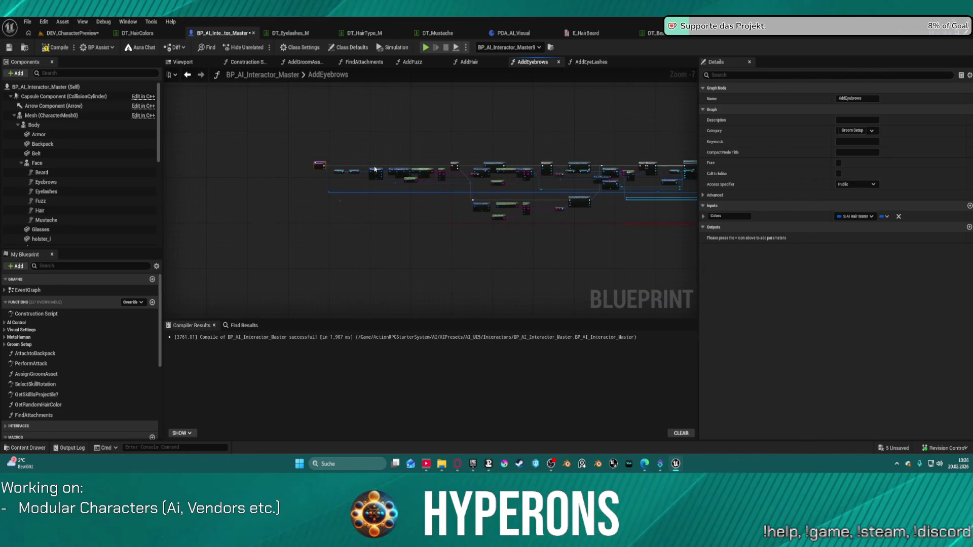
key("ctrl+z")
scroll(446, 218, "up", 6)
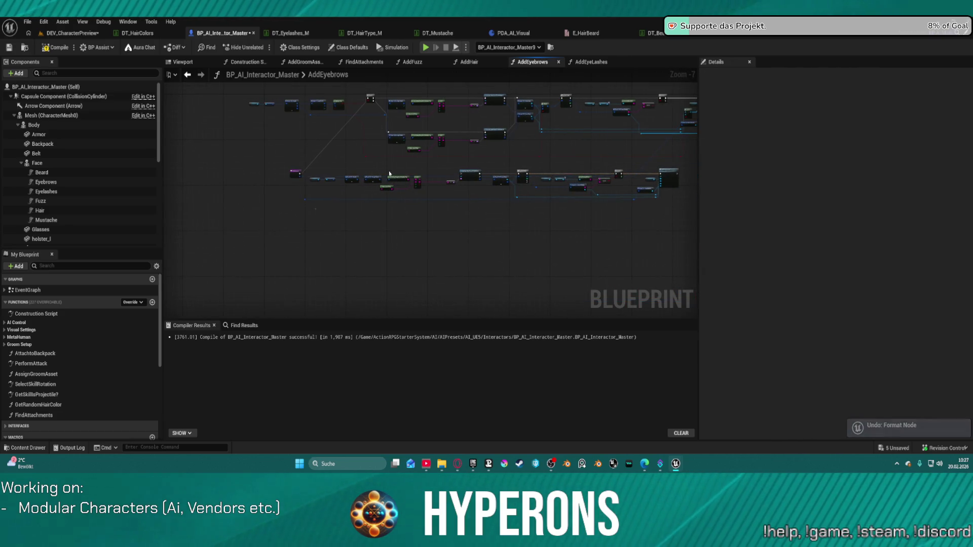
mouse_move(419, 173)
left_mouse_down()
mouse_move(419, 271)
mouse_move(393, 262)
left_mouse_up()
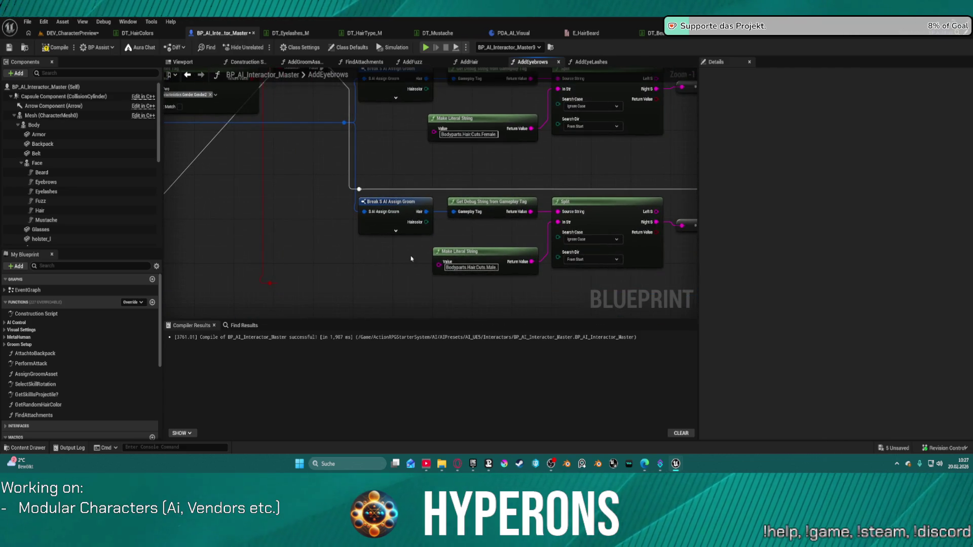
Replace the Hair.Cuts.Male literal with a Bodyparts.Costumization.Type literal wired to both Split nodes.
key("ctrl+z")
left_click(499, 263)
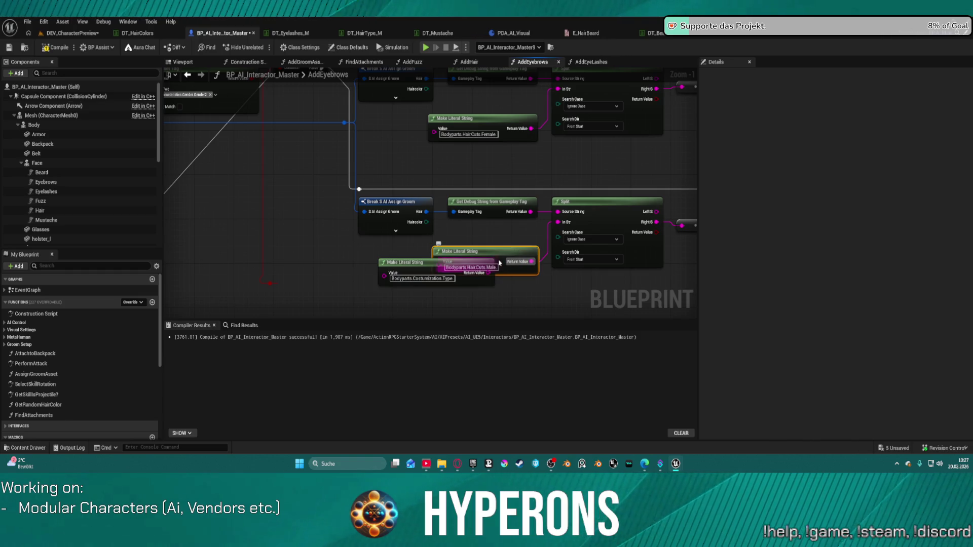
key("Delete")
left_click(473, 273)
left_click_drag(488, 272, 557, 222)
mouse_move(488, 273)
left_mouse_down()
mouse_move(502, 261)
mouse_move(554, 127)
mouse_move(557, 90)
left_mouse_up()
Delete the surplus lower row of nodes, straighten the remaining row, and compile.
left_click(390, 203)
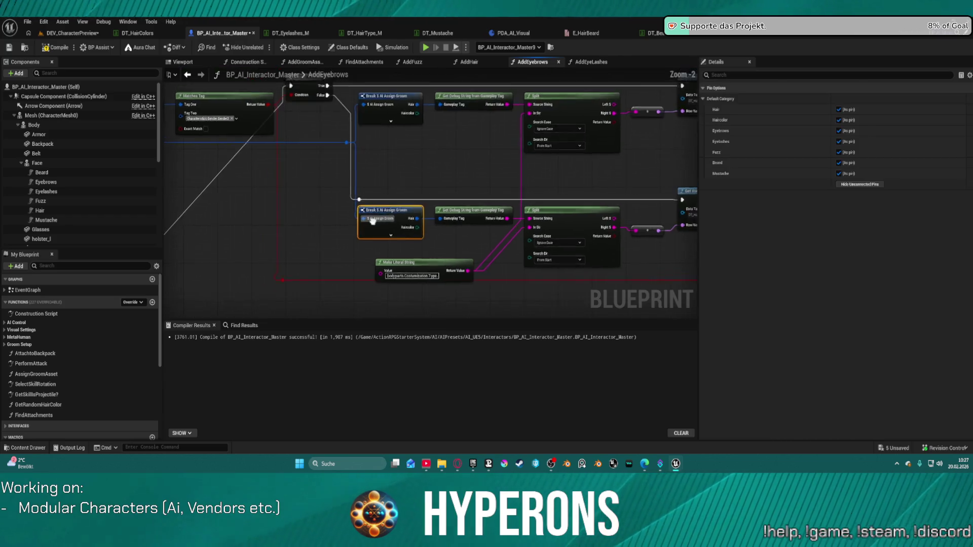
scroll(389, 218, "down", 5)
mouse_move(383, 191)
left_mouse_down()
mouse_move(539, 246)
mouse_move(706, 250)
mouse_move(635, 246)
left_mouse_up()
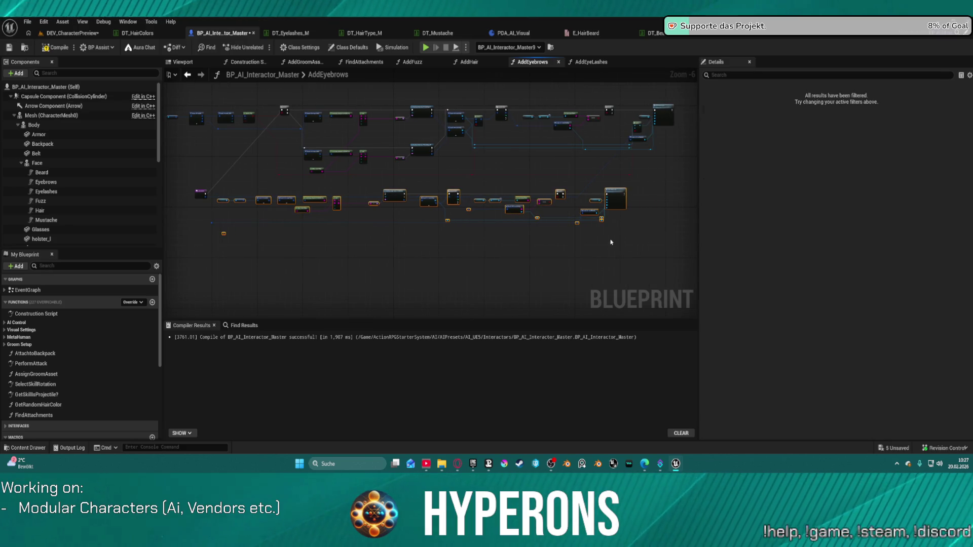
key("Delete")
left_click(201, 193)
key("q")
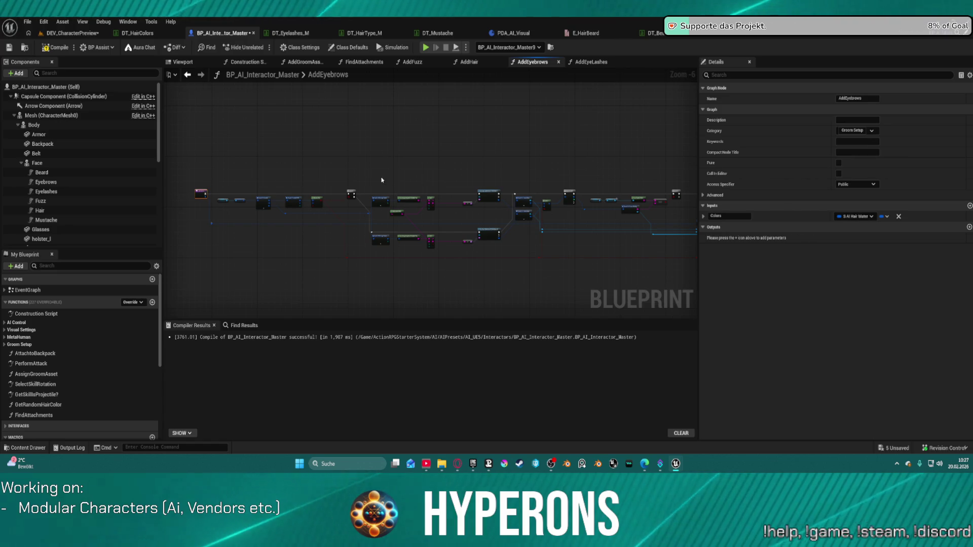
left_click(58, 49)
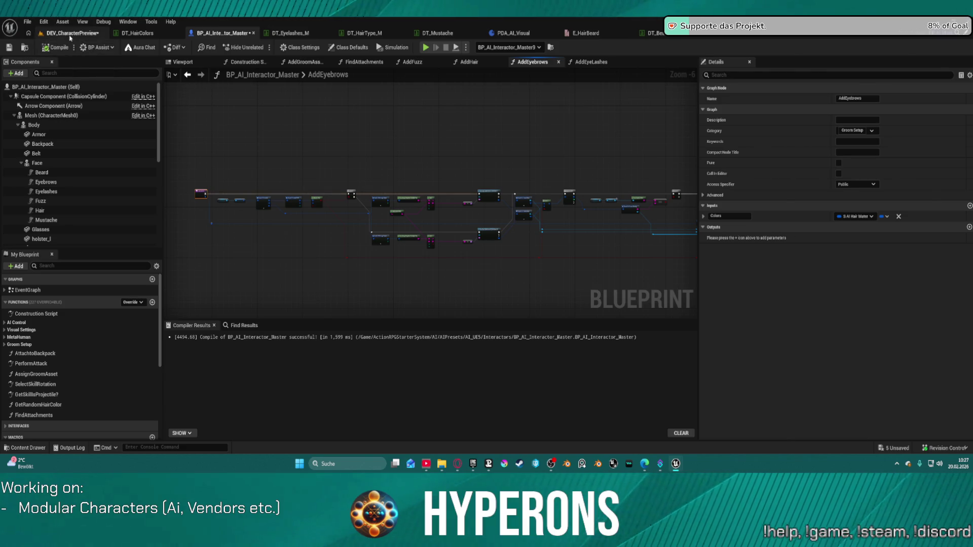
Fly the camera through DEV_CharacterPreview to the orange-suited man's face to inspect his hair.
left_click(71, 33)
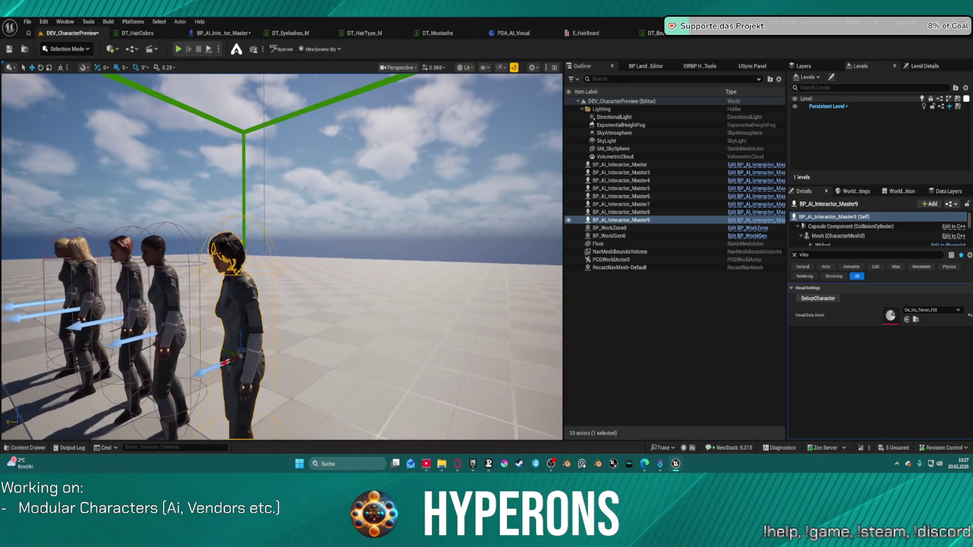
key("w")
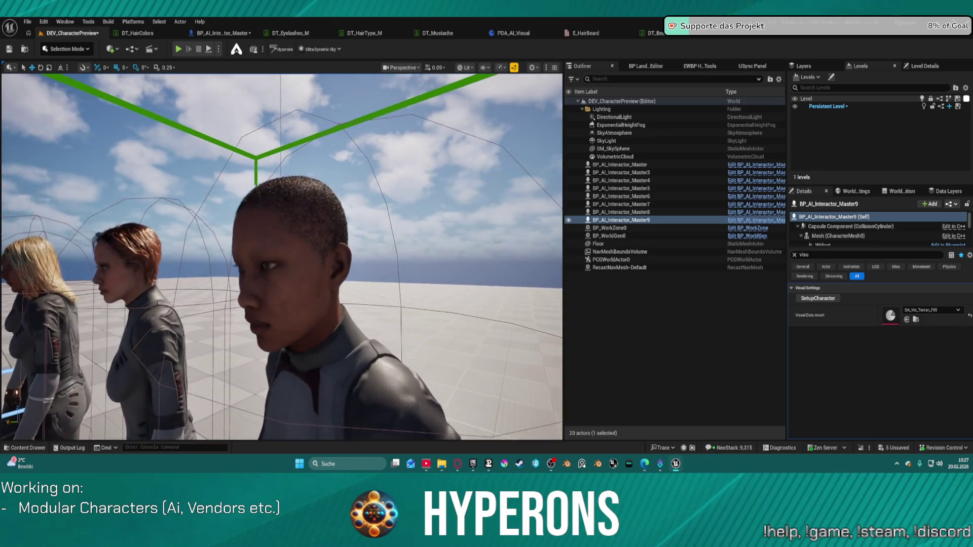
key("w")
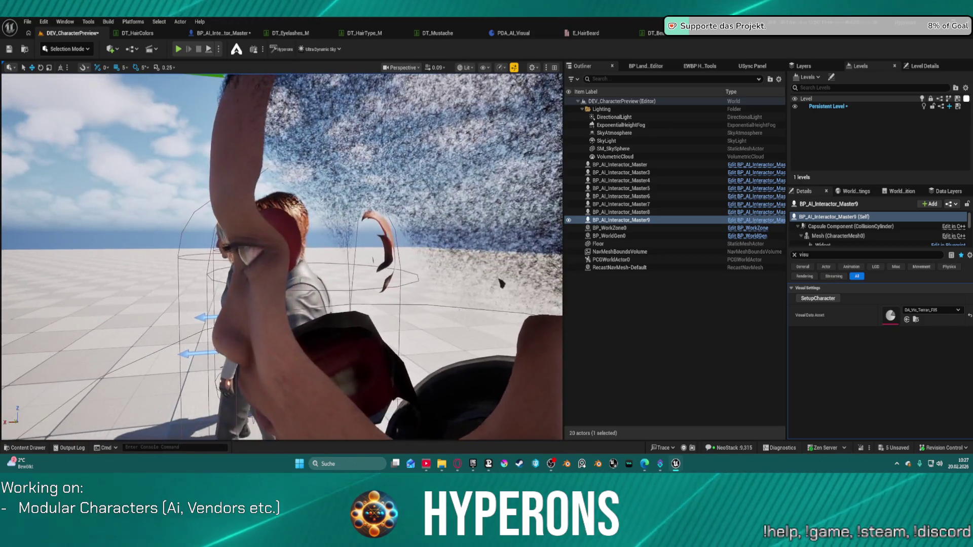
key("s")
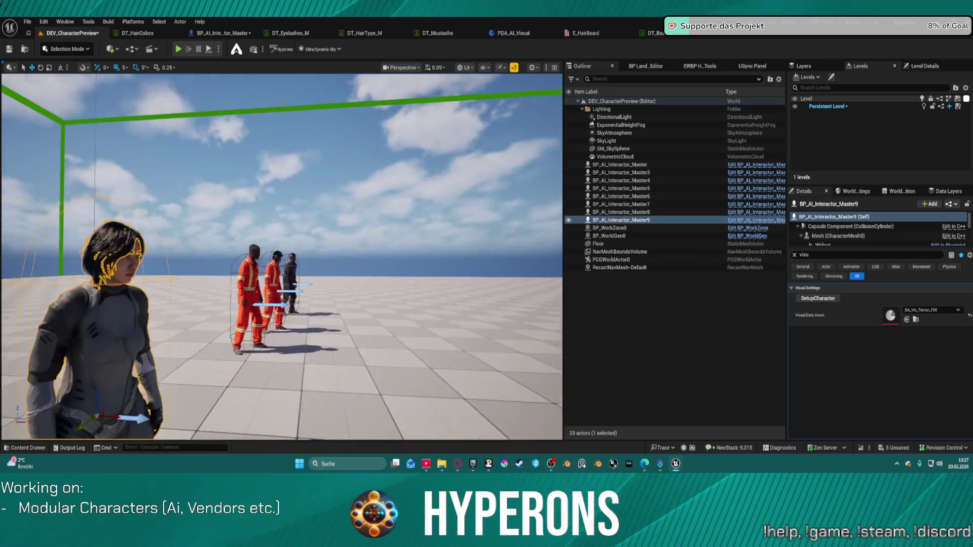
key("w")
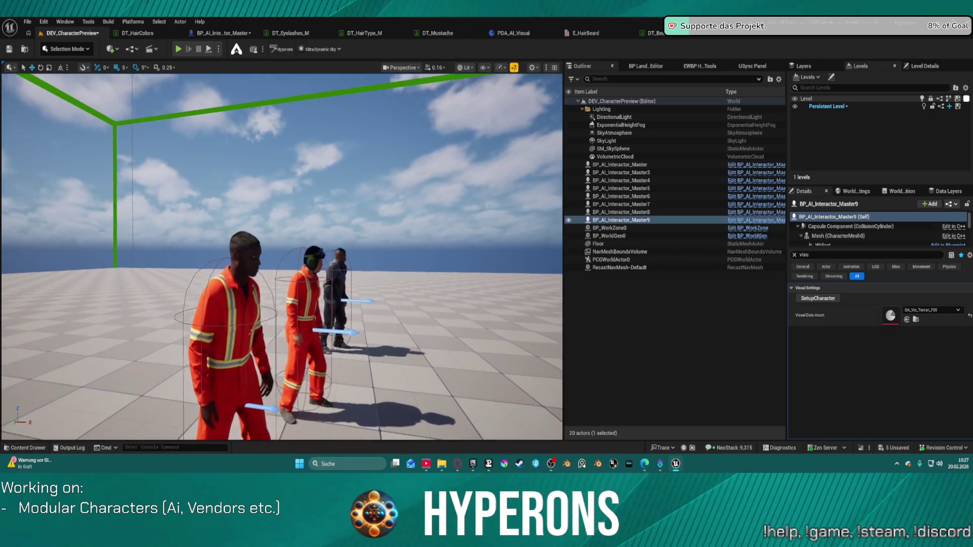
key("w")
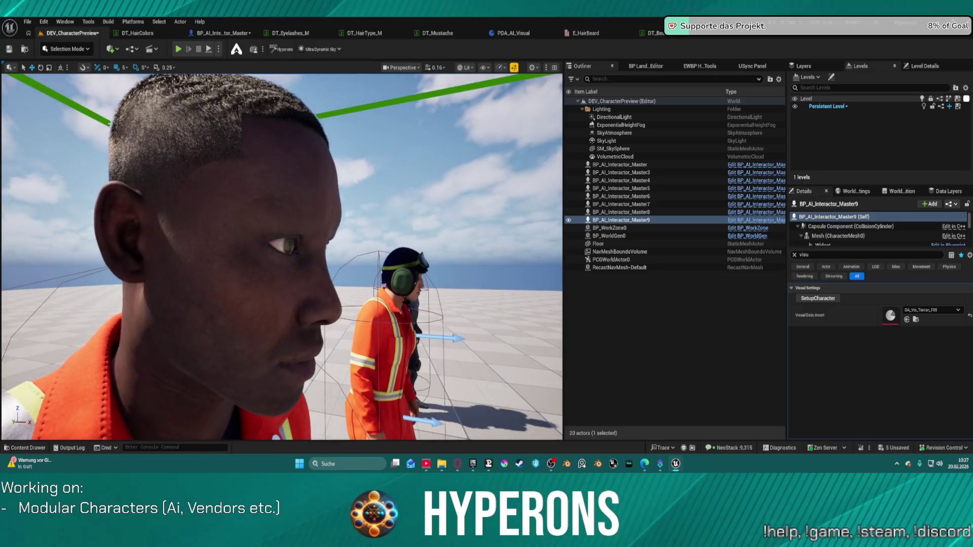
key("w")
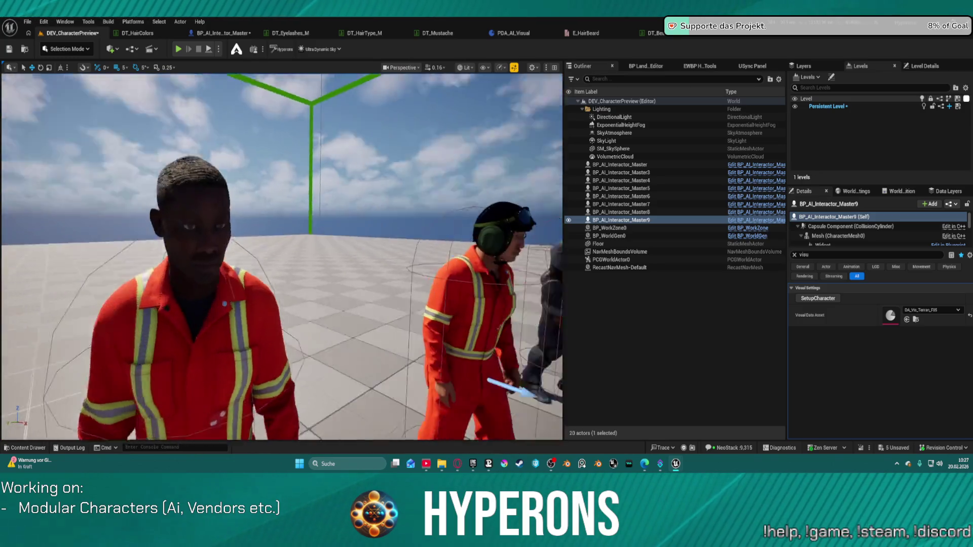
key("d")
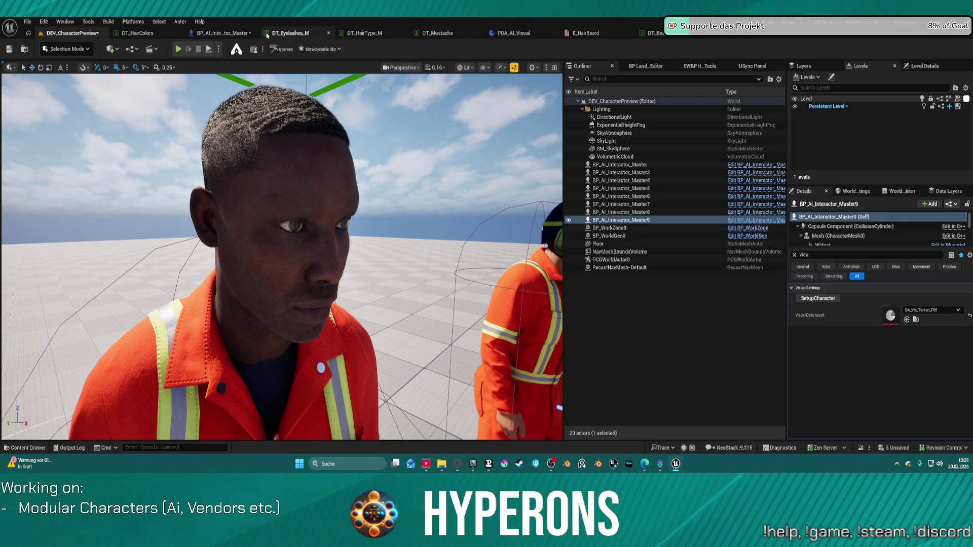
left_click(299, 35)
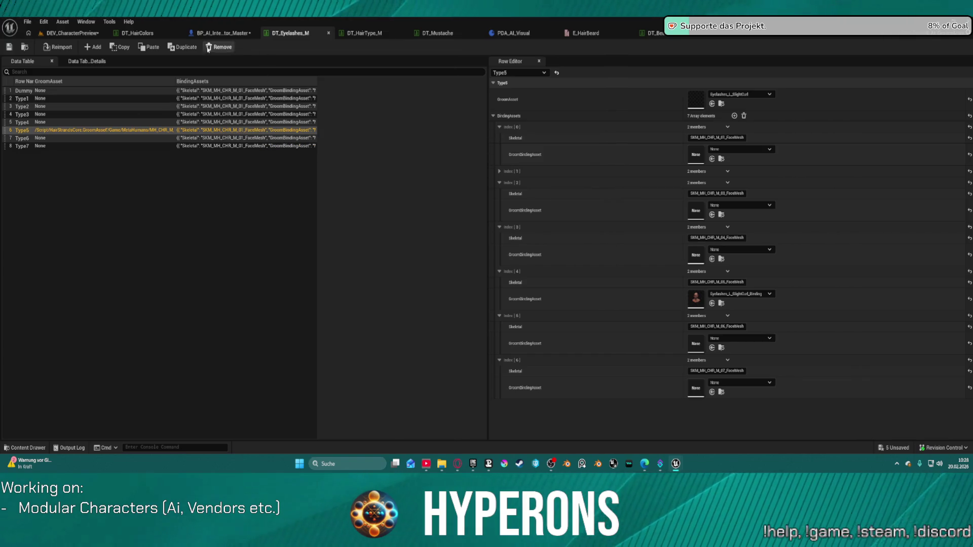
left_click(223, 33)
left_click(137, 33)
left_click(71, 33)
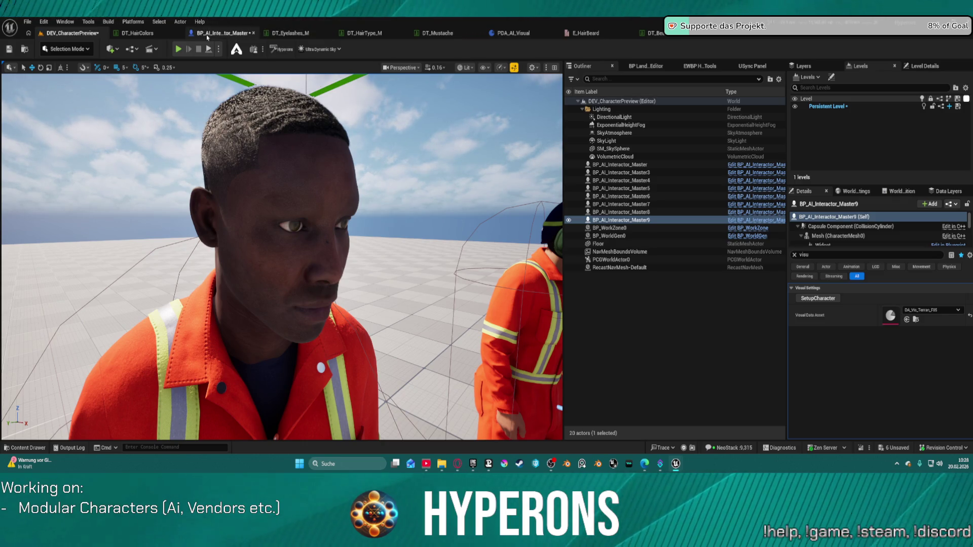
left_click(299, 37)
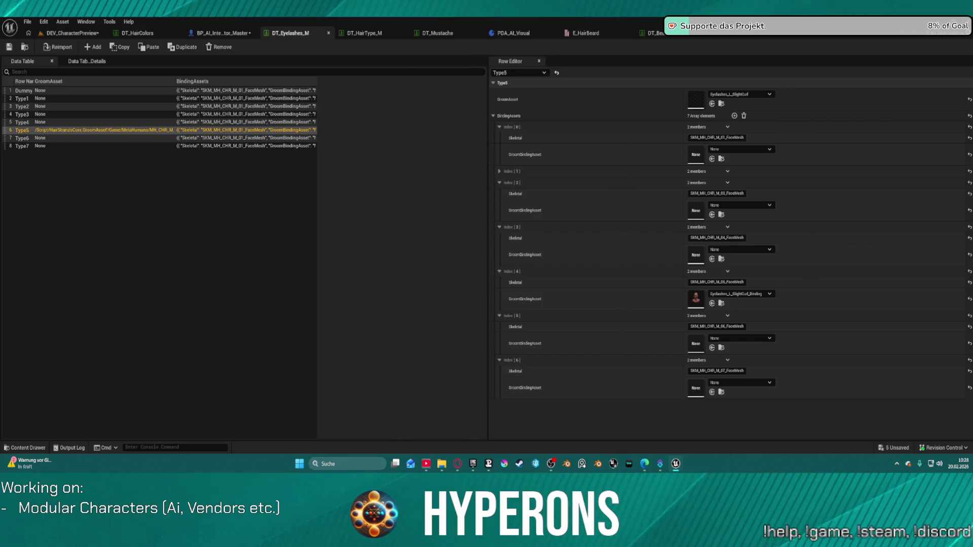
left_click(85, 32)
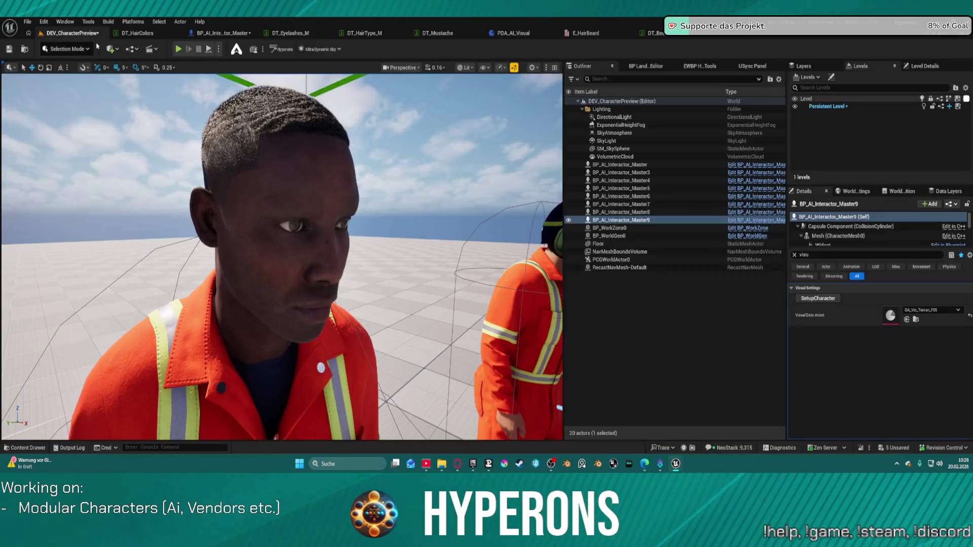
Regenerate the characters with SetupCharacter and close in on the front orange-suited character's head.
left_click(824, 299)
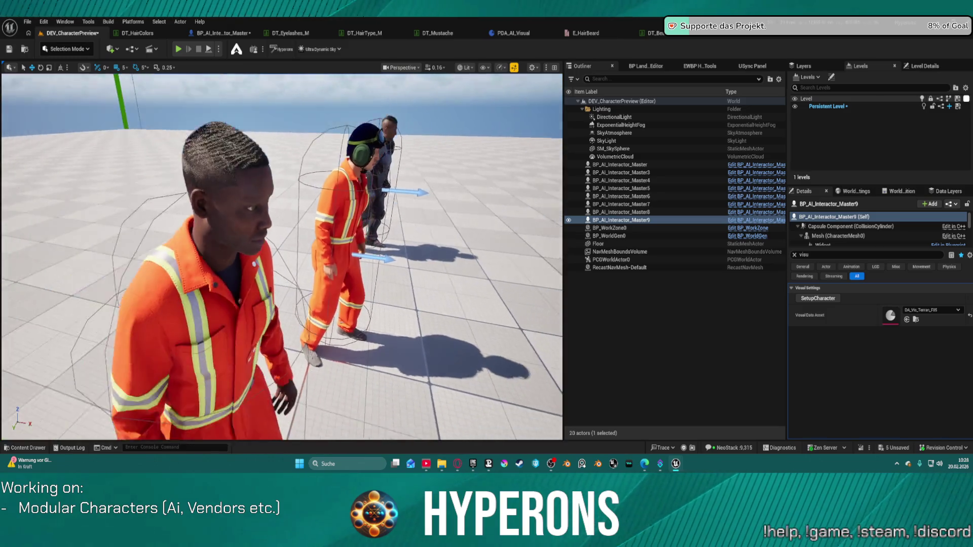
left_click(234, 374)
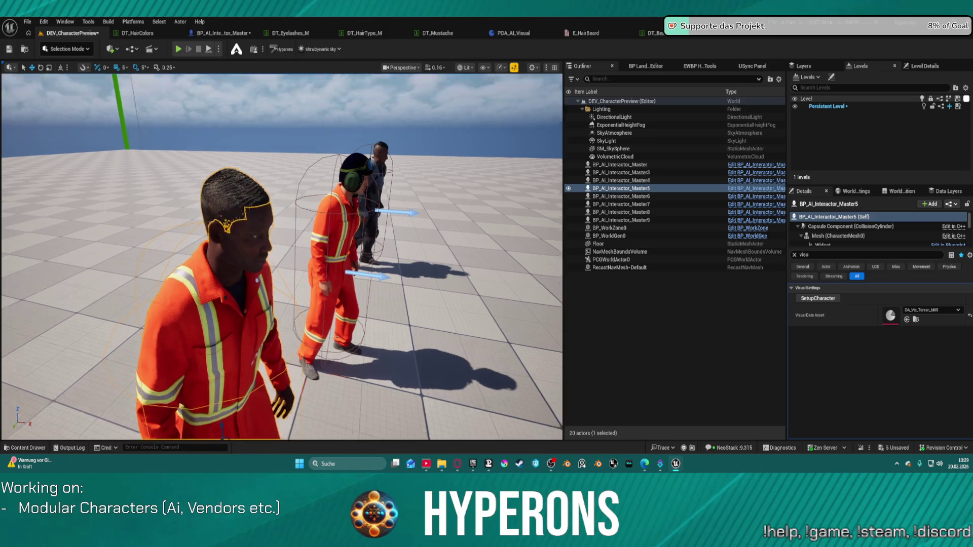
scroll(282, 257, "up", 5)
scroll(282, 257, "down", 3)
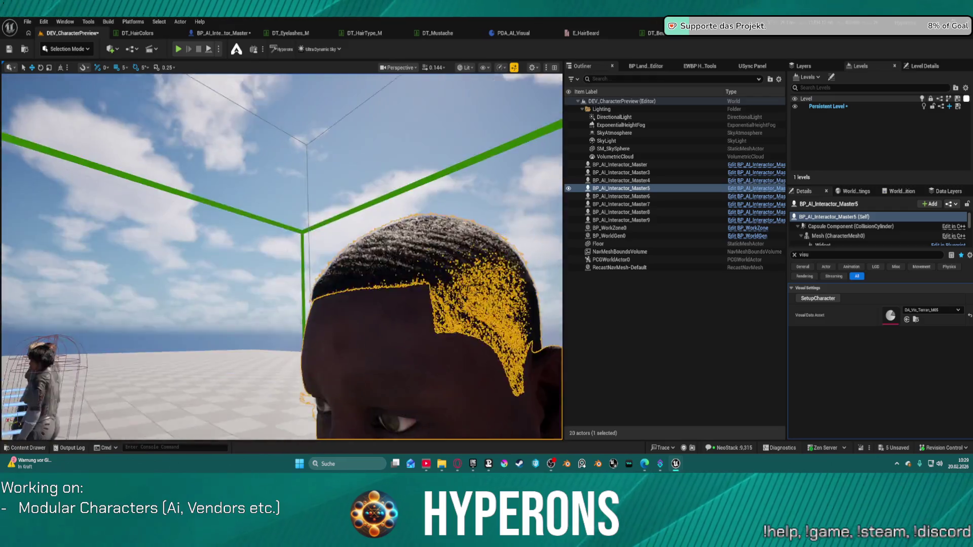
mouse_move(282, 257)
left_mouse_down()
mouse_move(282, 206)
mouse_move(247, 198)
left_mouse_up()
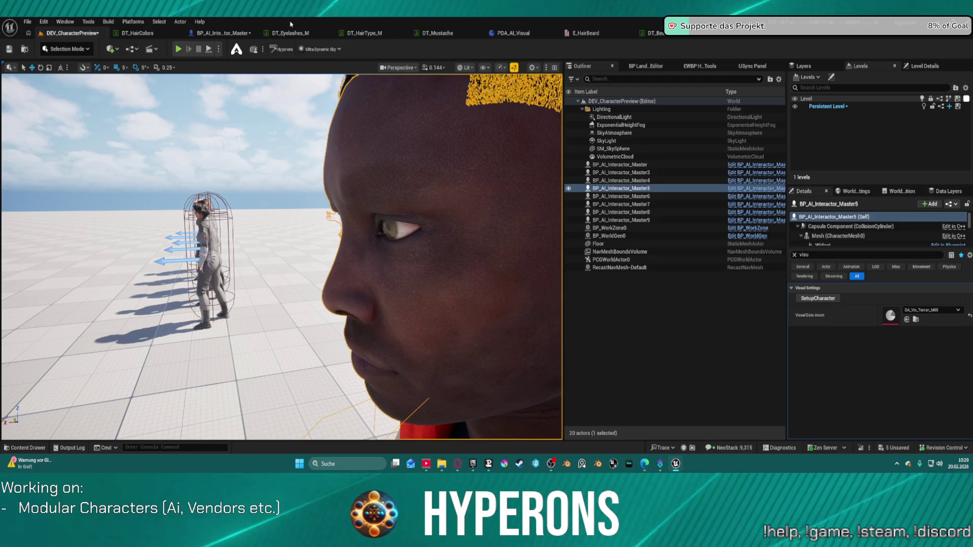
left_click(233, 33)
Zoom and pan the AddEyebrows graph to show the Matches Tag and Break ST Gender nodes.
scroll(346, 292, "up", 7)
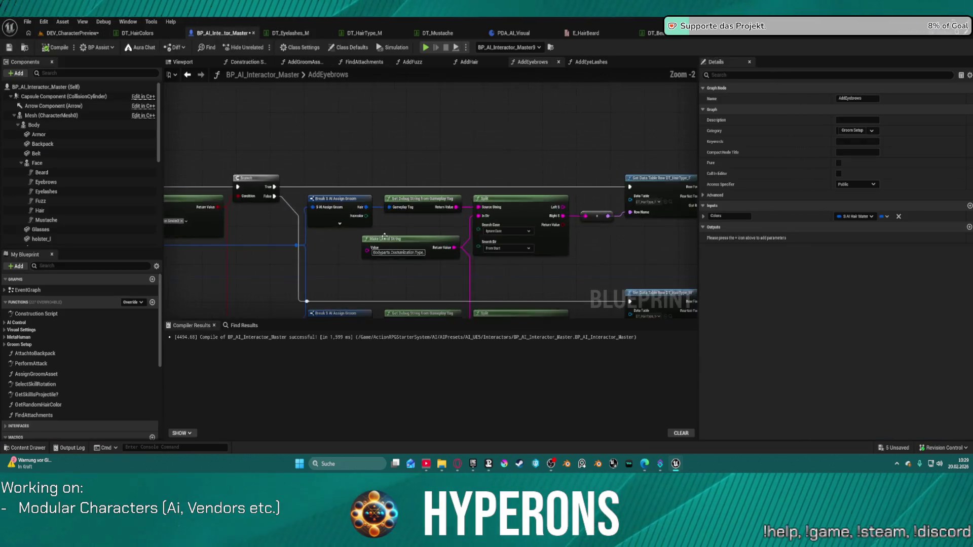
mouse_move(407, 151)
left_mouse_down()
mouse_move(972, 161)
mouse_move(954, 168)
left_mouse_up()
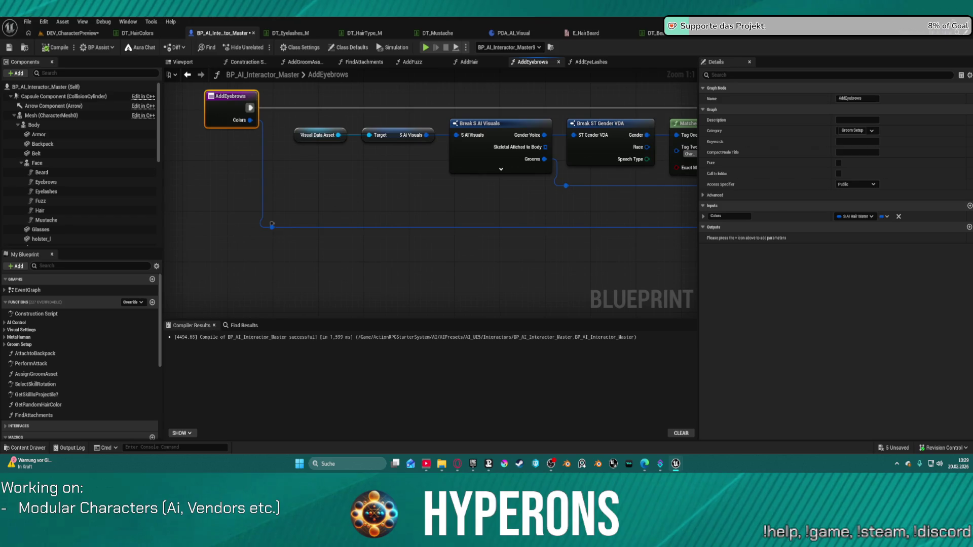
scroll(340, 123, "down", 3)
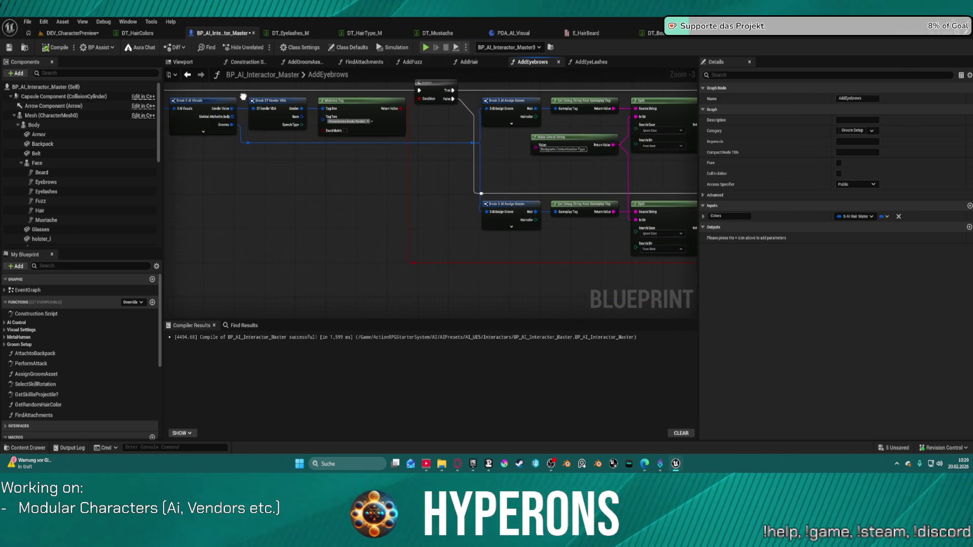
scroll(243, 97, "down", 1)
mouse_move(259, 99)
left_mouse_down()
mouse_move(184, 105)
mouse_move(383, 127)
left_mouse_up()
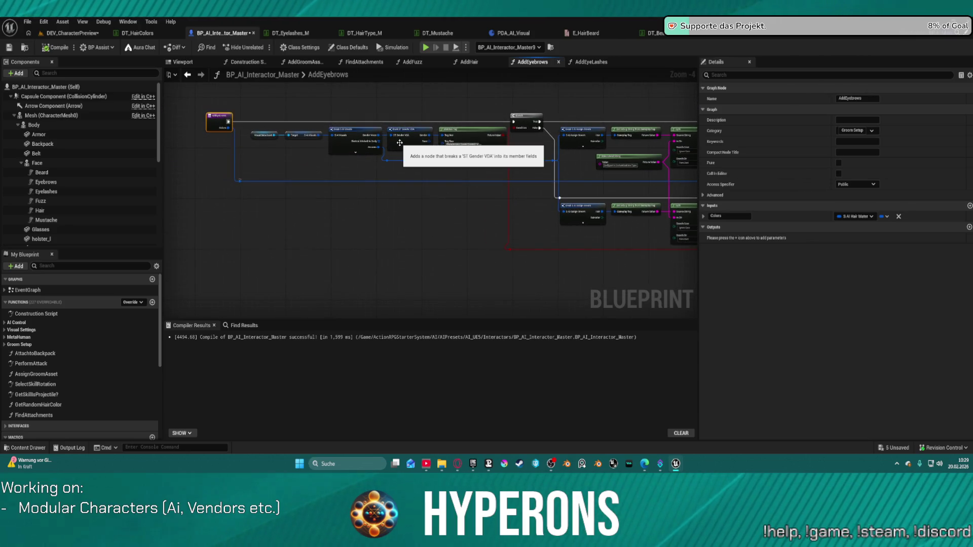
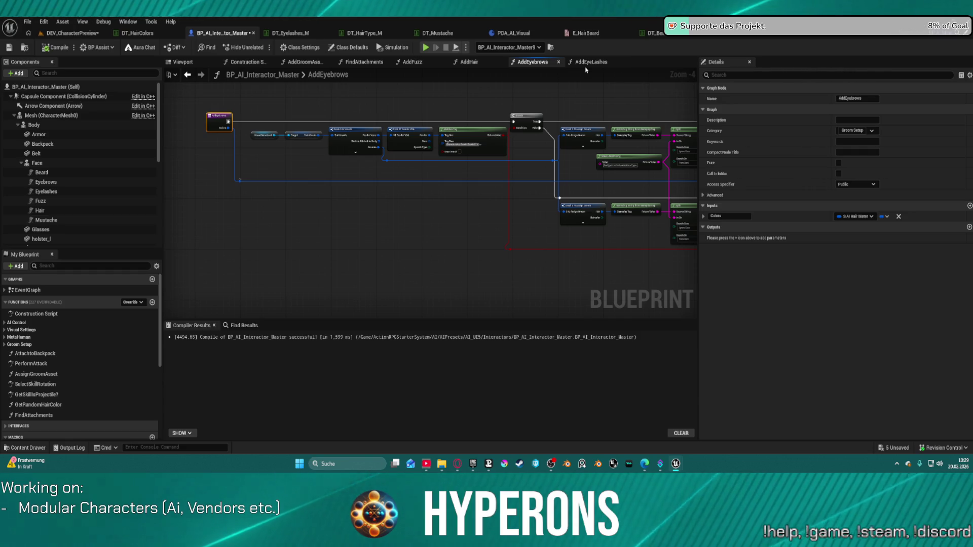
Point both Get Data Table Row lookups in AddEyebrows at the DT_EyeBrows data table.
left_click_drag(615, 182, 437, 167)
scroll(506, 134, "up", 4)
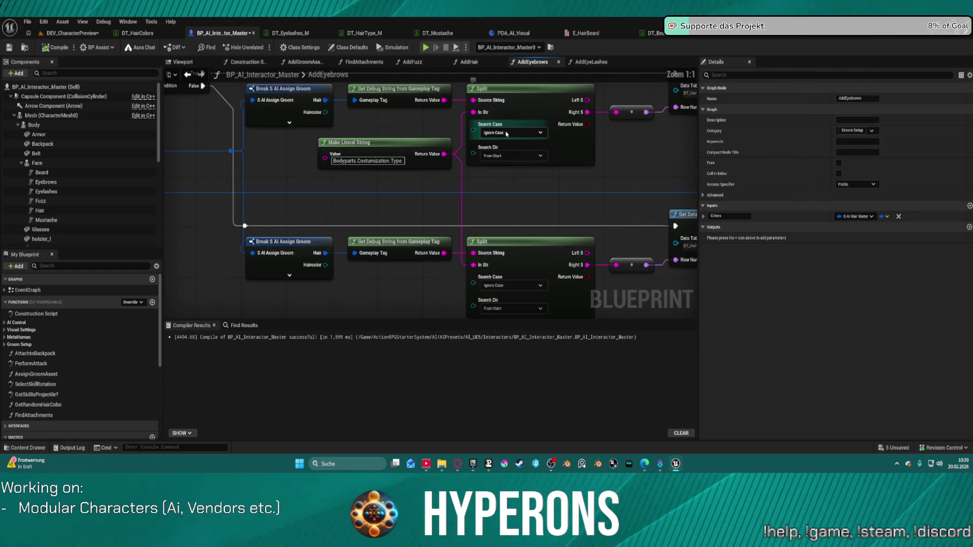
left_click_drag(627, 148, 338, 159)
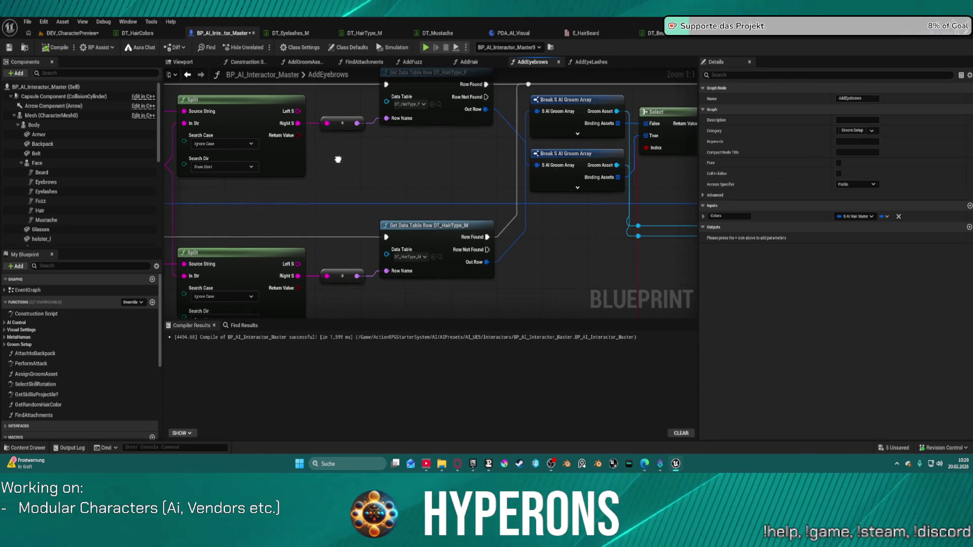
left_click(405, 104)
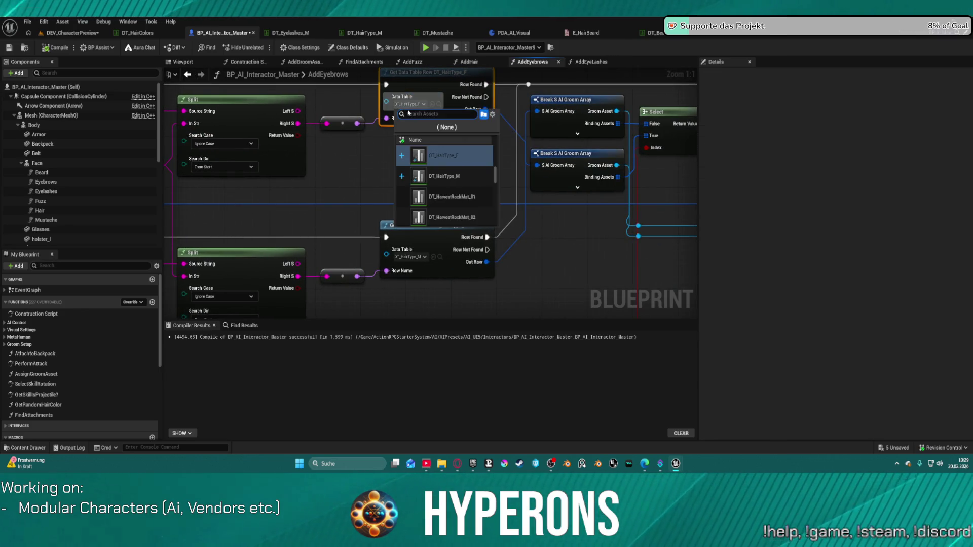
type("eye")
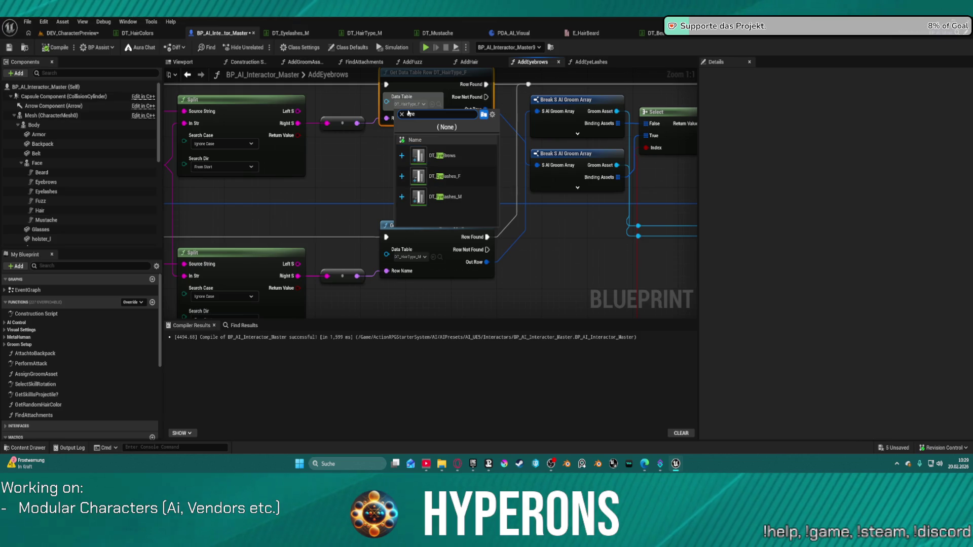
left_click(442, 156)
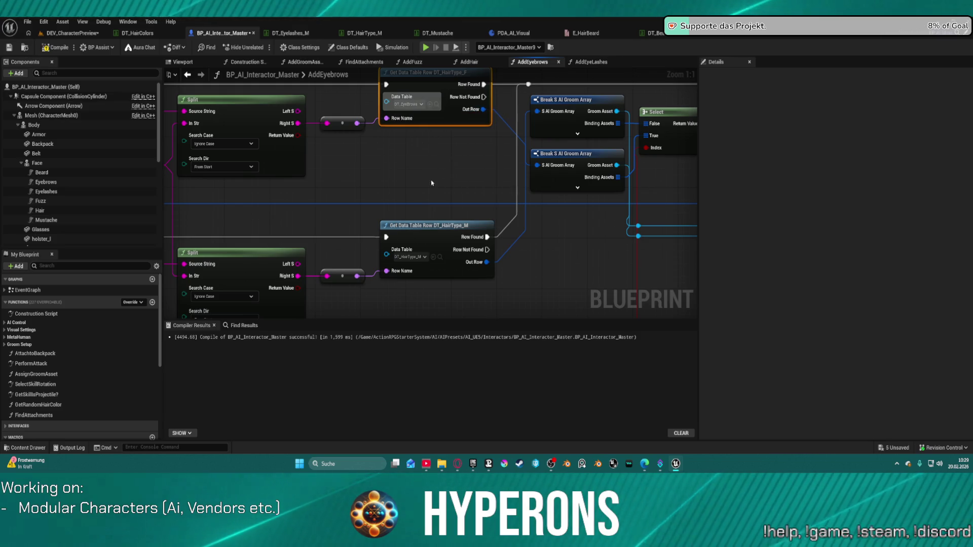
left_click(413, 259)
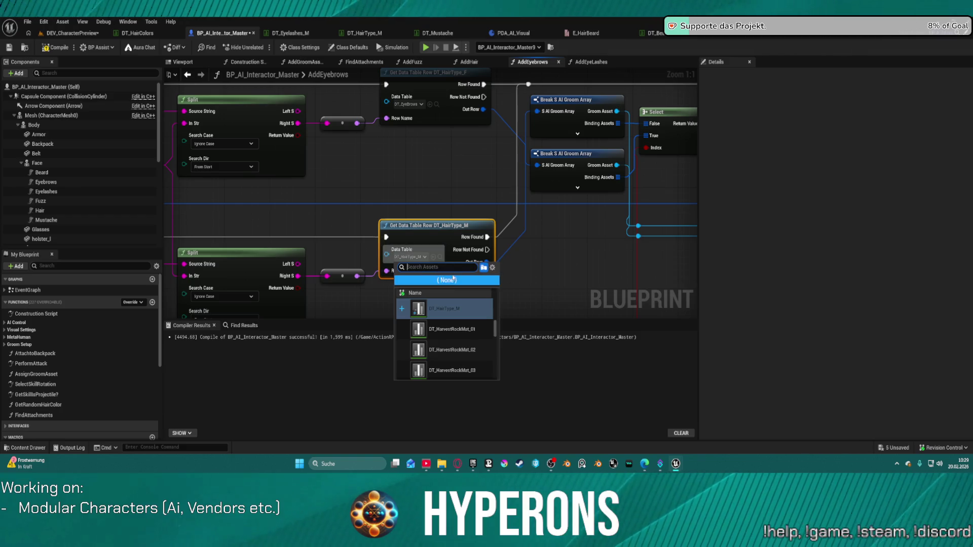
type("eyebr")
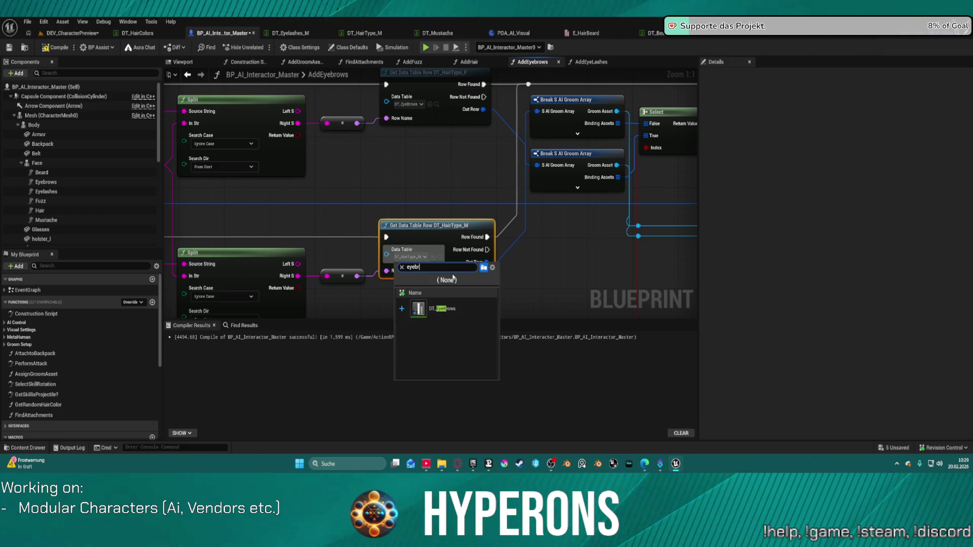
left_click(440, 310)
scroll(374, 216, "down", 11)
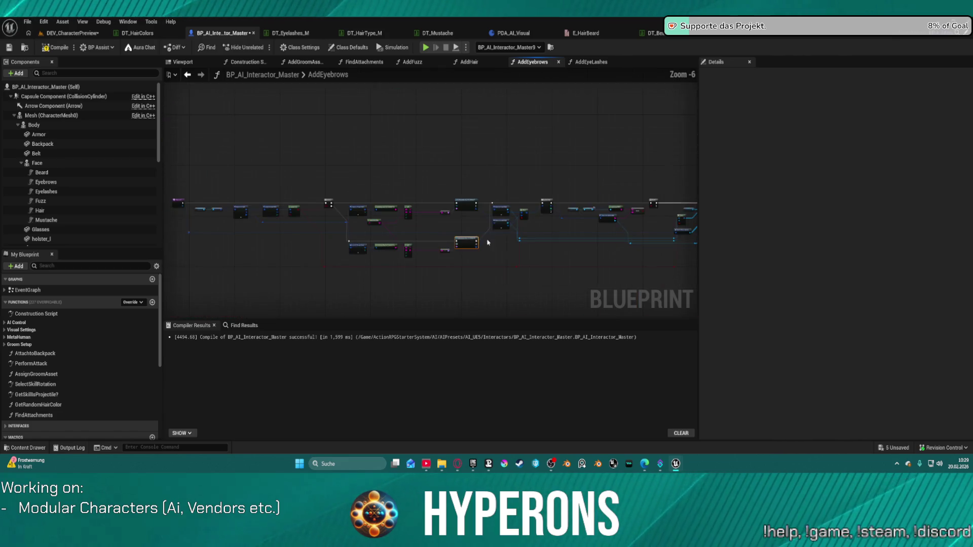
mouse_move(476, 277)
left_mouse_down()
mouse_move(620, 273)
mouse_move(600, 273)
left_mouse_up()
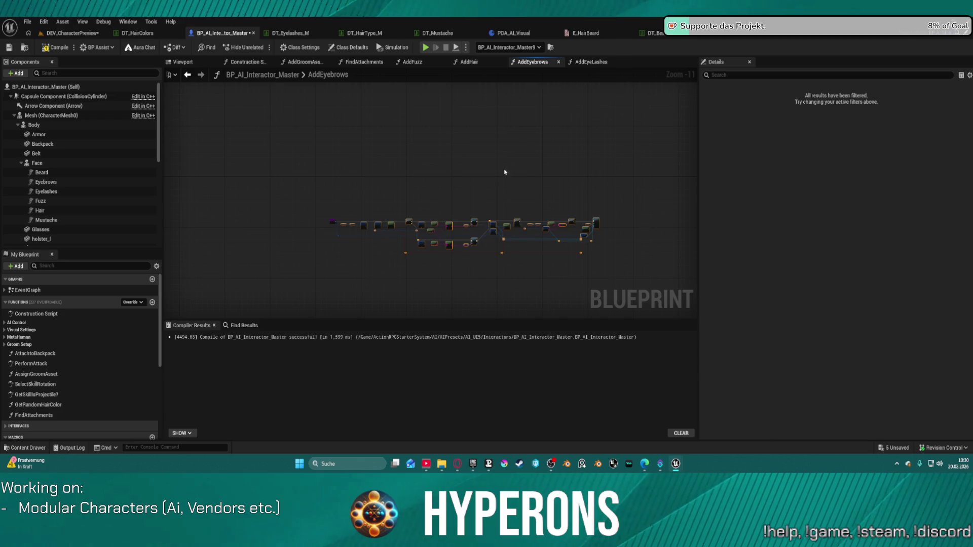
Expose the upper Break S AI Assign Groom's Eyebrows pin and wire it into Get Debug String's Gameplay Tag.
scroll(410, 228, "up", 10)
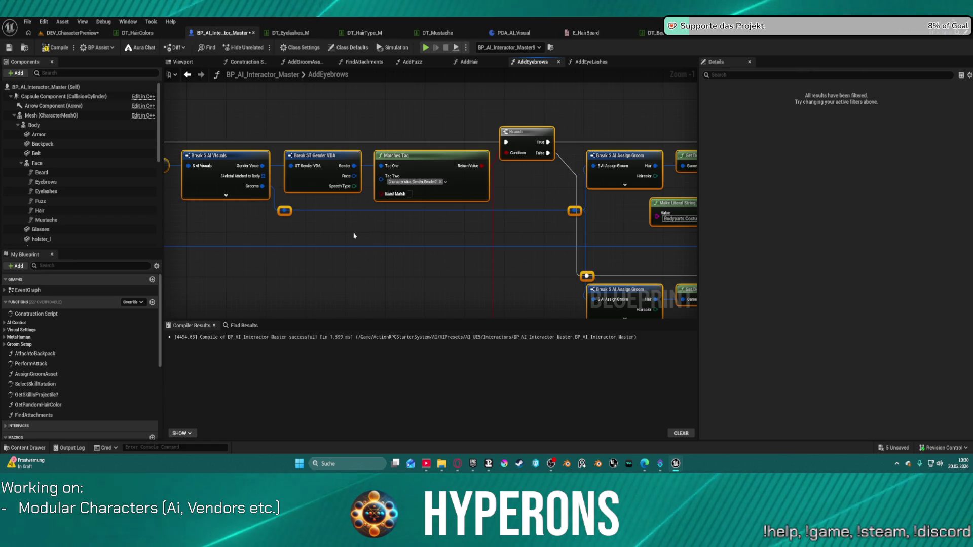
mouse_move(353, 235)
left_mouse_down()
mouse_move(473, 228)
mouse_move(413, 202)
mouse_move(262, 195)
left_mouse_up()
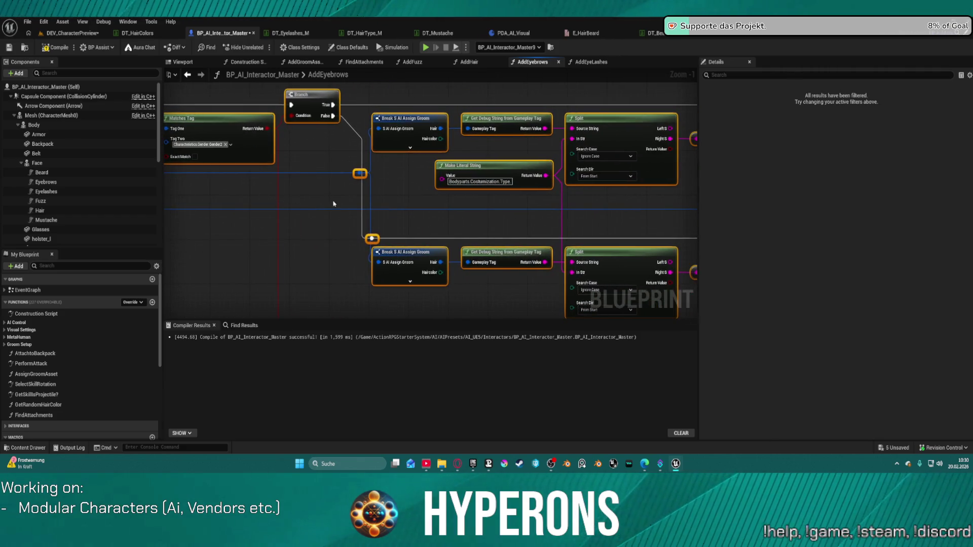
mouse_move(497, 239)
left_mouse_down()
mouse_move(385, 209)
mouse_move(412, 221)
left_mouse_up()
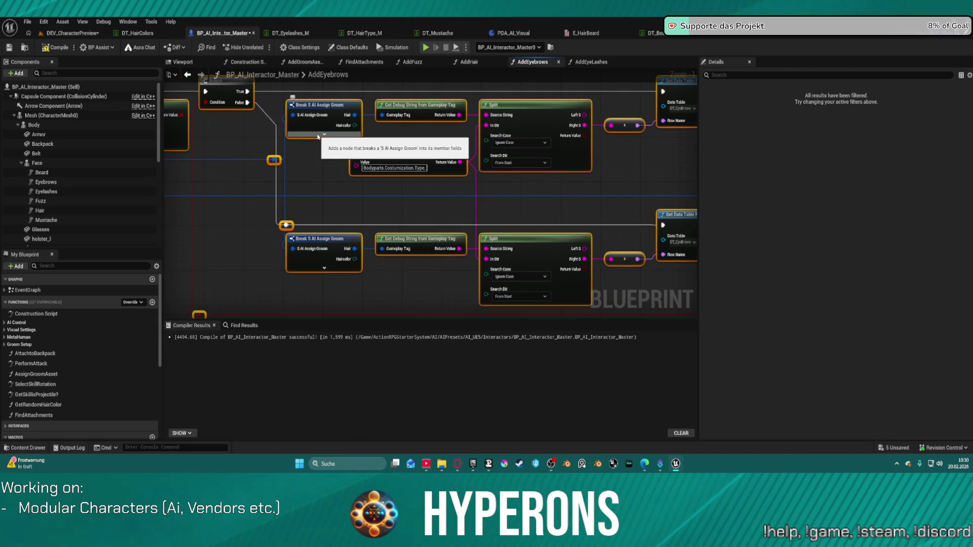
left_click(319, 122)
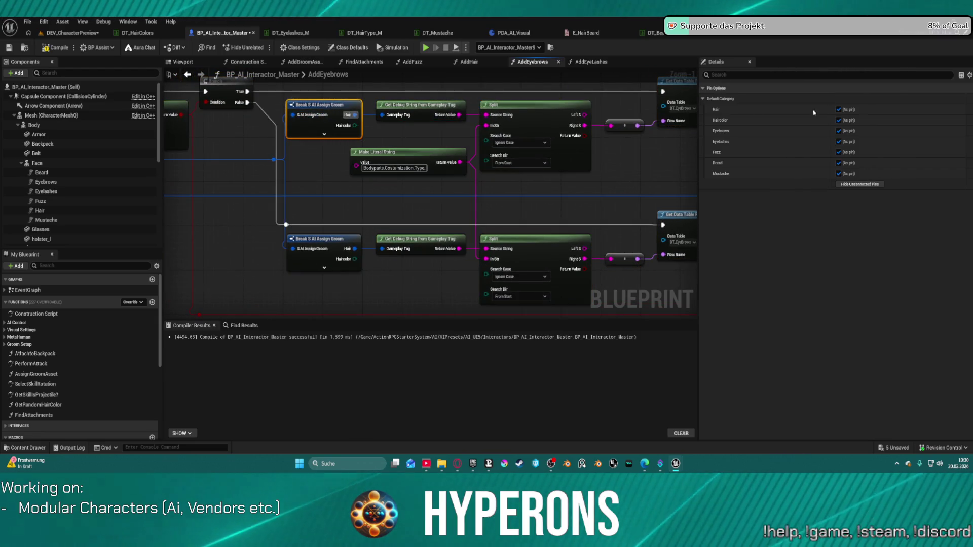
left_click(838, 131)
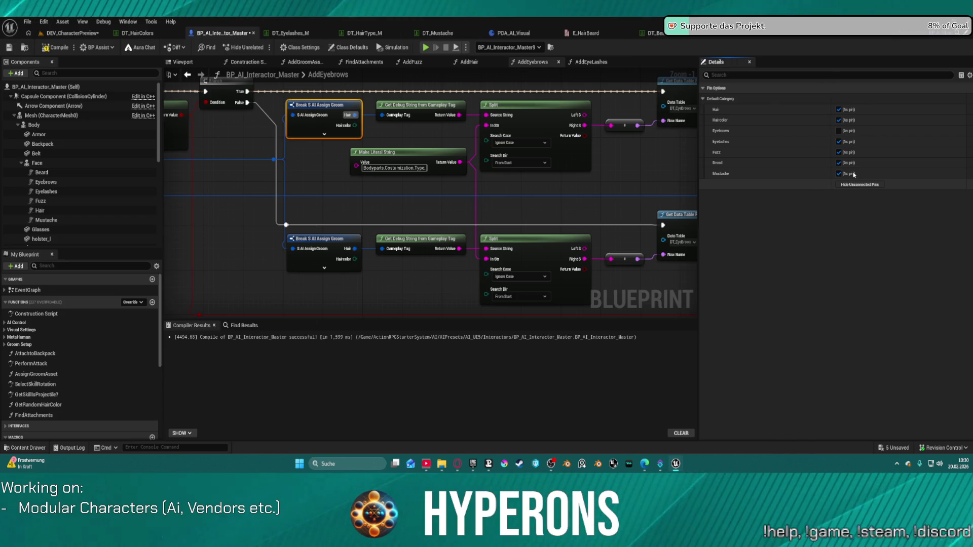
left_click(860, 185)
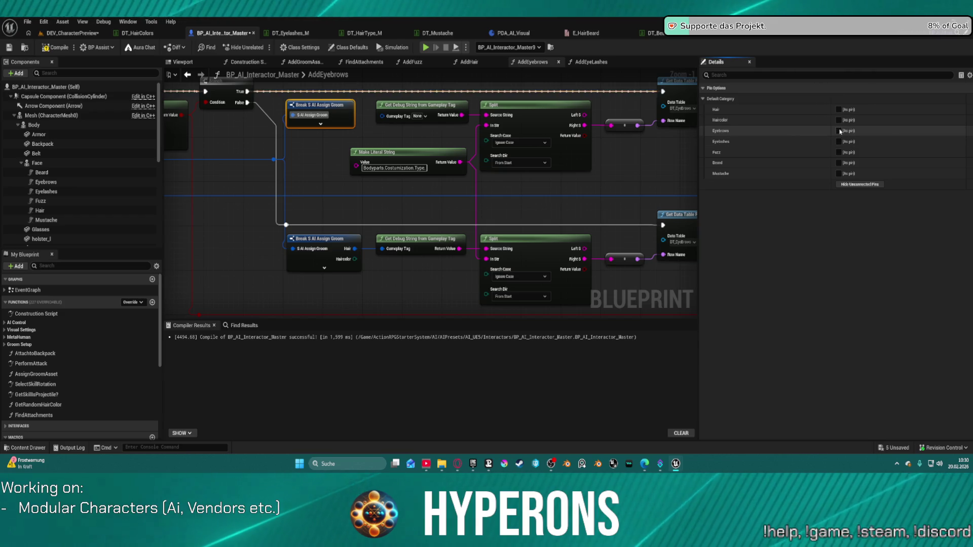
left_click(839, 131)
left_click_drag(382, 116, 352, 118)
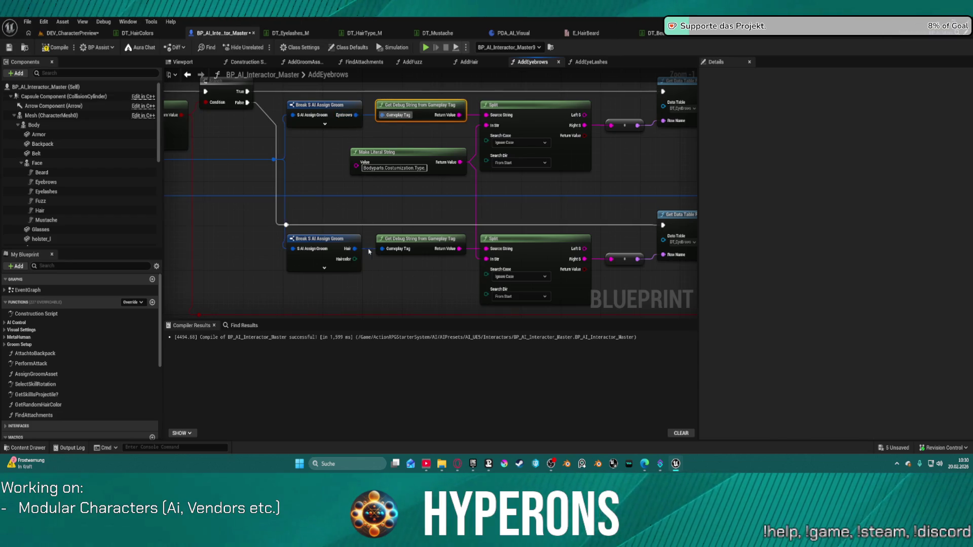
Wire the lower break node's Eyebrows output into its debug string and hide its unconnected pins.
left_click(322, 268)
left_click(355, 266)
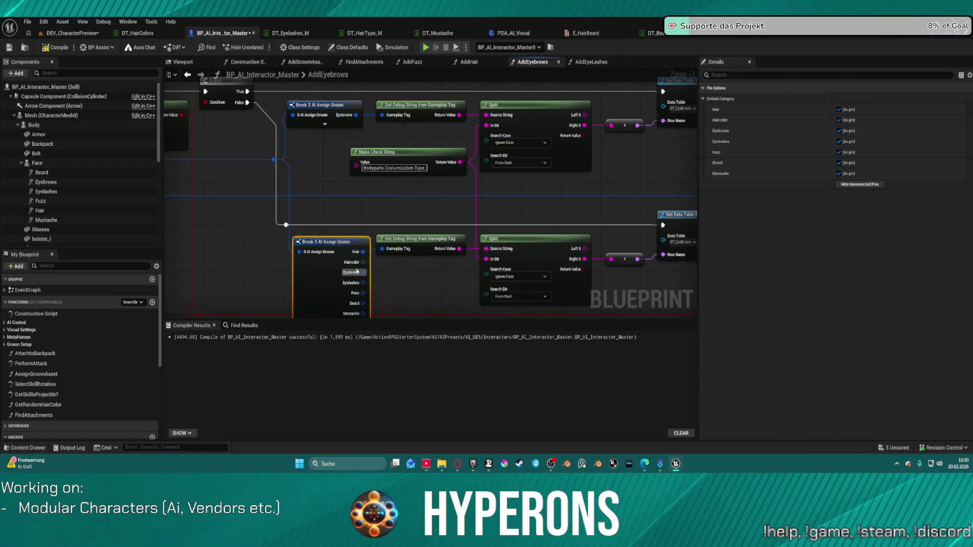
mouse_move(356, 267)
left_mouse_down()
mouse_move(395, 278)
mouse_move(413, 261)
mouse_move(383, 249)
left_mouse_up()
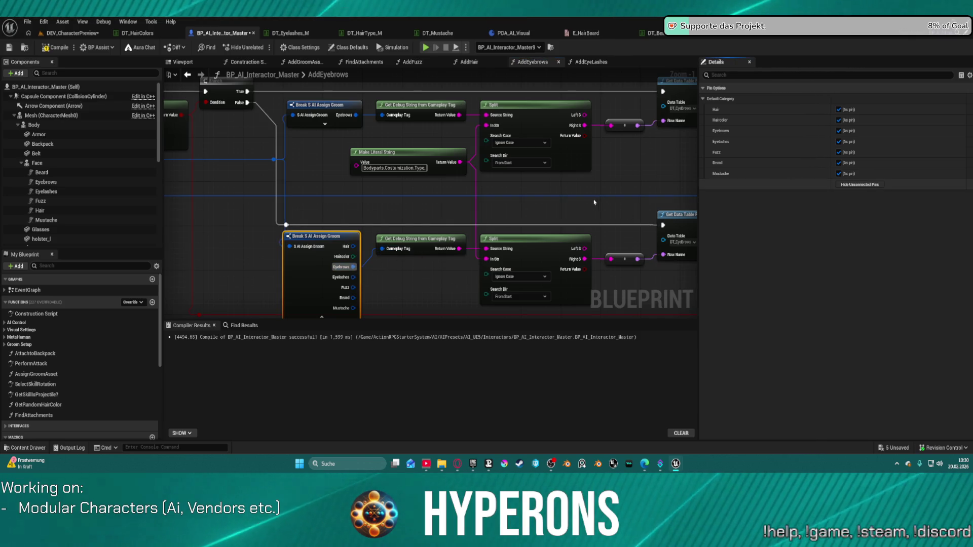
left_click(860, 184)
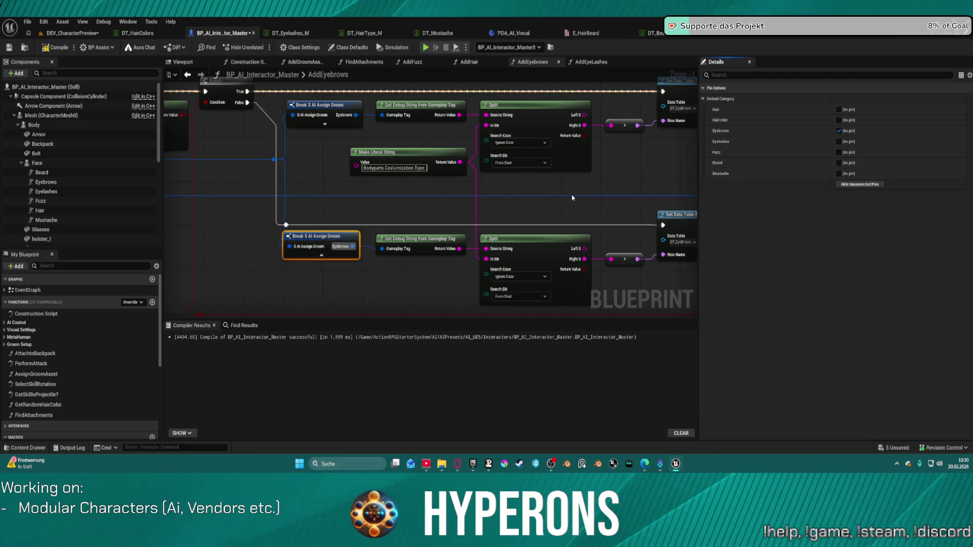
Tidy the AddEyebrows graph by selecting all nodes and shifting the entry node left.
scroll(560, 192, "down", 5)
right_click(543, 191)
mouse_move(325, 147)
left_mouse_down()
mouse_move(646, 238)
mouse_move(694, 236)
left_mouse_up()
mouse_move(281, 163)
left_mouse_down()
mouse_move(259, 165)
mouse_move(543, 240)
mouse_move(767, 242)
mouse_move(749, 239)
left_mouse_up()
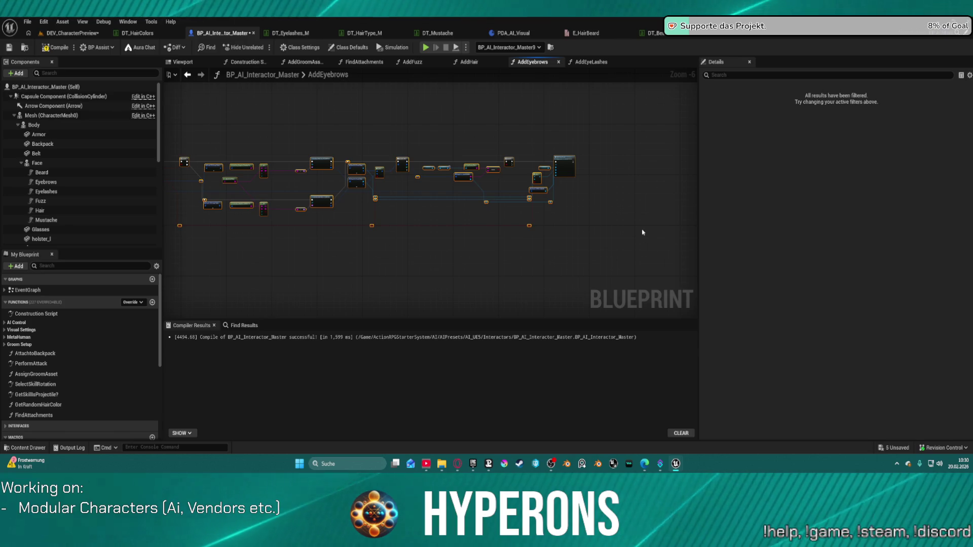
left_click(582, 62)
Reconnect the AddEyeLashes entry's execution wire through a new reroute point.
scroll(515, 156, "down", 5)
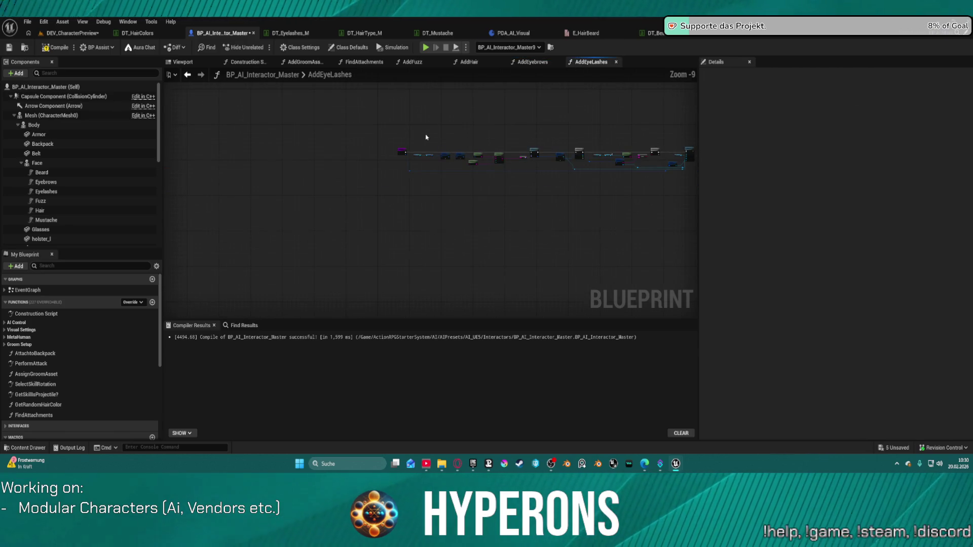
mouse_move(419, 147)
left_mouse_down()
mouse_move(704, 205)
mouse_move(653, 206)
left_mouse_up()
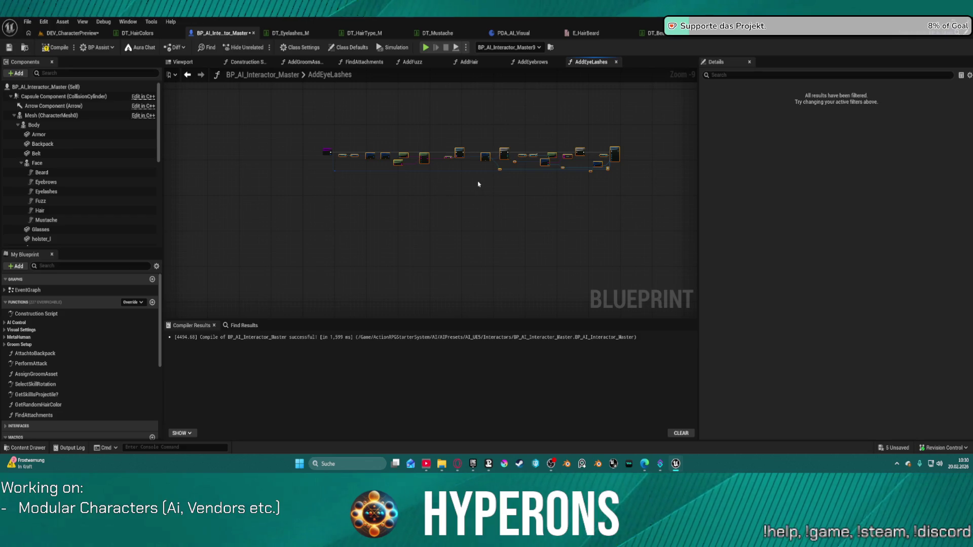
key("Delete")
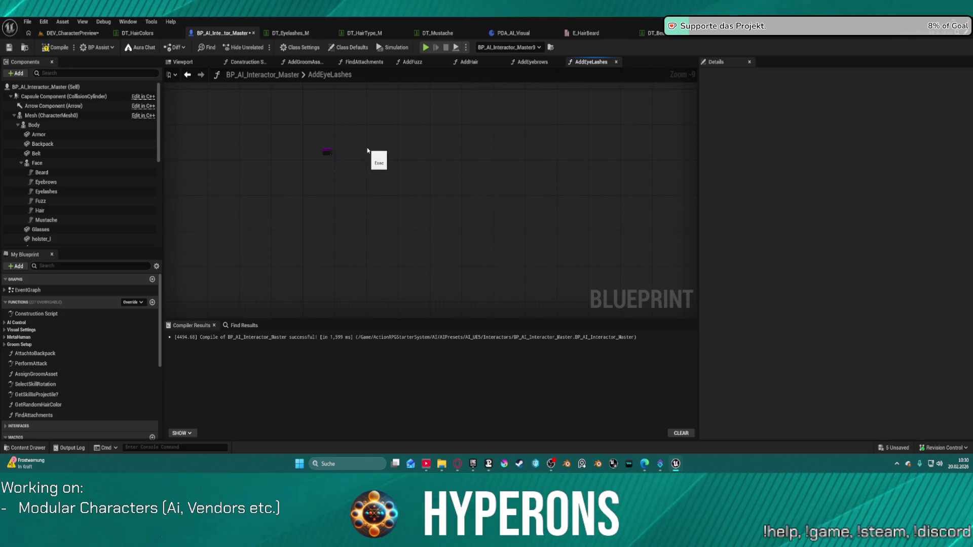
key("ctrl+z")
scroll(260, 147, "up", 8)
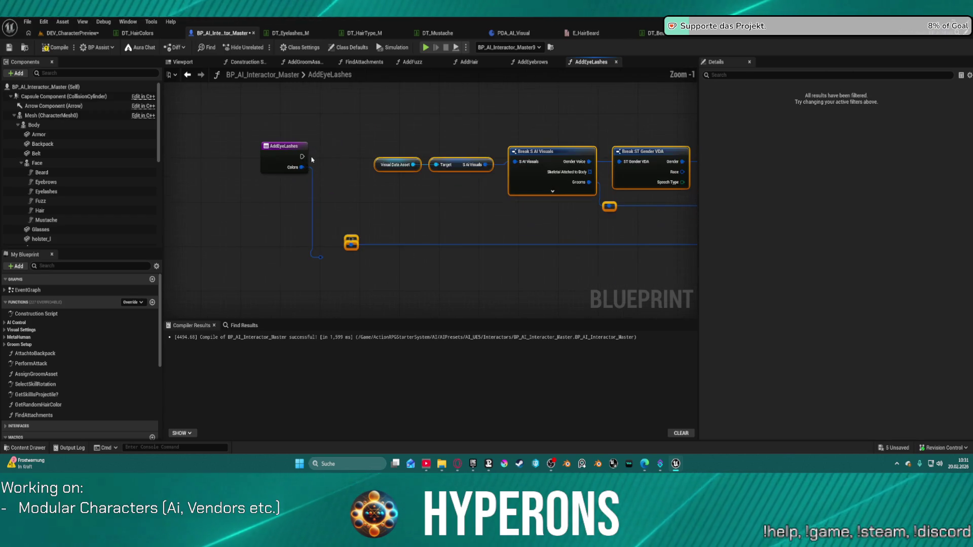
double_click(325, 257)
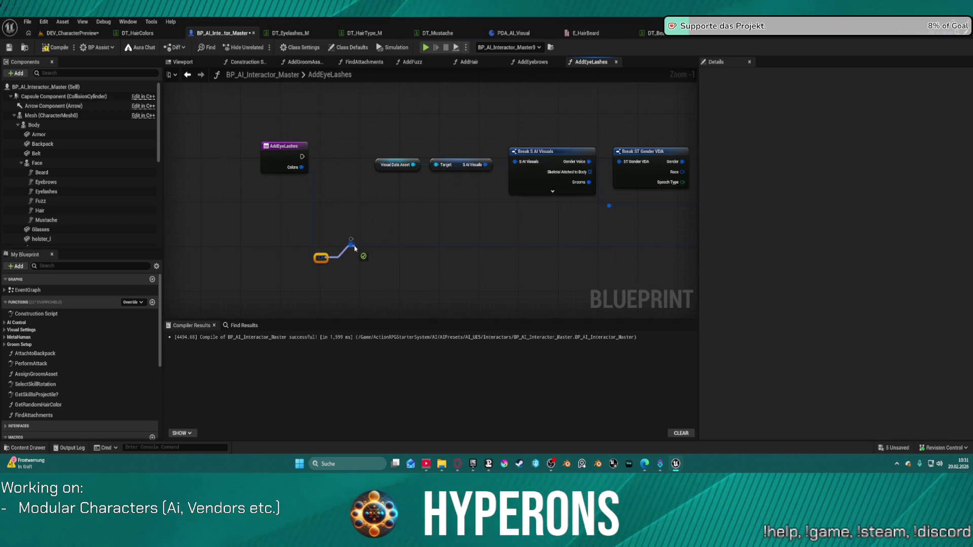
mouse_move(301, 156)
left_mouse_down()
mouse_move(537, 160)
mouse_move(669, 147)
mouse_move(596, 140)
left_mouse_up()
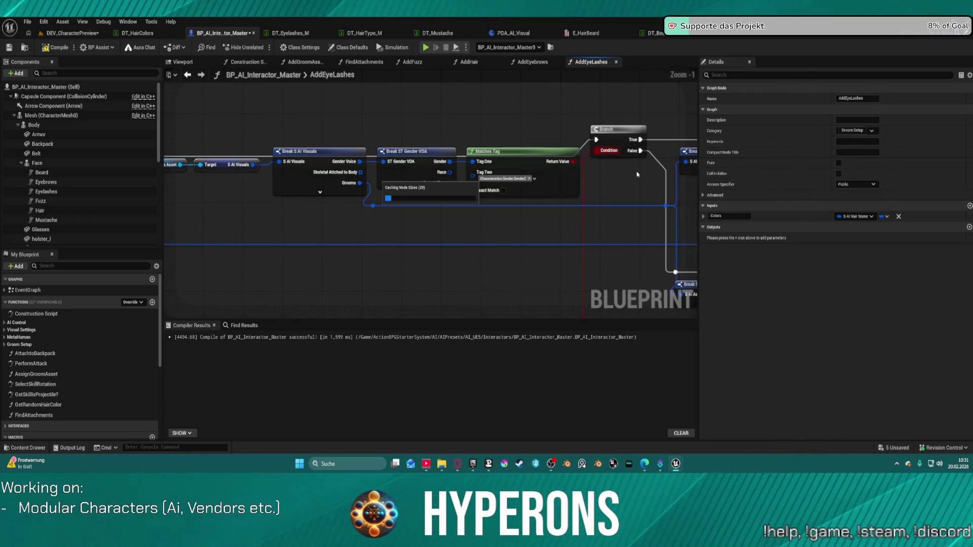
Set the upper eyelash lookup to DT_Eyelashes_F and the lower one to DT_Eyelashes_M.
left_click_drag(653, 202, 432, 180)
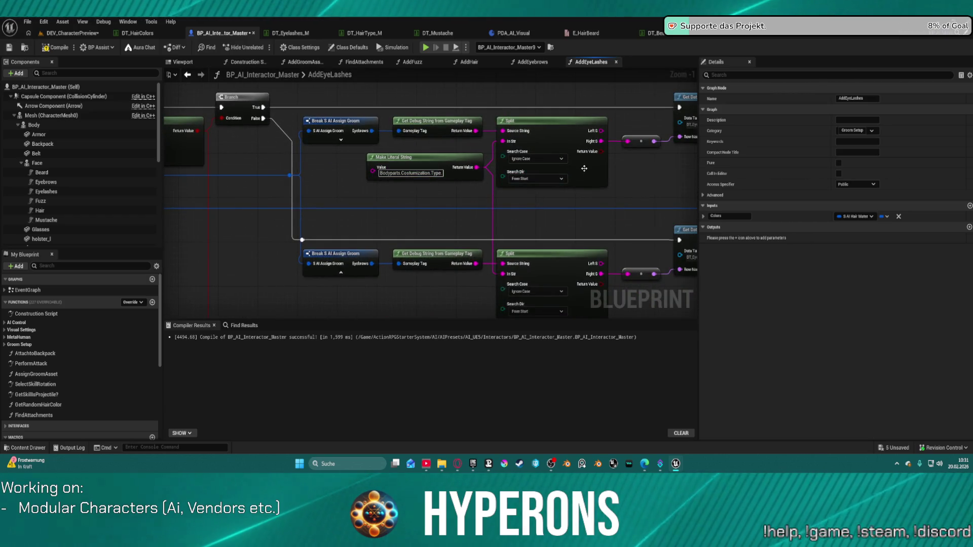
left_click_drag(626, 179, 433, 180)
left_click(508, 130)
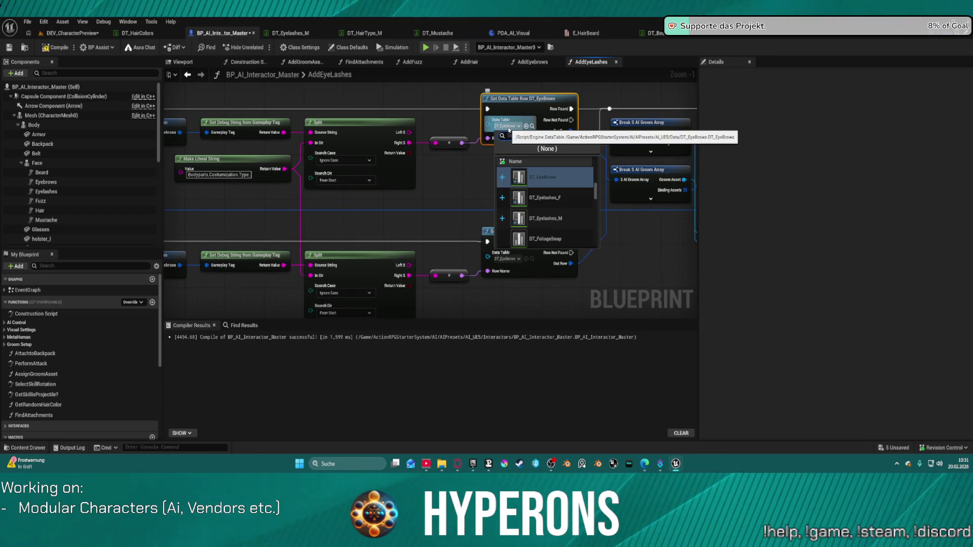
left_click(554, 201)
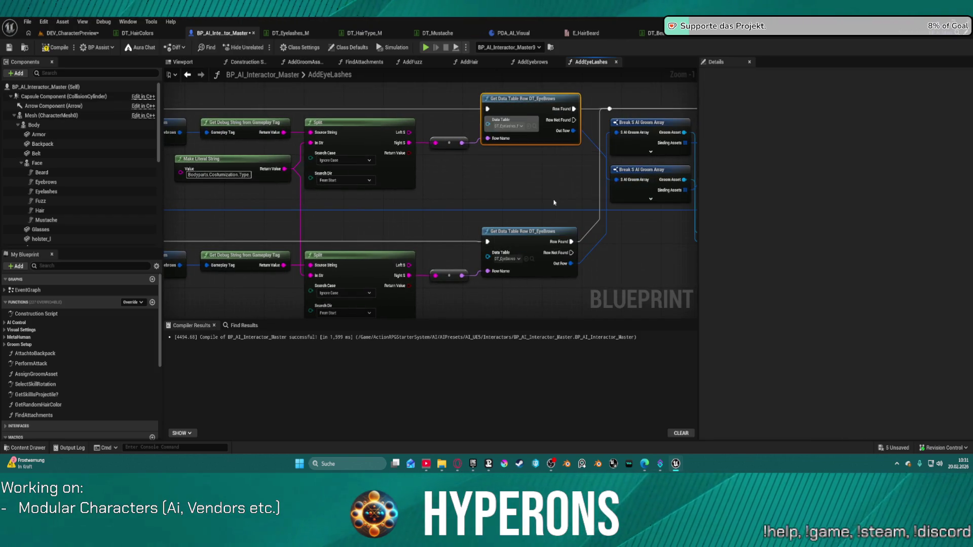
left_click(506, 259)
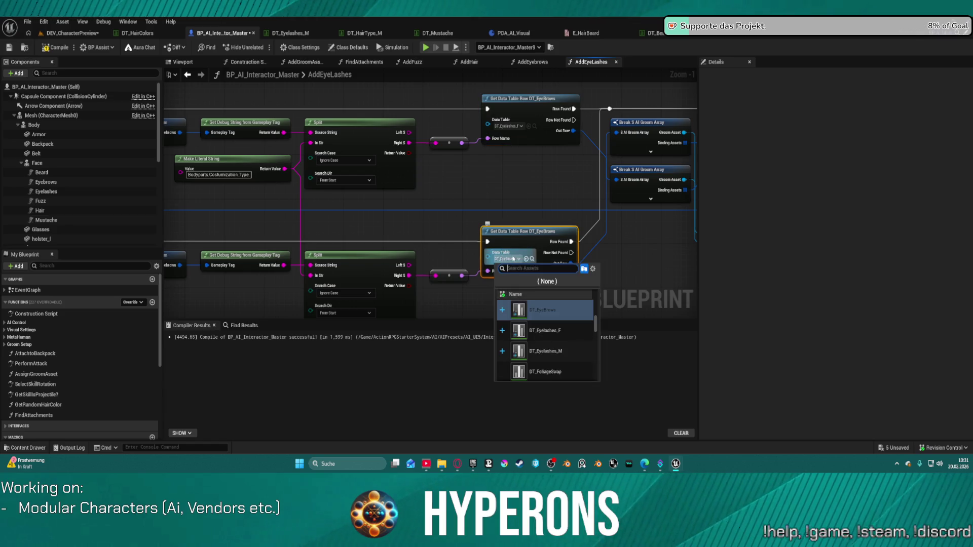
left_click(545, 350)
left_click_drag(411, 222, 575, 222)
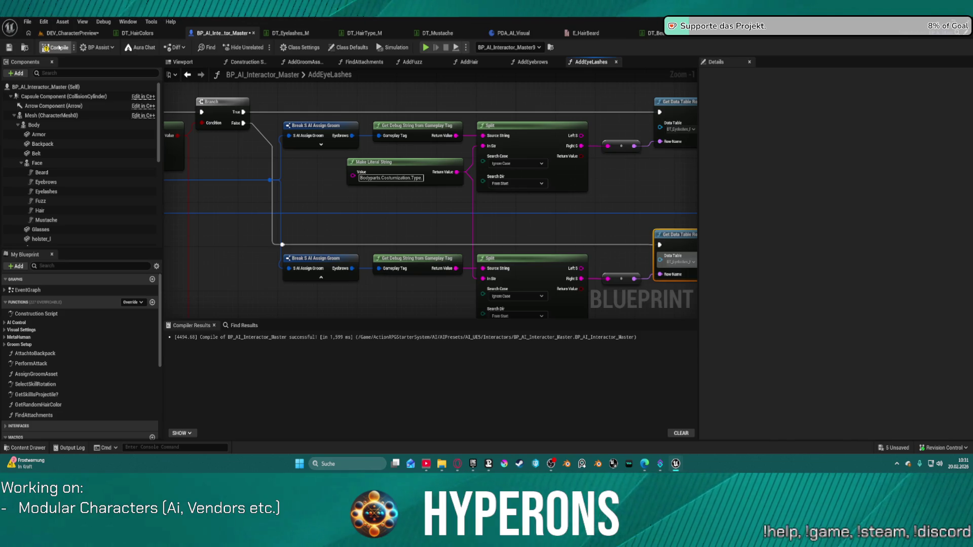
left_click(71, 33)
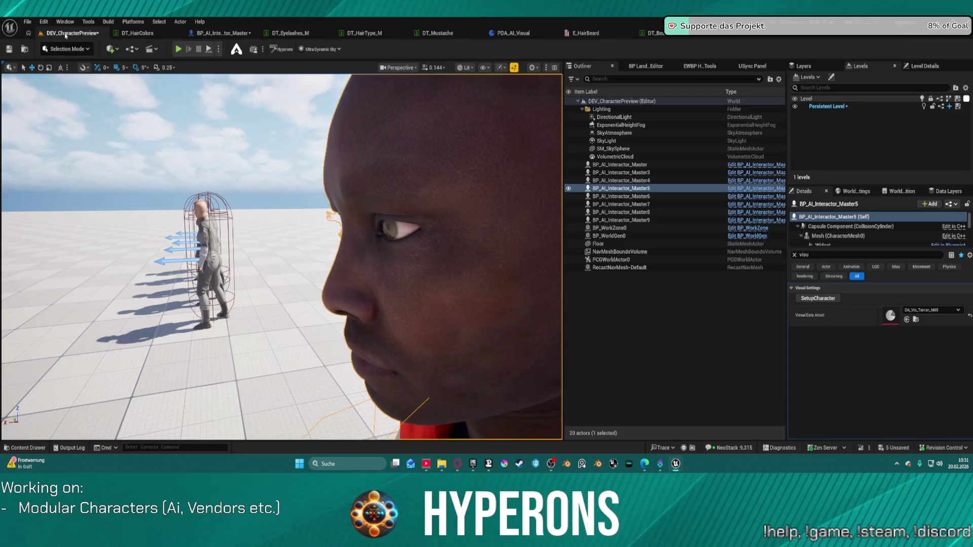
mouse_move(295, 142)
left_mouse_down()
mouse_move(304, 183)
mouse_move(284, 202)
mouse_move(291, 213)
mouse_move(363, 142)
left_mouse_up()
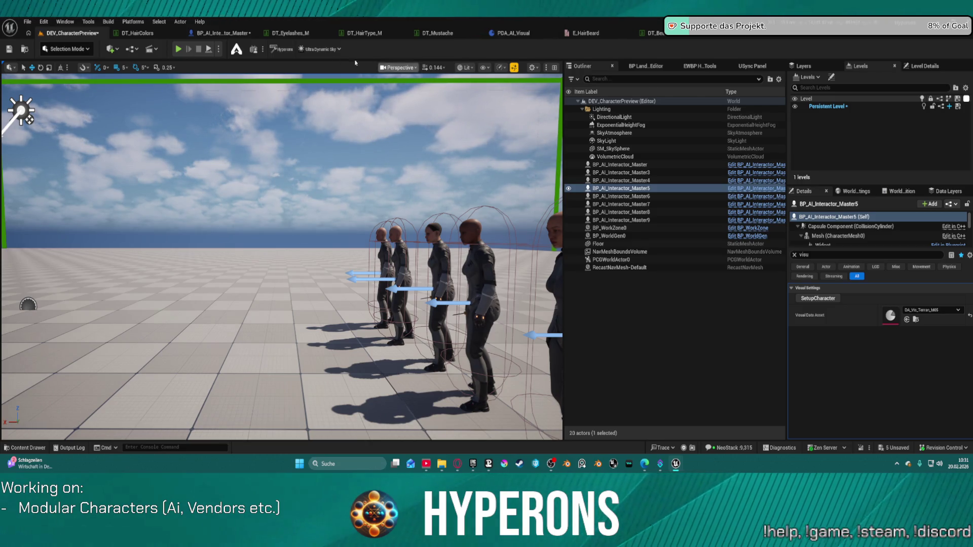
left_click(223, 33)
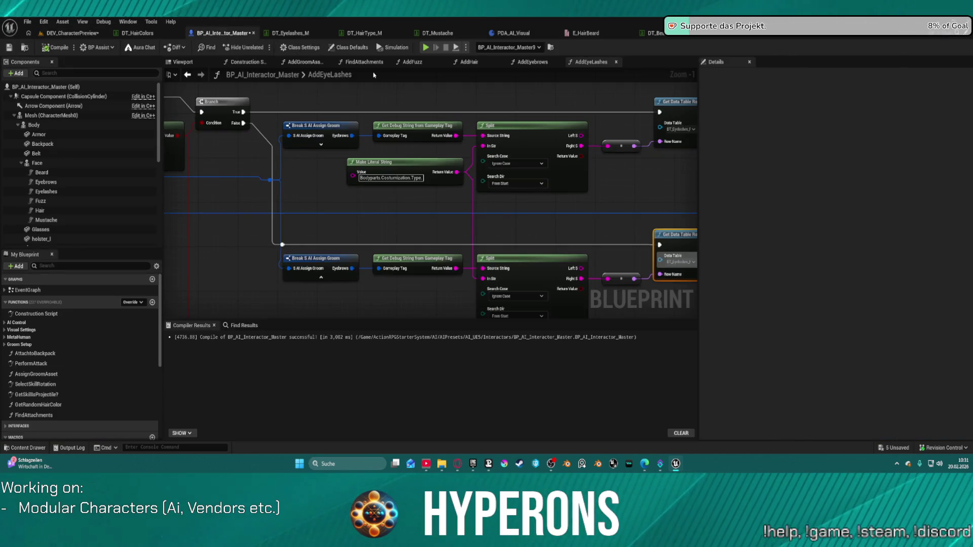
Pan through the AddEyeLashes graph from its data table lookups to the hair materials nodes.
mouse_move(375, 119)
left_mouse_down()
mouse_move(806, 140)
mouse_move(274, 114)
left_mouse_up()
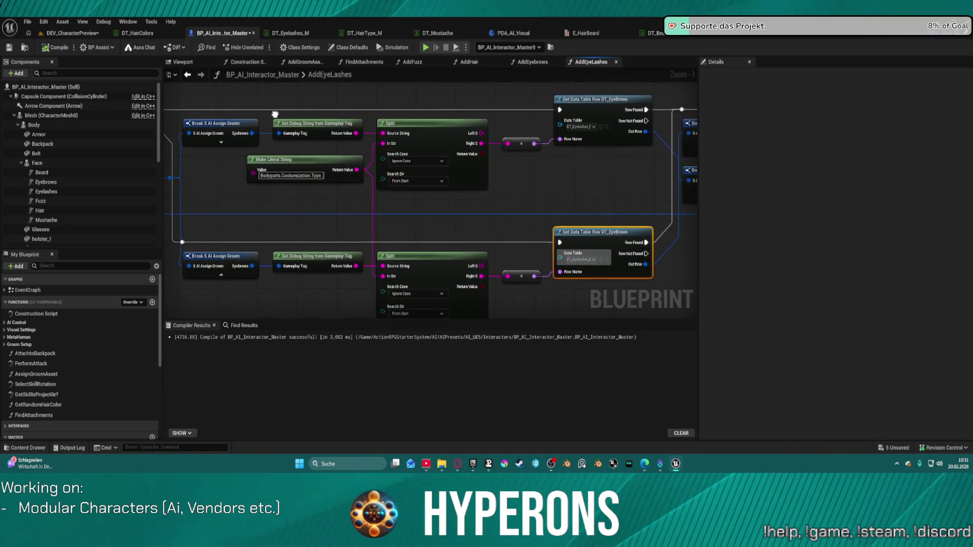
left_click_drag(625, 177, 480, 171)
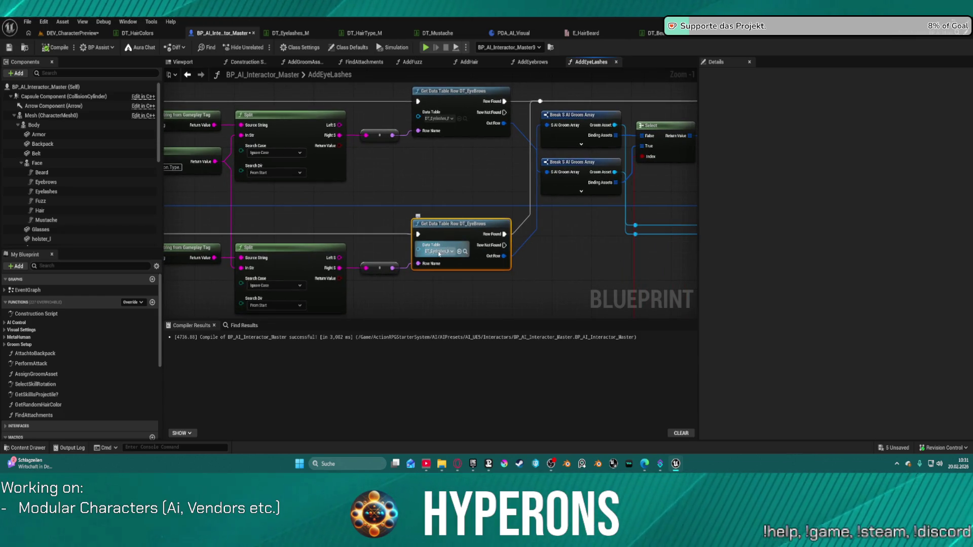
left_click_drag(447, 244, 224, 235)
left_click_drag(264, 122, 446, 180)
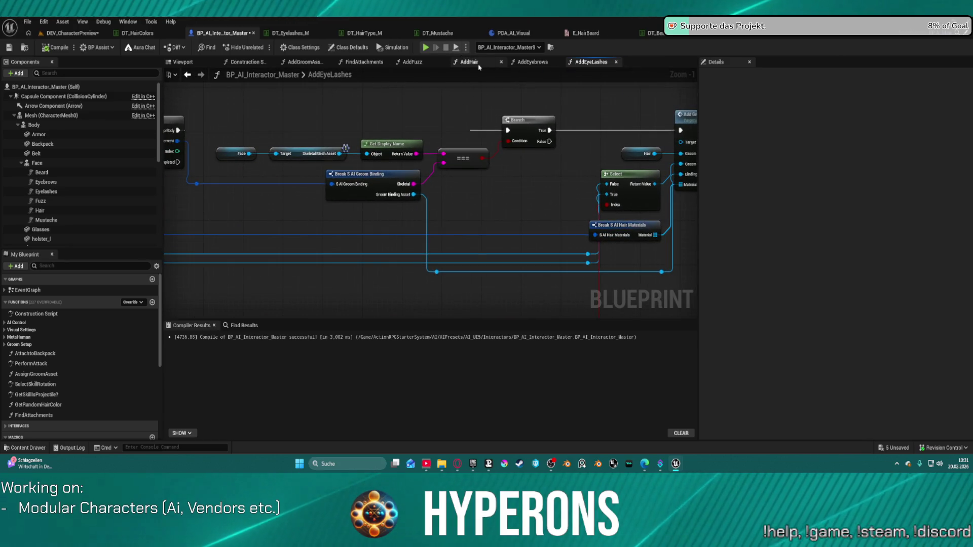
Review the AddHair graph's gender check, Matches Tag and Branch nodes, then return to the level.
left_click(469, 61)
scroll(351, 129, "up", 8)
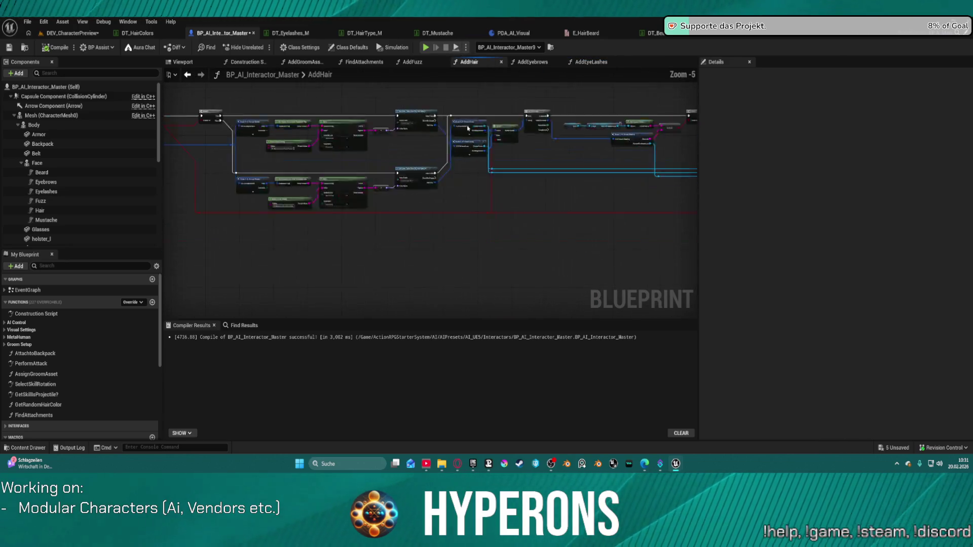
mouse_move(340, 196)
left_mouse_down()
mouse_move(659, 170)
mouse_move(730, 155)
mouse_move(739, 132)
left_mouse_up()
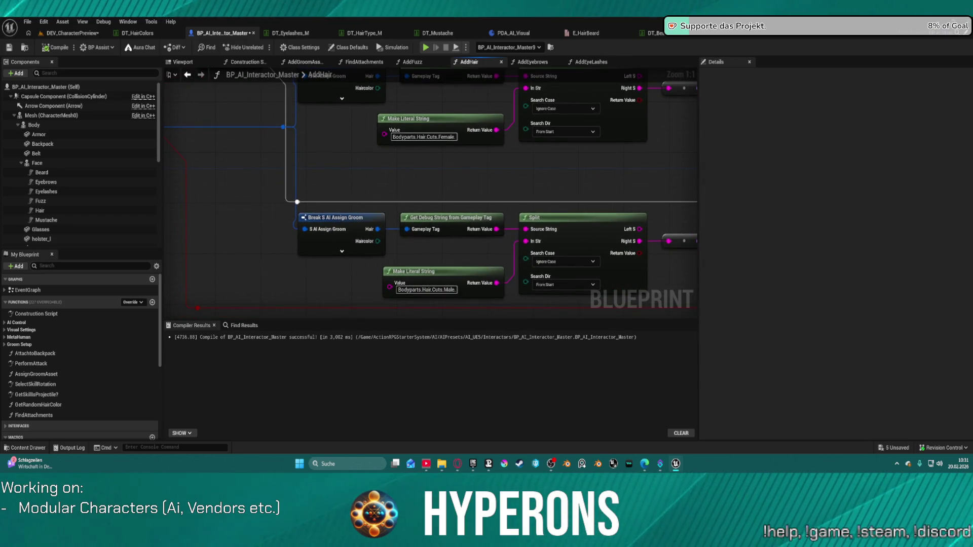
left_click_drag(325, 167, 613, 263)
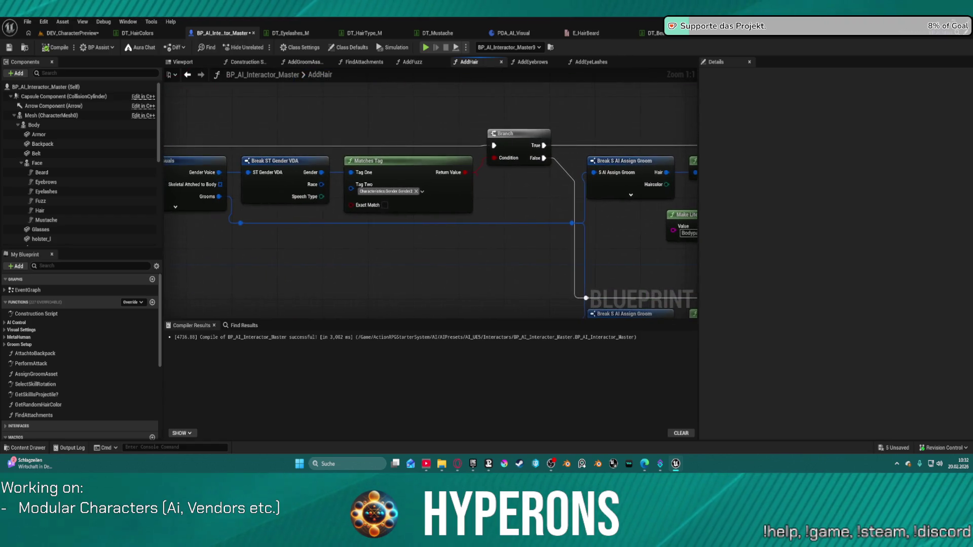
left_click_drag(576, 231, 697, 234)
left_click(71, 33)
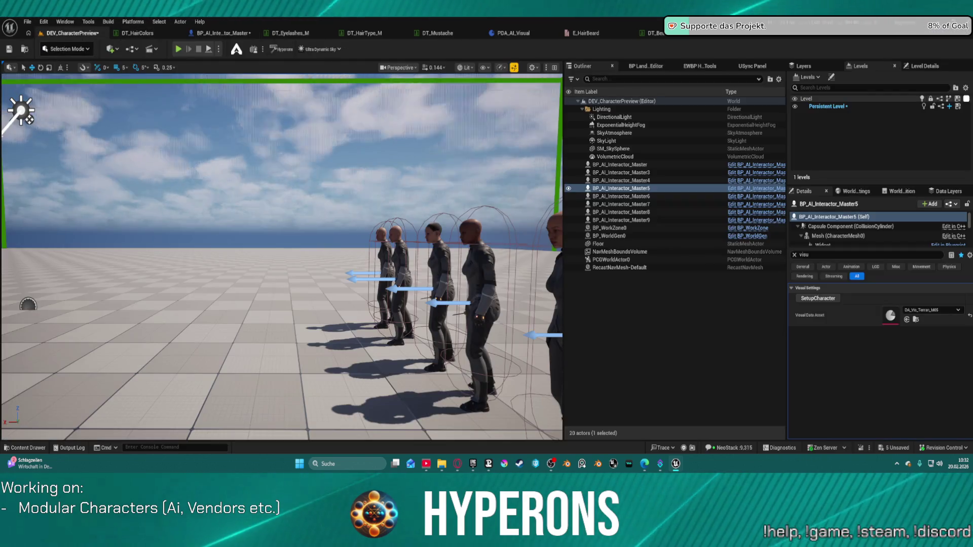
Rerun SetupCharacter on BP_AI_Interactor_Master4.
left_click(483, 263)
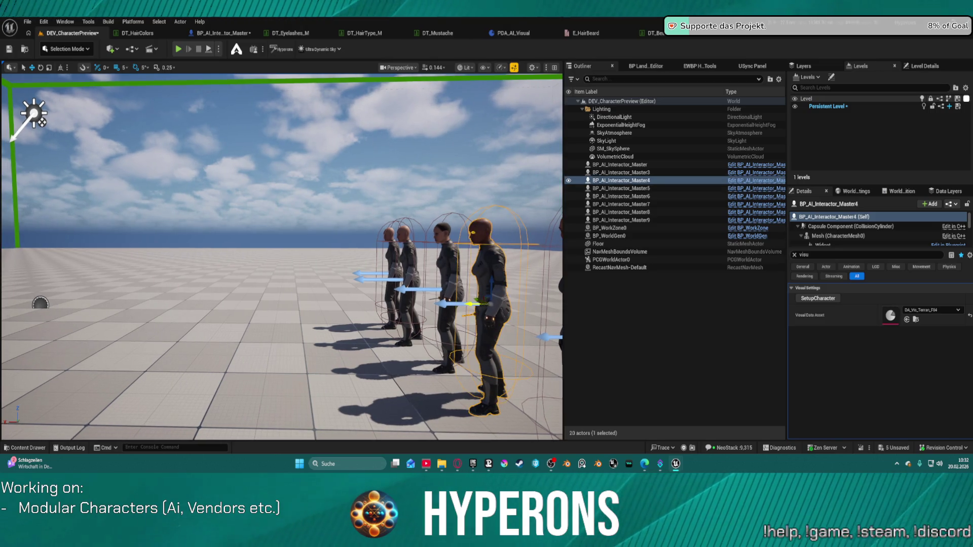
left_click(826, 299)
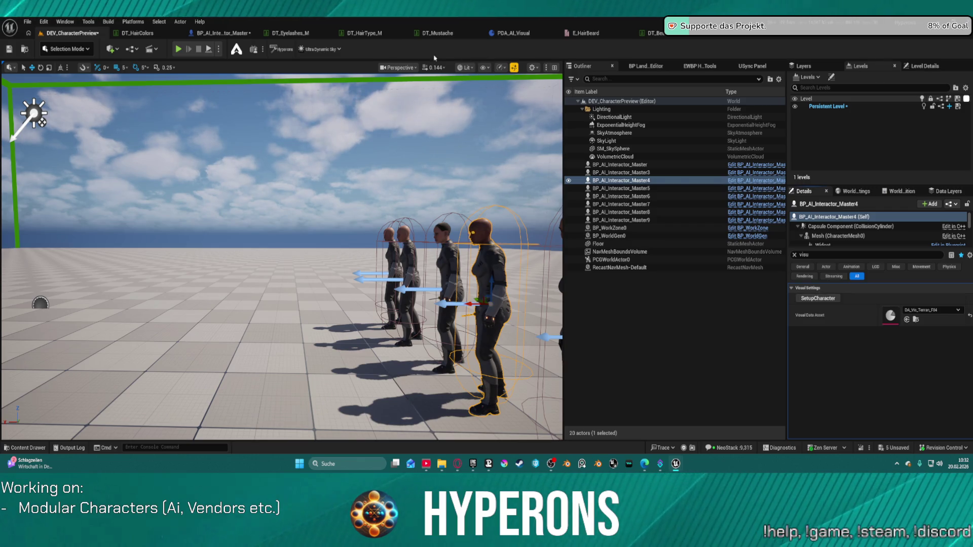
left_click(226, 34)
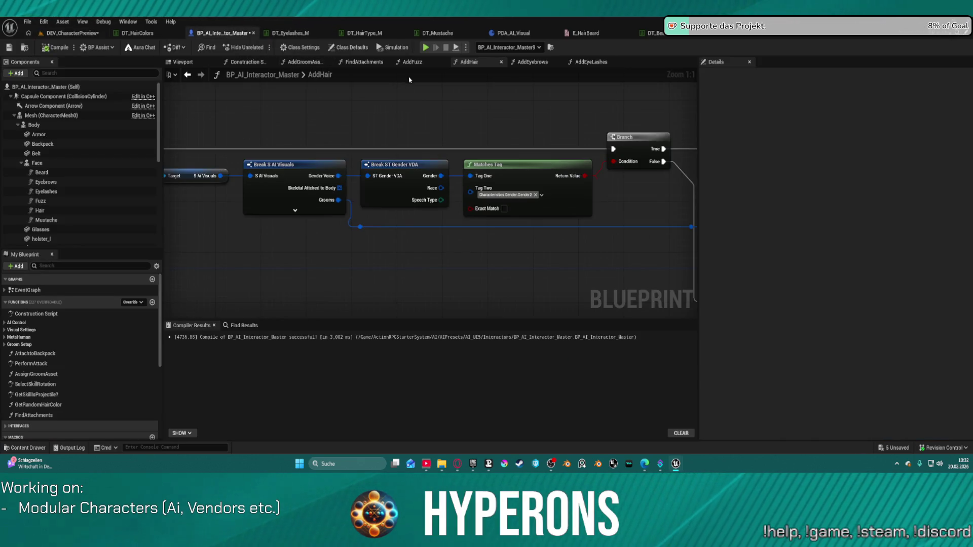
Open AddHair from its call in AddGroomAssets and inspect its Select and hair material nodes.
left_click(357, 62)
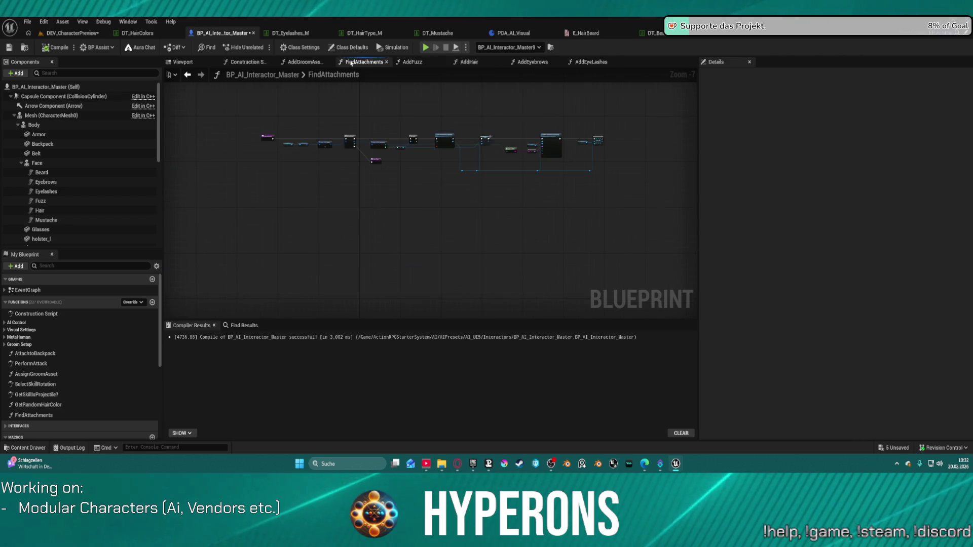
left_click(304, 62)
mouse_move(468, 160)
left_mouse_down()
mouse_move(159, 144)
mouse_move(381, 150)
mouse_move(369, 149)
left_mouse_up()
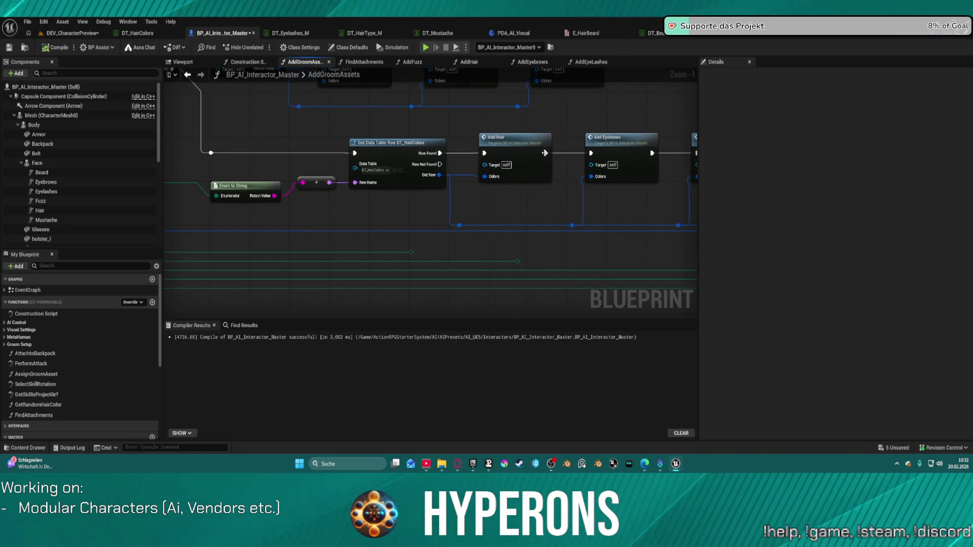
double_click(526, 145)
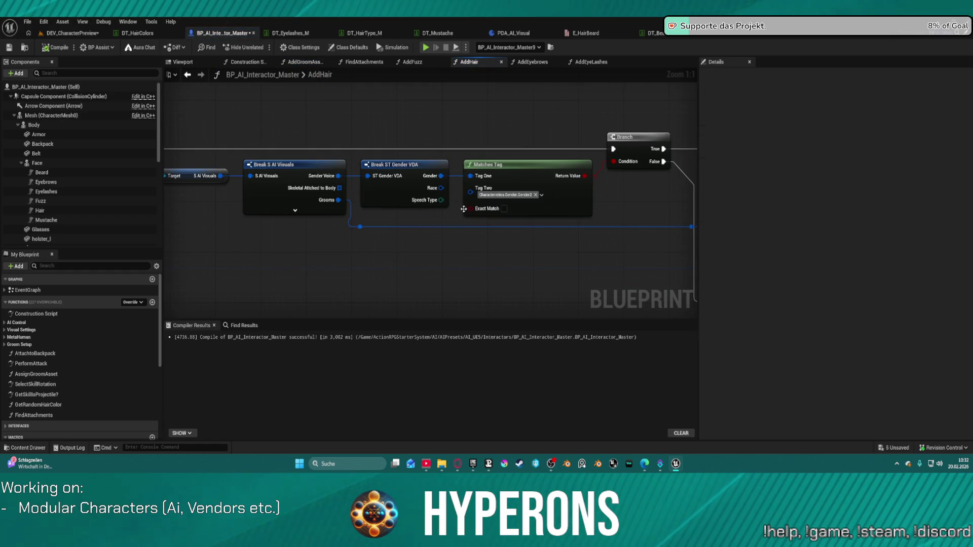
scroll(551, 233, "down", 6)
left_click_drag(575, 206, 185, 163)
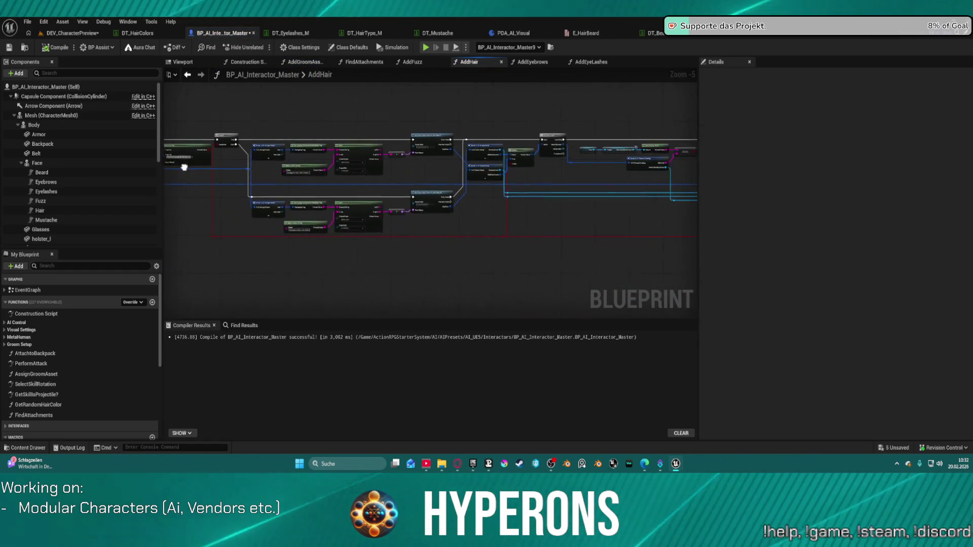
scroll(388, 187, "up", 4)
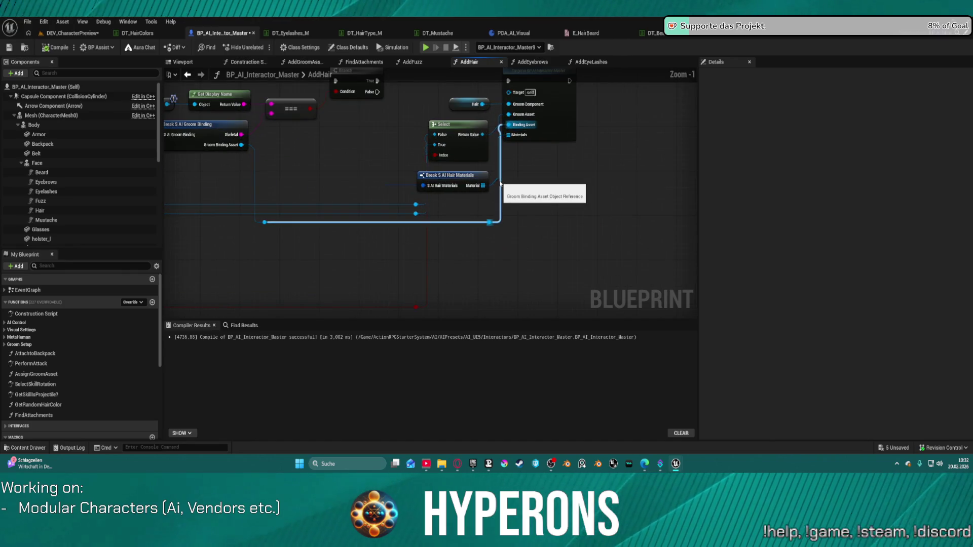
mouse_move(352, 191)
left_mouse_down()
mouse_move(415, 188)
mouse_move(397, 184)
left_mouse_up()
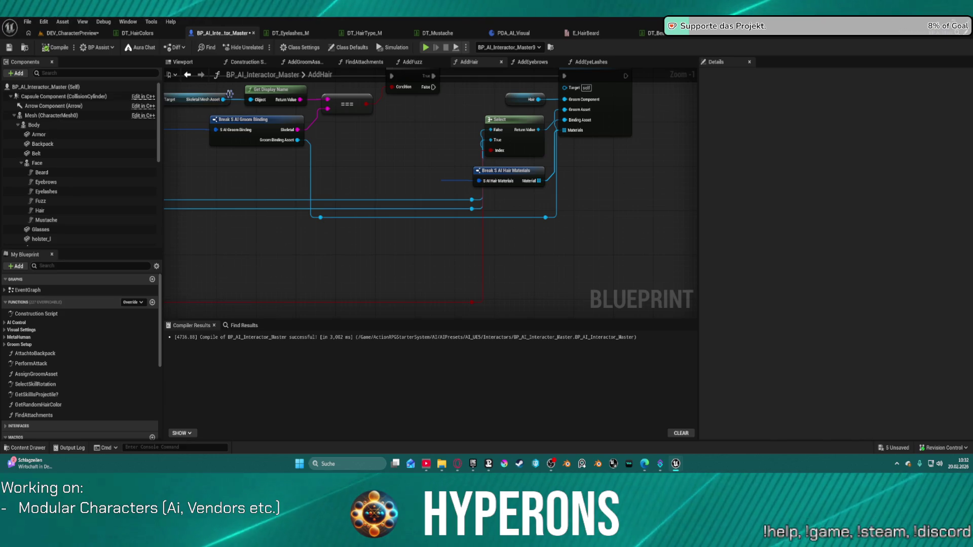
scroll(375, 162, "down", 3)
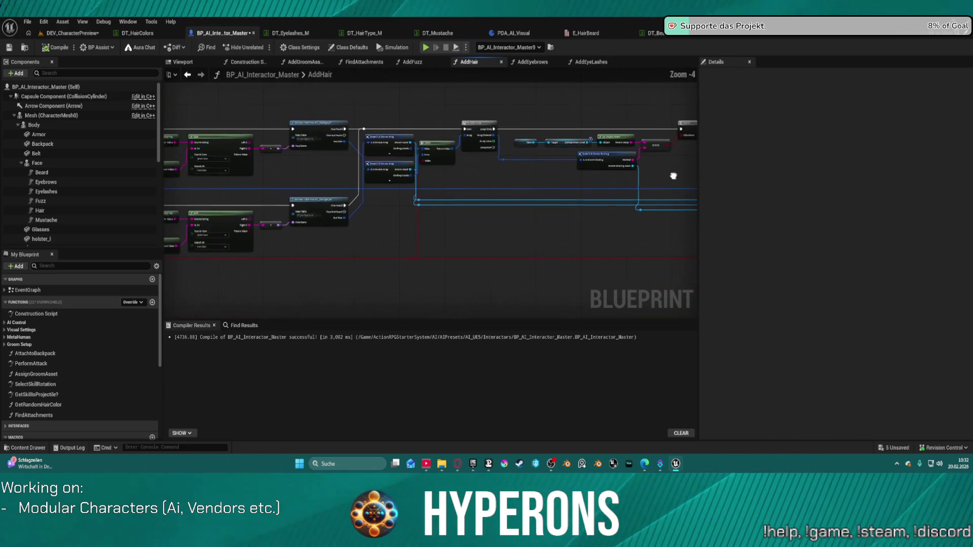
scroll(428, 199, "up", 3)
mouse_move(387, 191)
left_mouse_down()
mouse_move(605, 197)
mouse_move(594, 197)
left_mouse_up()
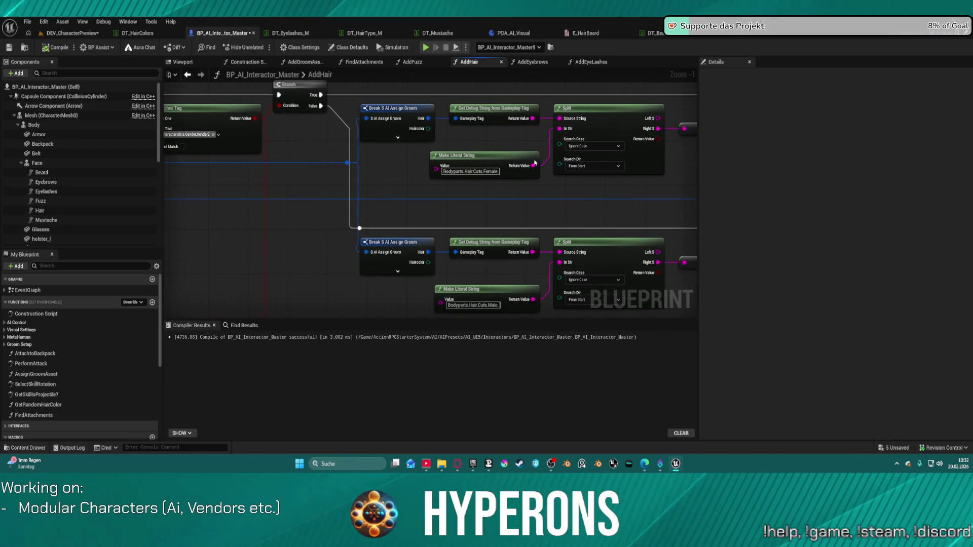
Bring the Break S AI Assign Groom nodes of AddEyeLashes into view.
left_click(591, 62)
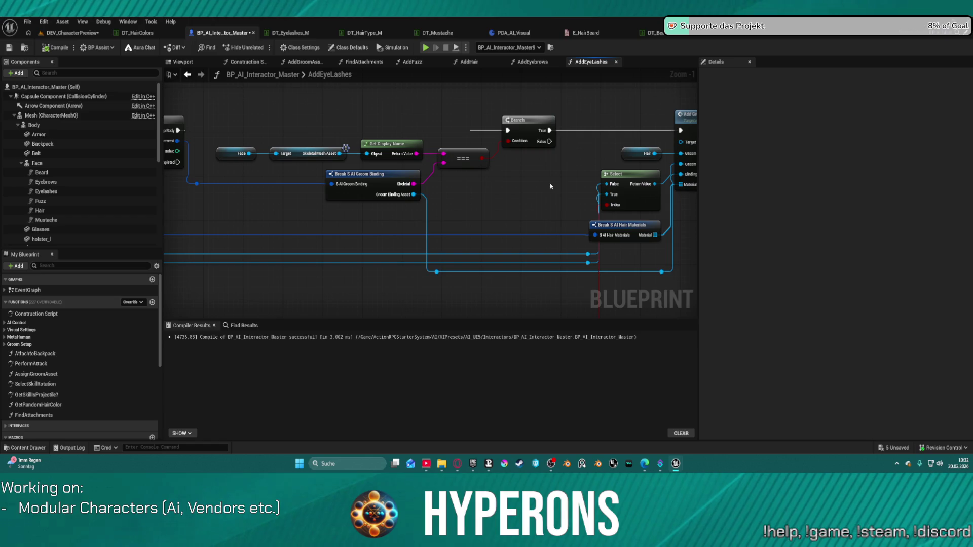
scroll(573, 196, "up", 4)
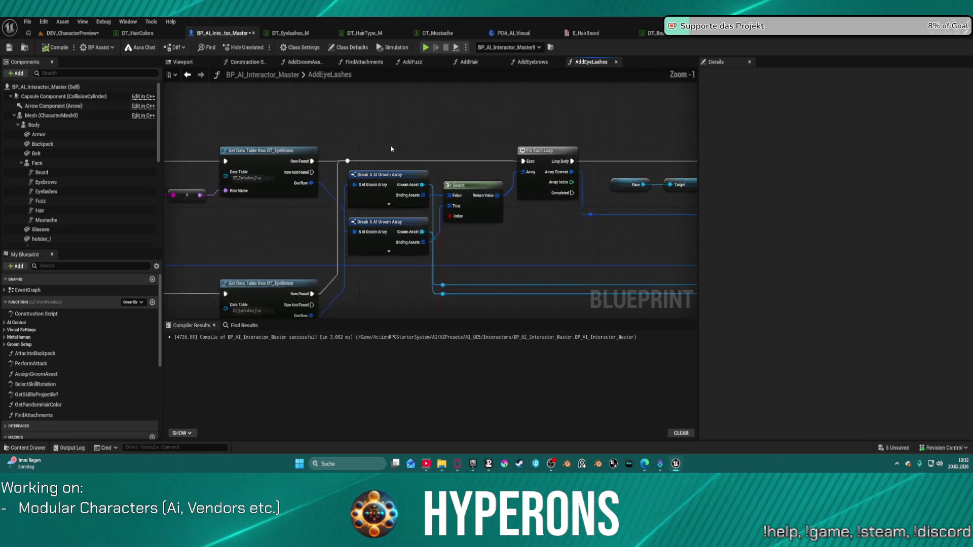
left_click_drag(517, 181, 680, 151)
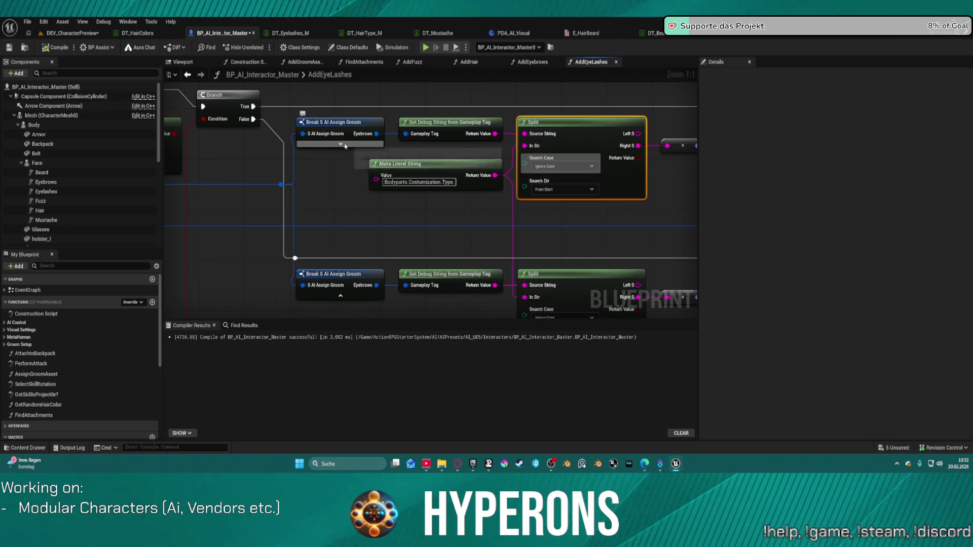
Expose Eyelashes on both groom break nodes and wire the lower one into Get Debug String.
left_click(334, 124)
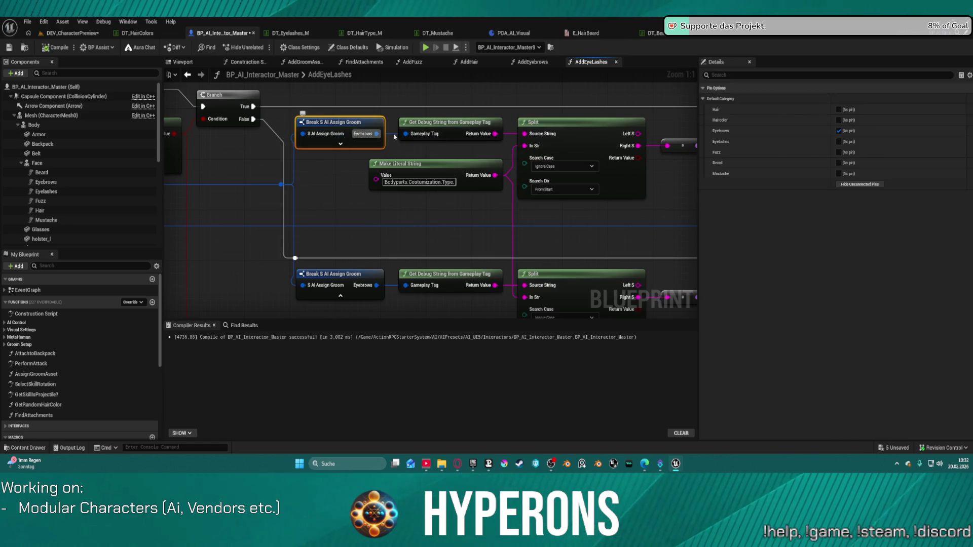
left_click(839, 142)
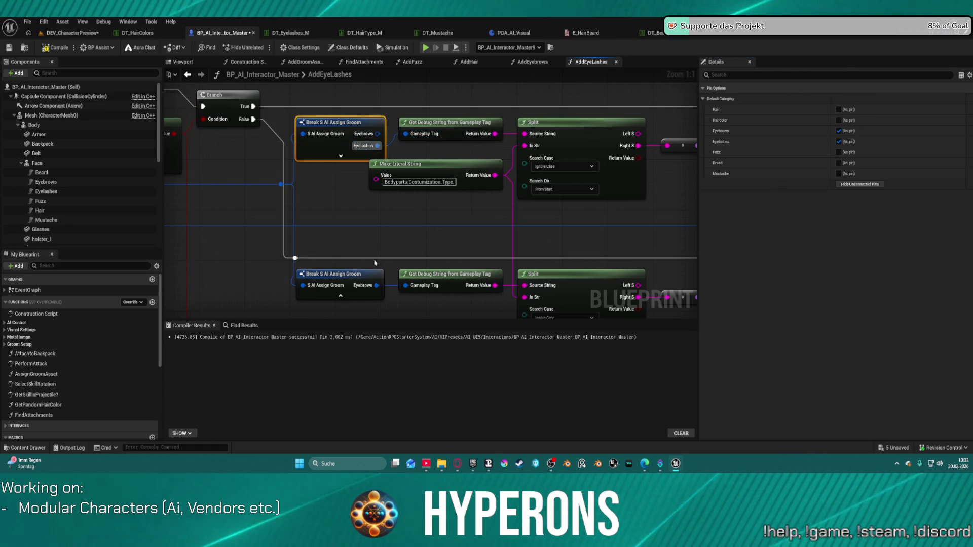
left_click(362, 275)
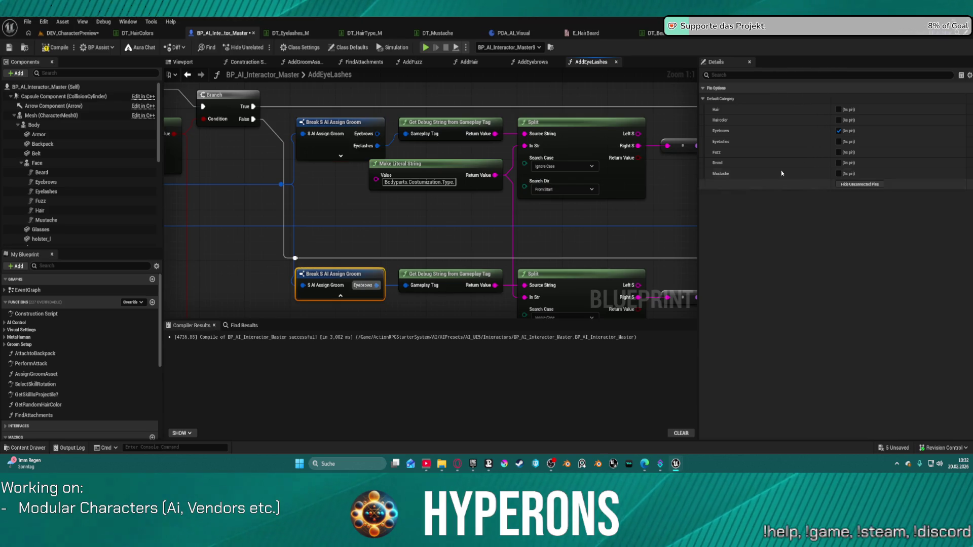
left_click(838, 142)
left_click(839, 142)
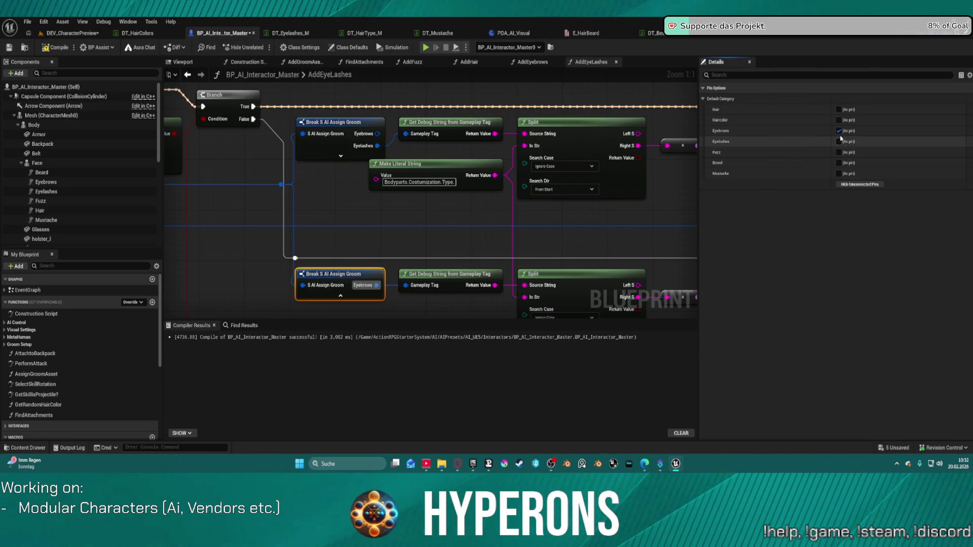
left_click(838, 141)
left_click(839, 131)
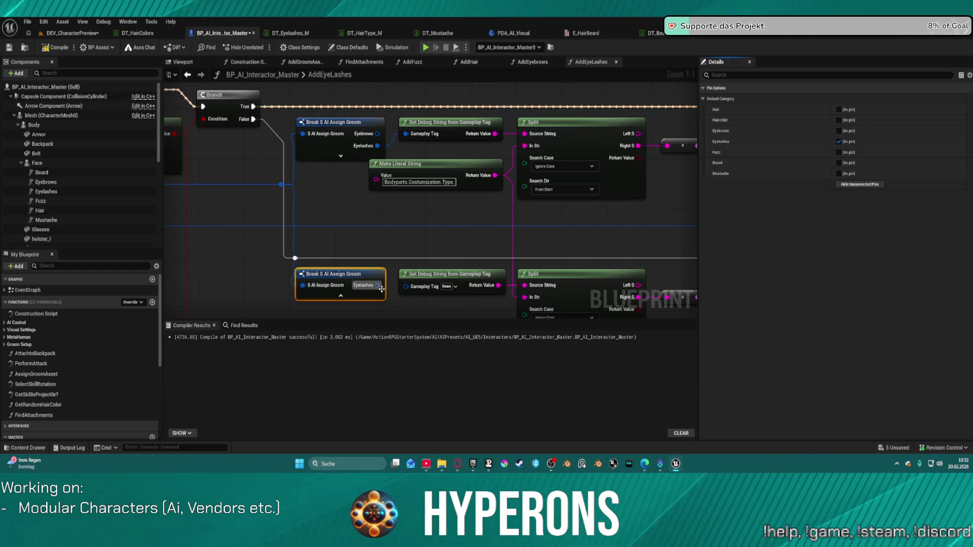
left_click_drag(382, 282, 406, 286)
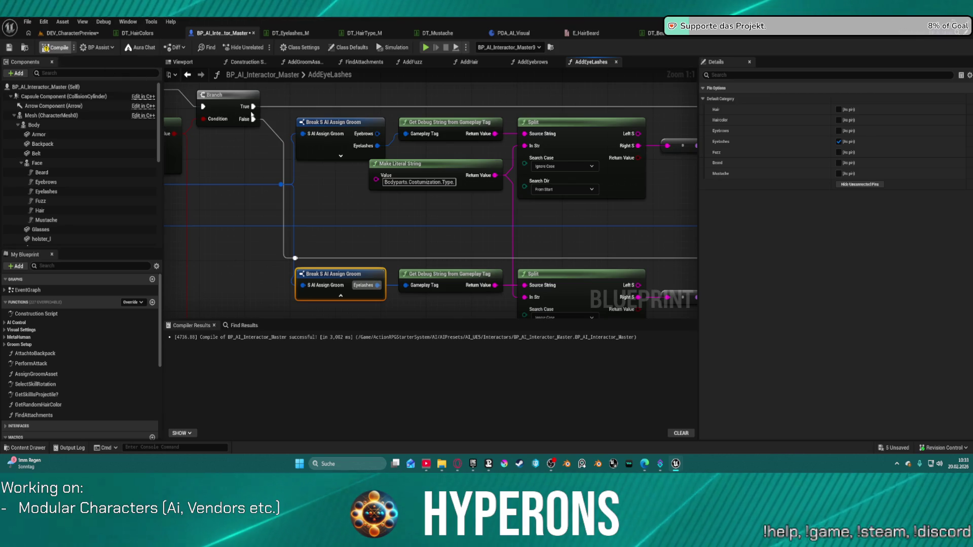
Remove the Eyebrows output from the upper Break S AI Assign Groom node.
left_click(343, 124)
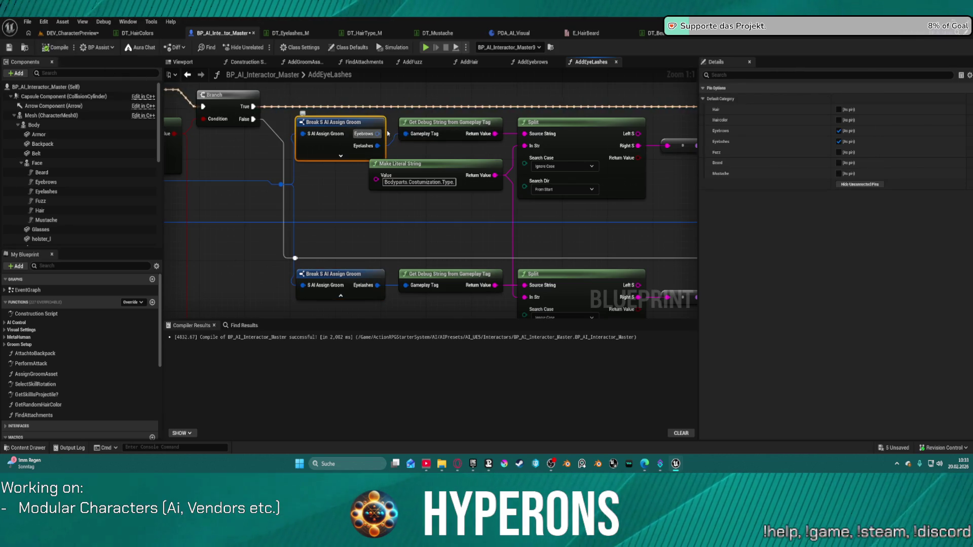
left_click(839, 131)
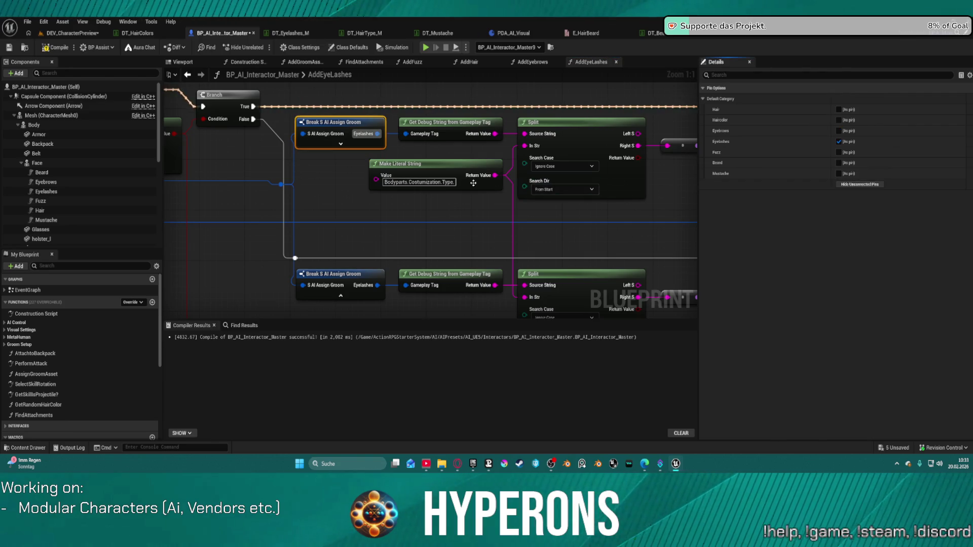
left_click(329, 276)
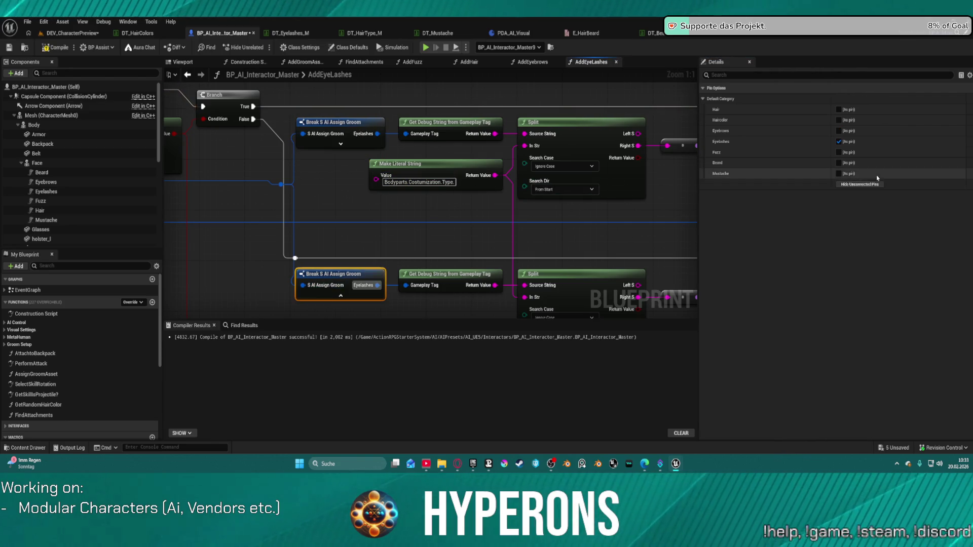
left_click(393, 223)
left_click_drag(393, 224, 520, 213)
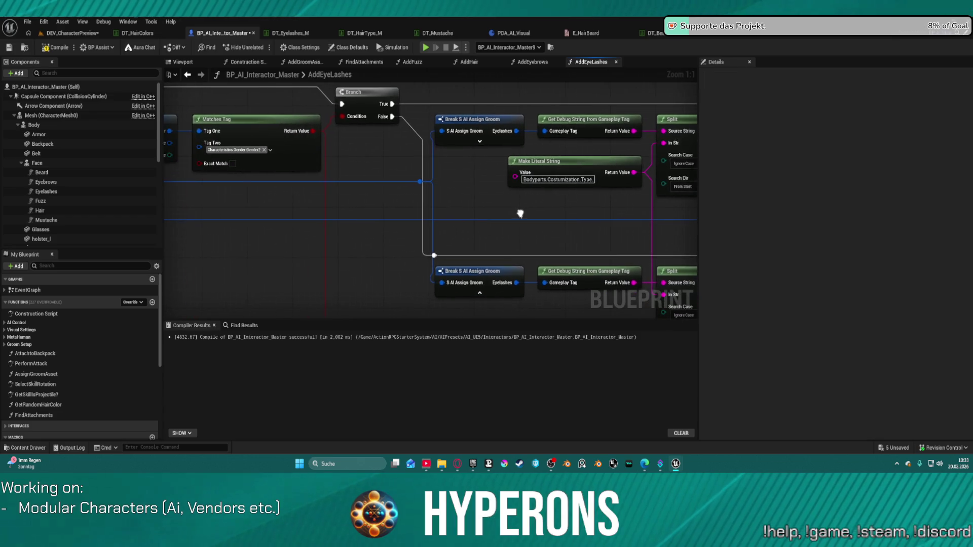
left_click(222, 164)
Compile BP_AI_Interactor_Master, save all, and view DEV_CharacterPreview.
left_click(73, 32)
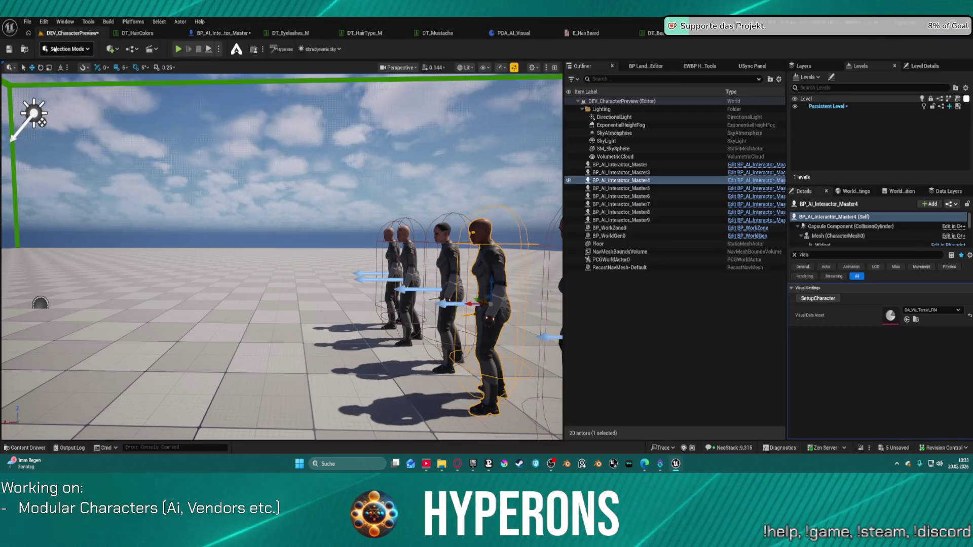
left_click(236, 34)
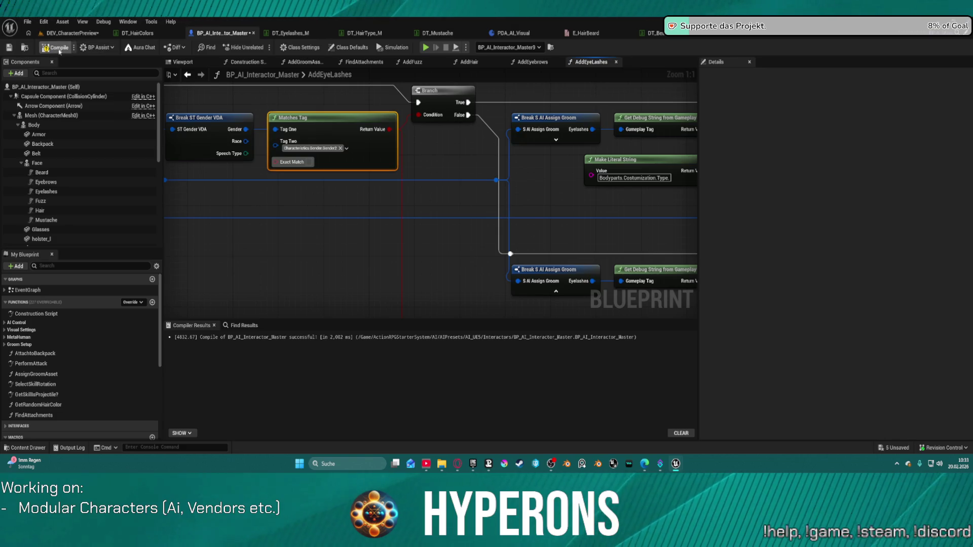
key("F7")
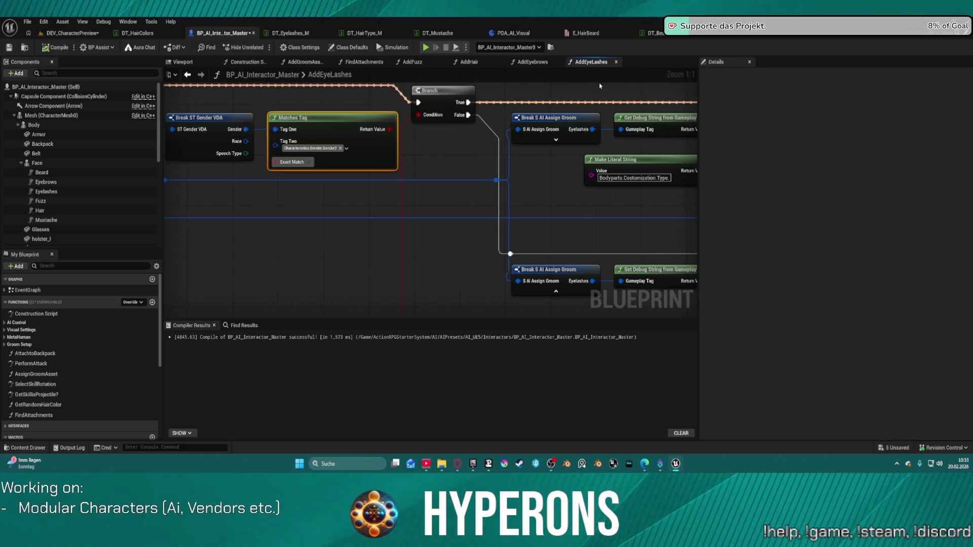
key("ctrl+shift+s")
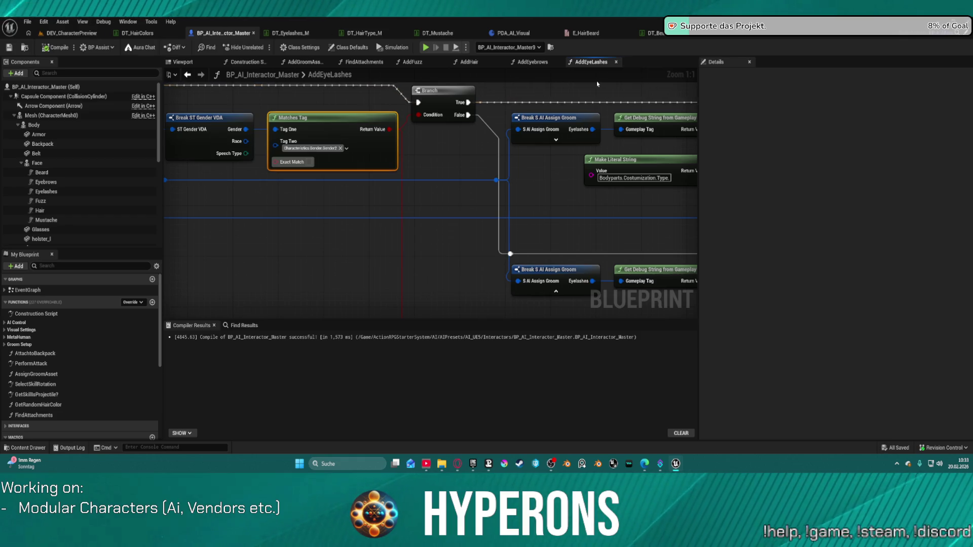
left_click(71, 33)
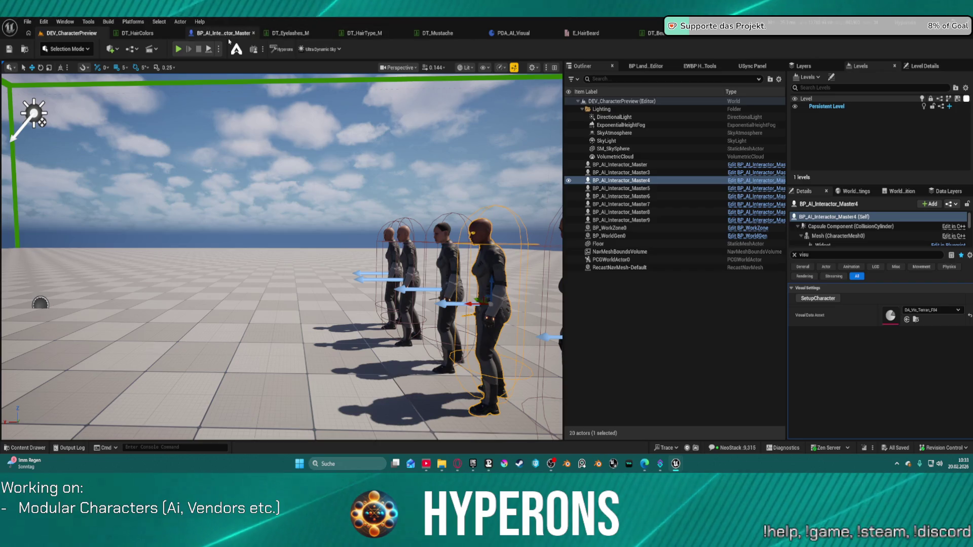
Look over the AddHair graph's entry nodes and both Break and Split groups.
left_click(230, 33)
scroll(358, 178, "down", 3)
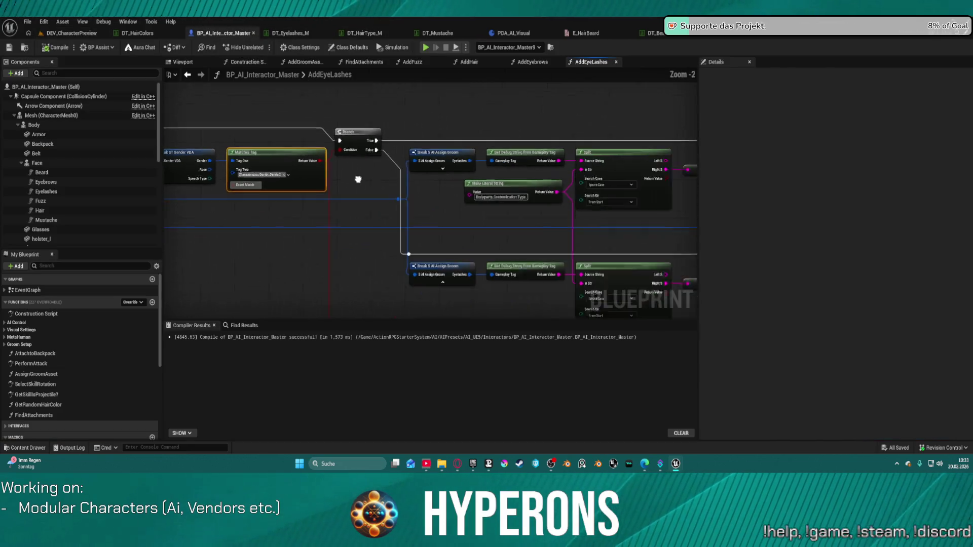
left_click_drag(265, 92, 435, 96)
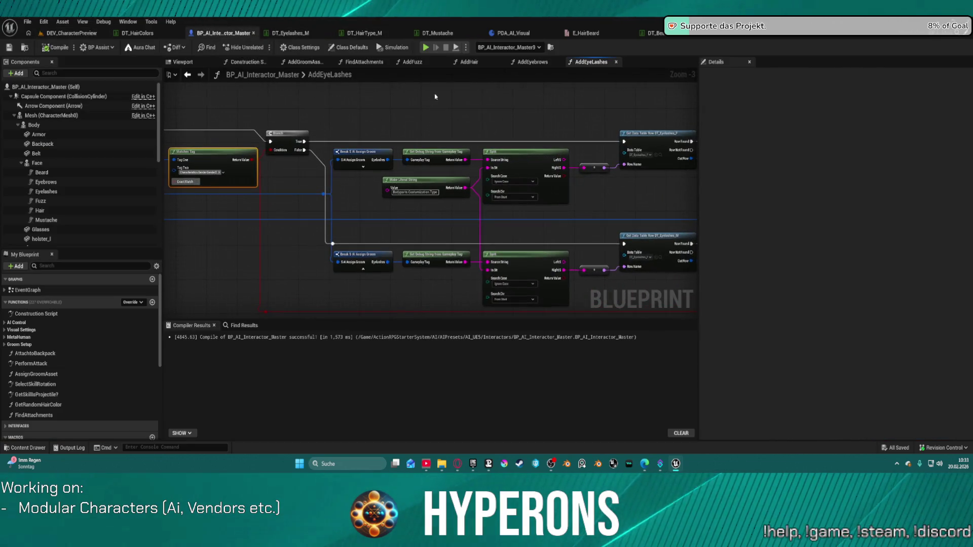
left_click(475, 63)
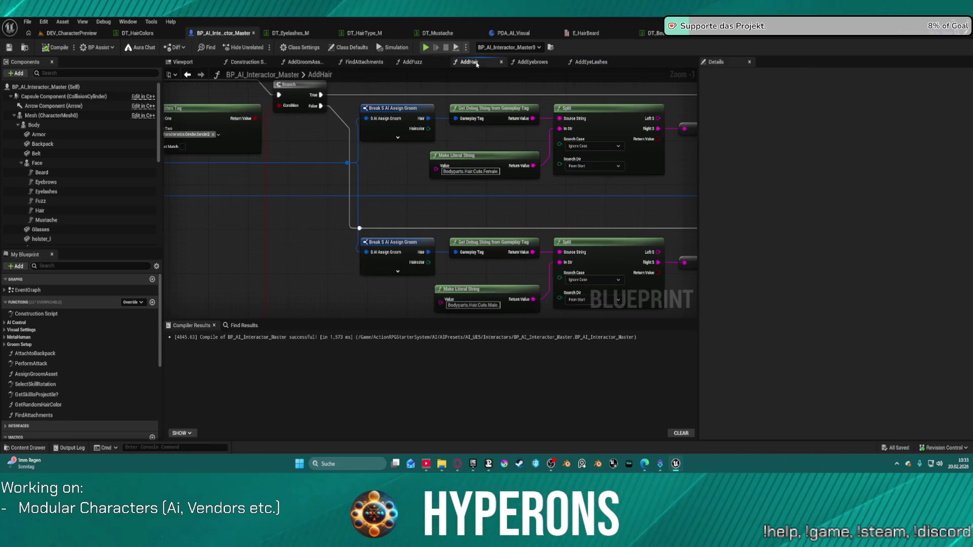
scroll(429, 125, "down", 4)
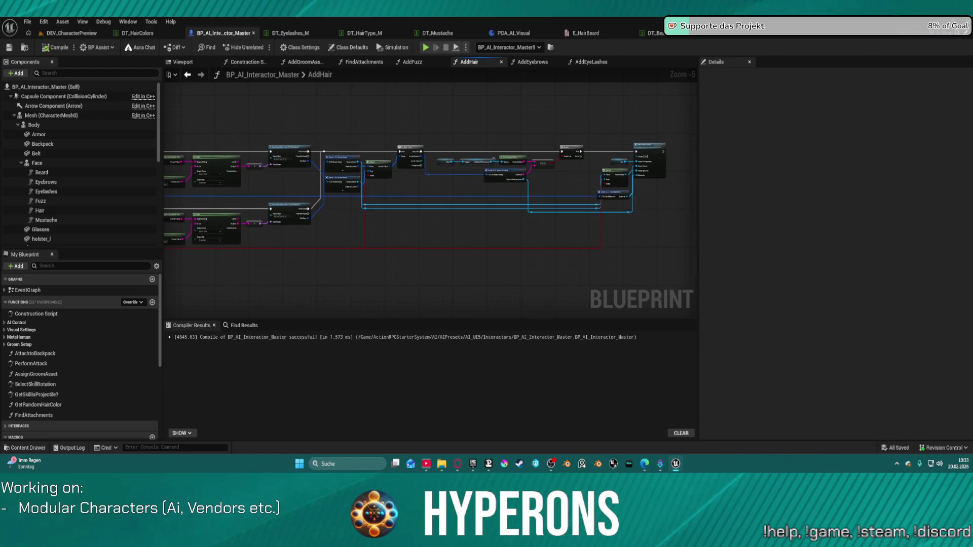
left_click_drag(173, 152, 476, 149)
scroll(487, 152, "up", 5)
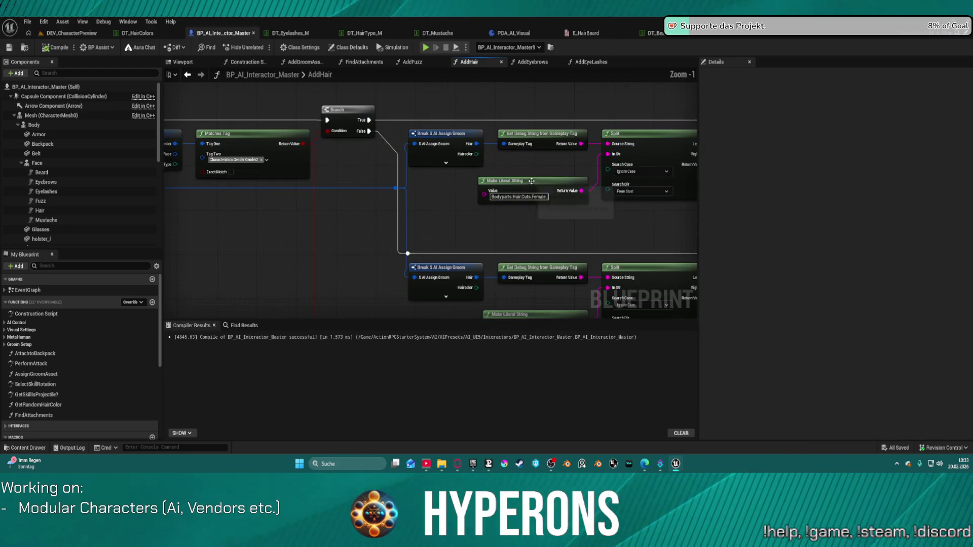
left_click_drag(562, 246, 524, 117)
scroll(454, 177, "down", 5)
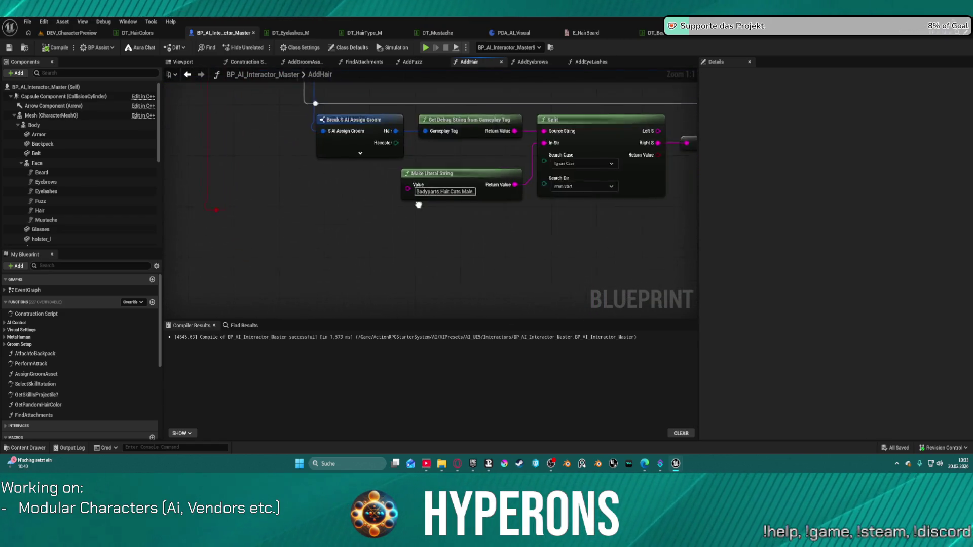
mouse_move(428, 234)
left_mouse_down()
mouse_move(443, 217)
mouse_move(546, 262)
left_mouse_up()
scroll(449, 212, "down", 1)
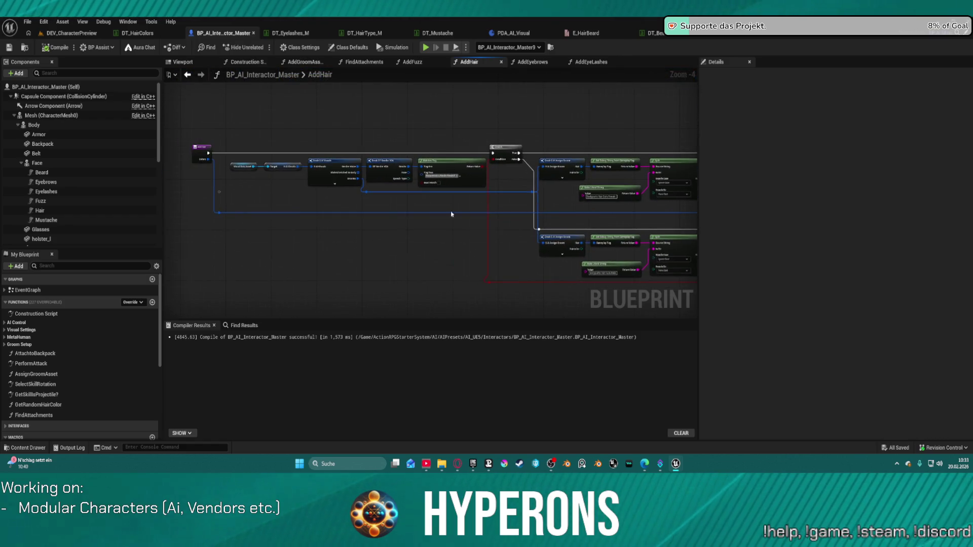
scroll(367, 150, "up", 4)
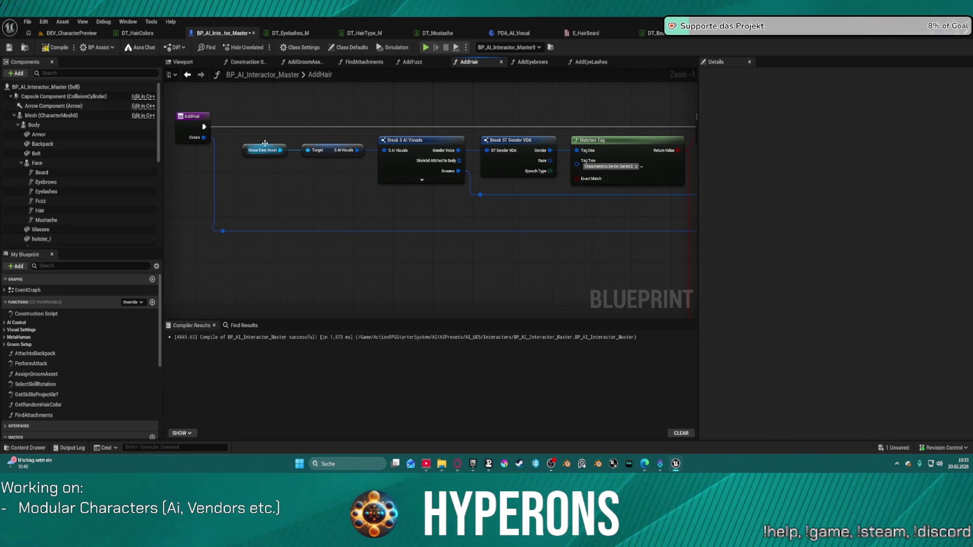
Select the Add Hair call in AddGroomAssets, then check PDA_AI_Visual and the preview level.
left_click(304, 62)
left_click(537, 152)
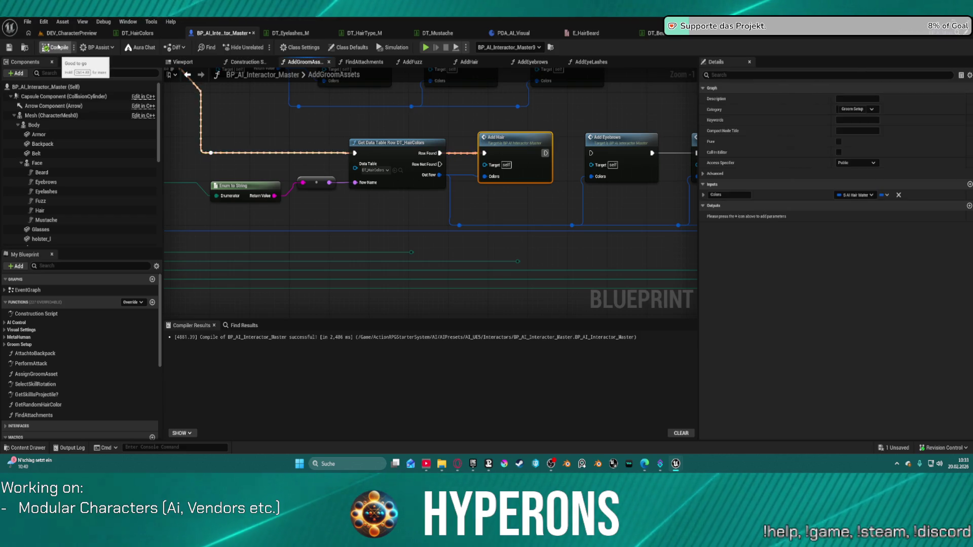
left_click(59, 34)
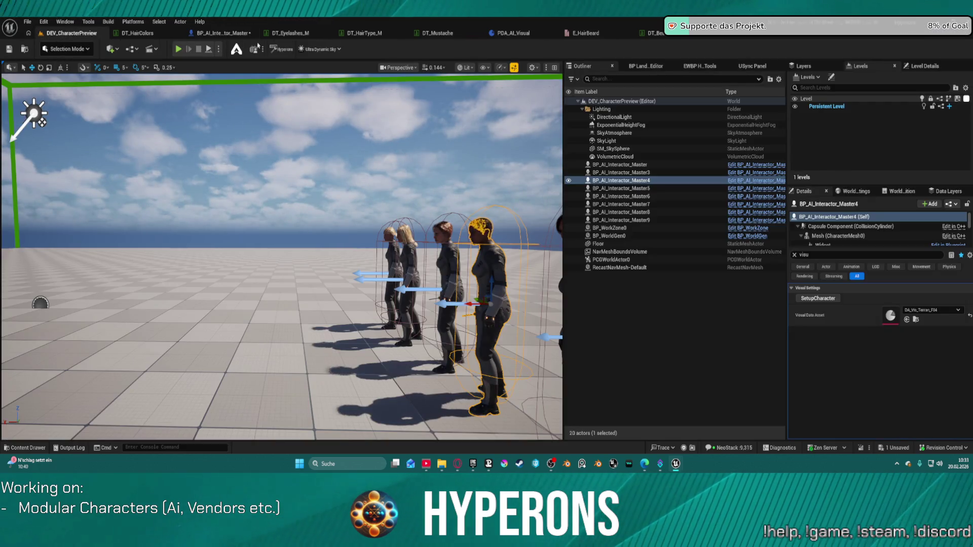
left_click(499, 33)
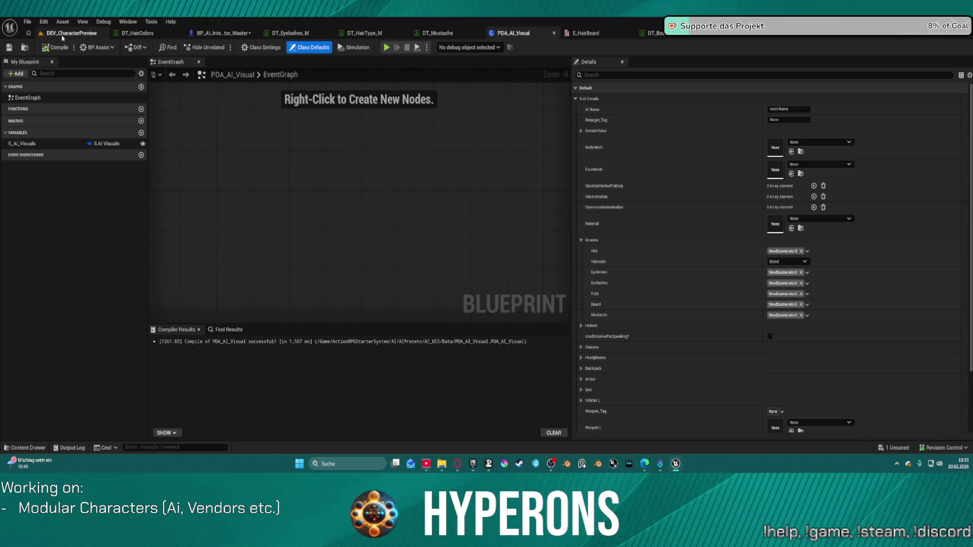
left_click(62, 37)
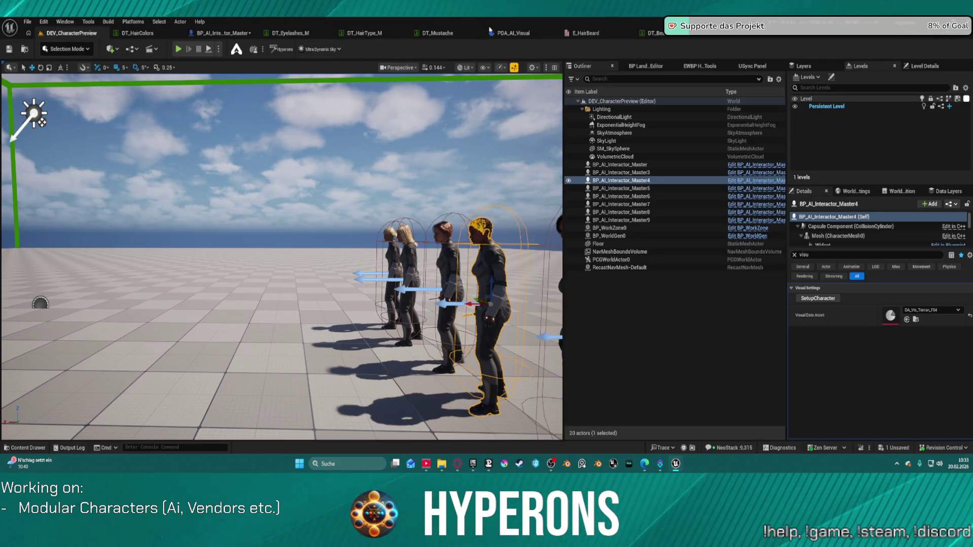
Wire Add Hair directly into Add Eyebrows and delete the two reroute nodes.
left_click(235, 34)
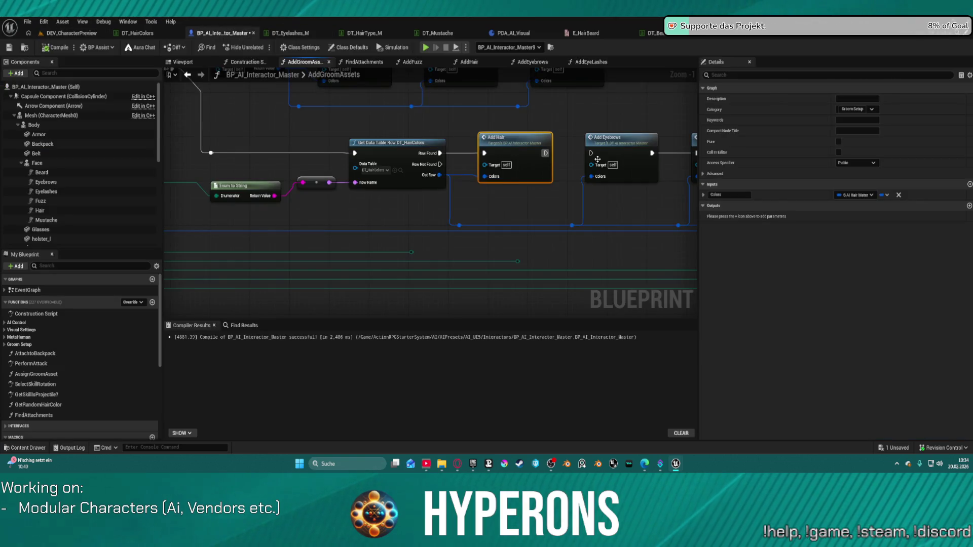
left_click_drag(536, 158, 586, 159)
left_click_drag(537, 273, 395, 252)
key("Delete")
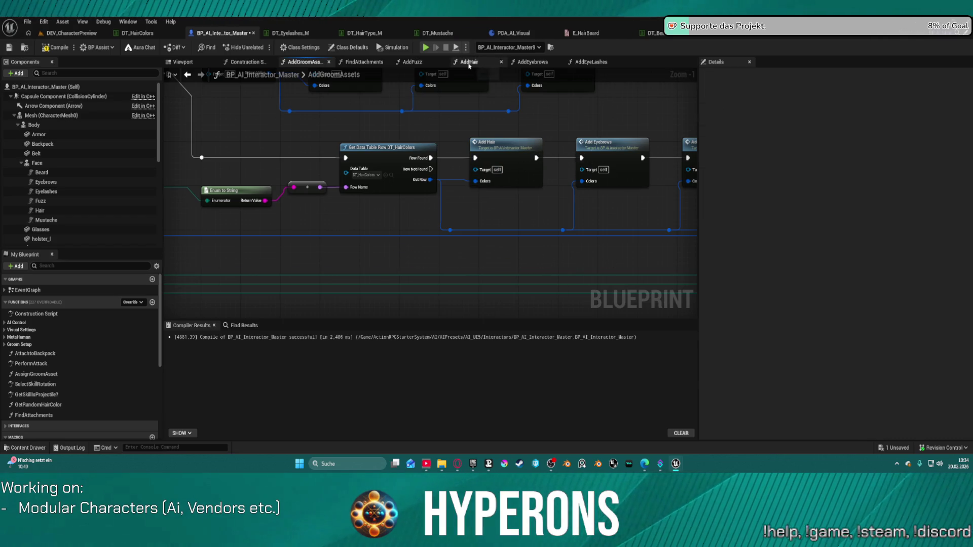
Add Eyebrows and Eyelashes component getters to AddEyebrows and AddEyeLashes in place of the old getters.
left_click(532, 62)
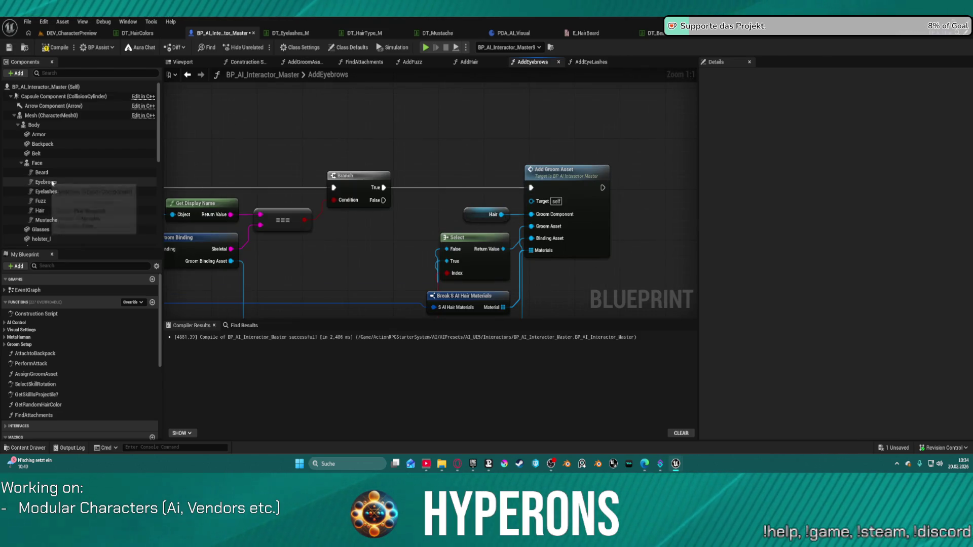
left_click_drag(46, 182, 465, 217)
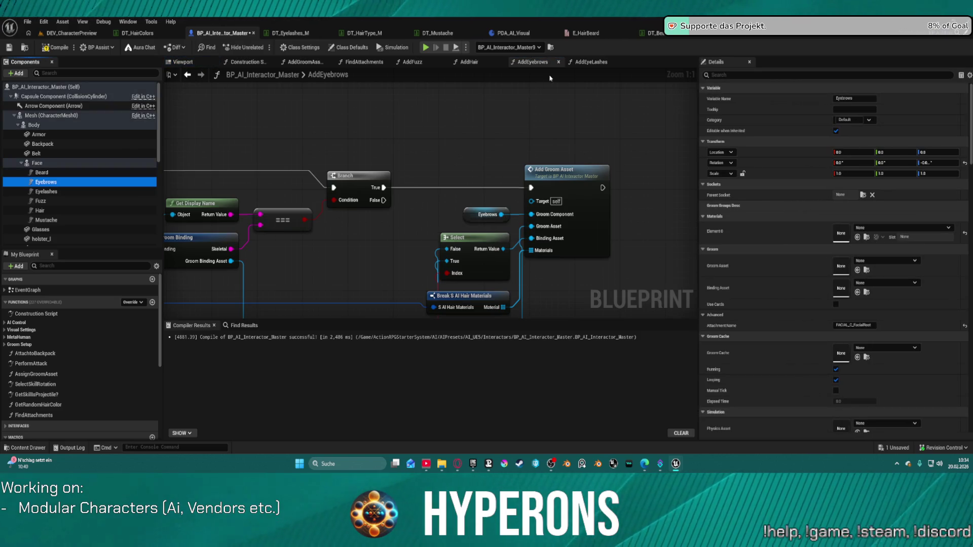
left_click(591, 62)
left_click_drag(45, 191, 704, 196)
mouse_move(615, 109)
left_mouse_down()
mouse_move(645, 102)
mouse_move(176, 139)
mouse_move(537, 113)
mouse_move(674, 139)
mouse_move(529, 144)
mouse_move(444, 165)
mouse_move(485, 189)
left_mouse_up()
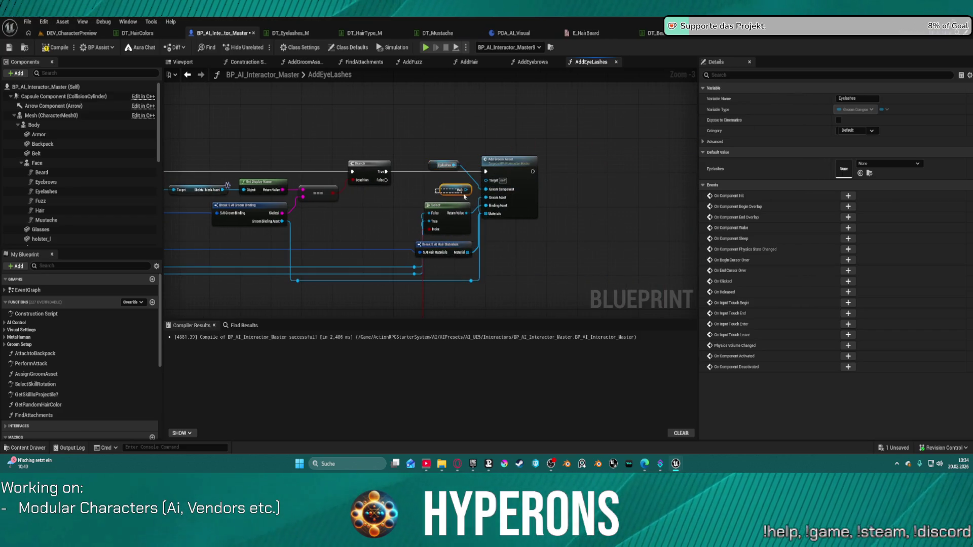
key("Delete")
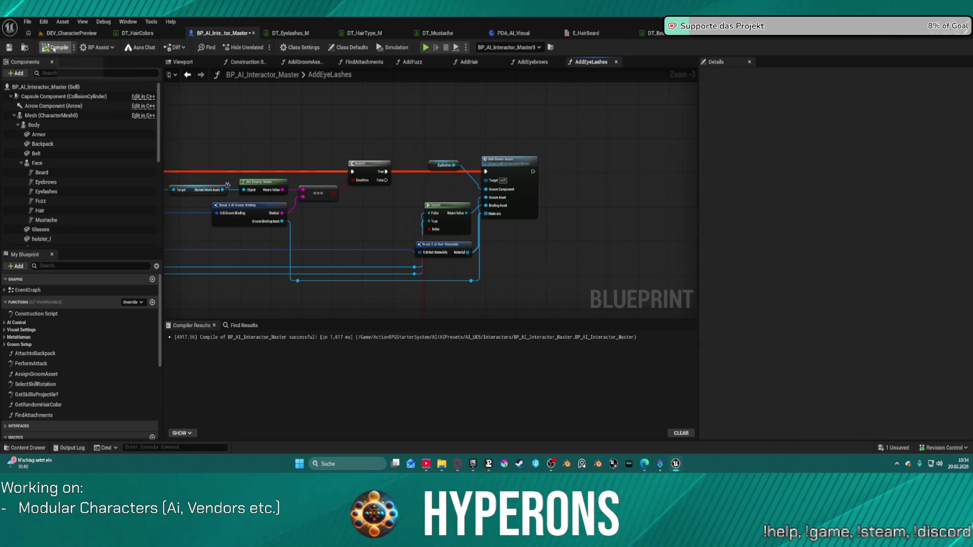
key("ctrl+z")
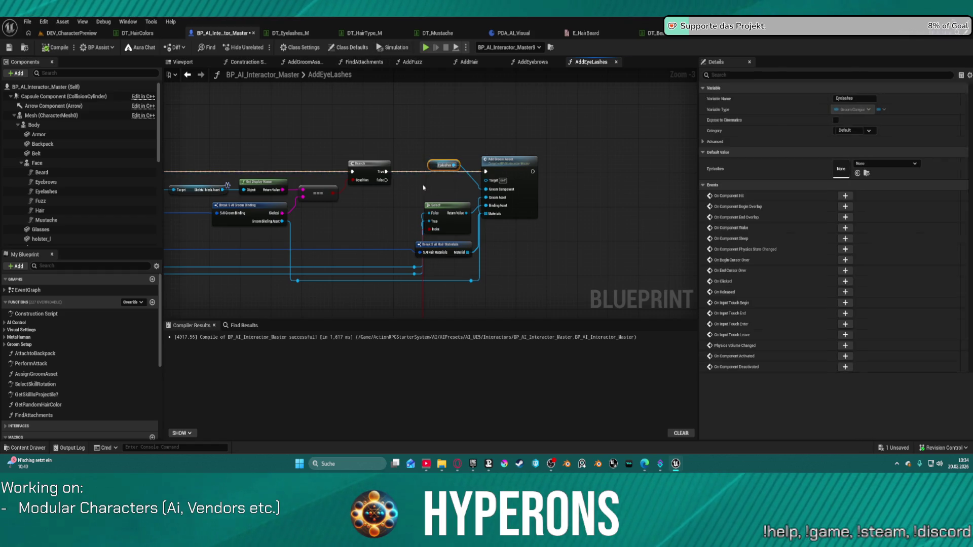
left_click(71, 33)
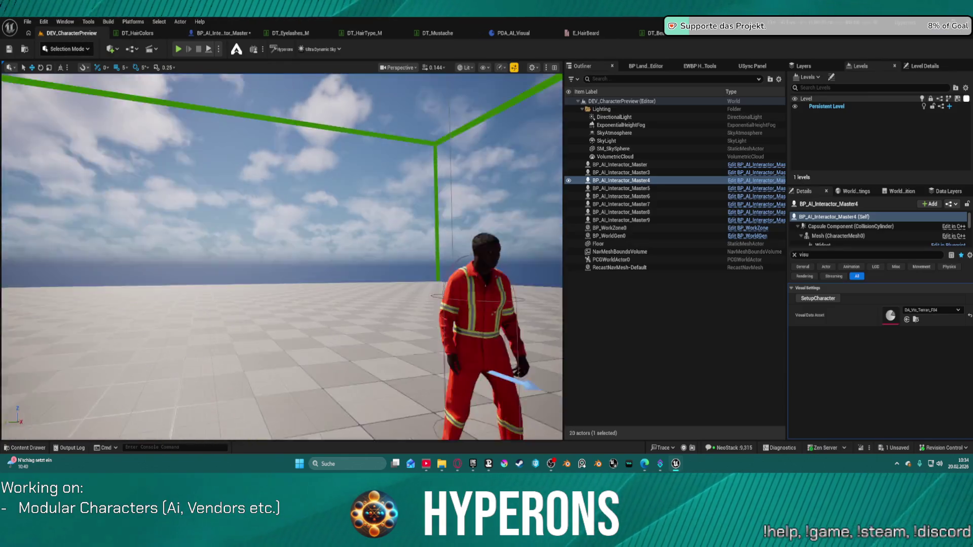
scroll(282, 257, "up", 10)
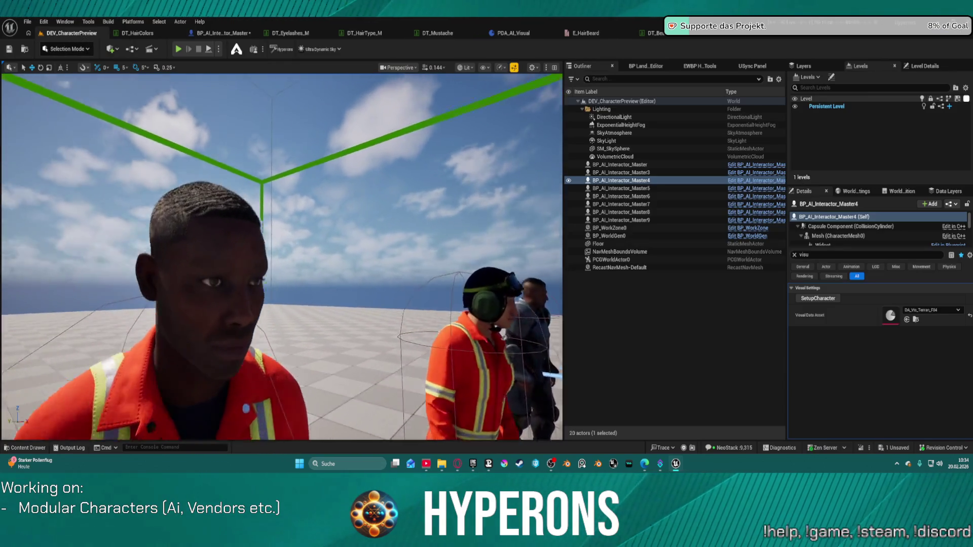
scroll(281, 256, "down", 5)
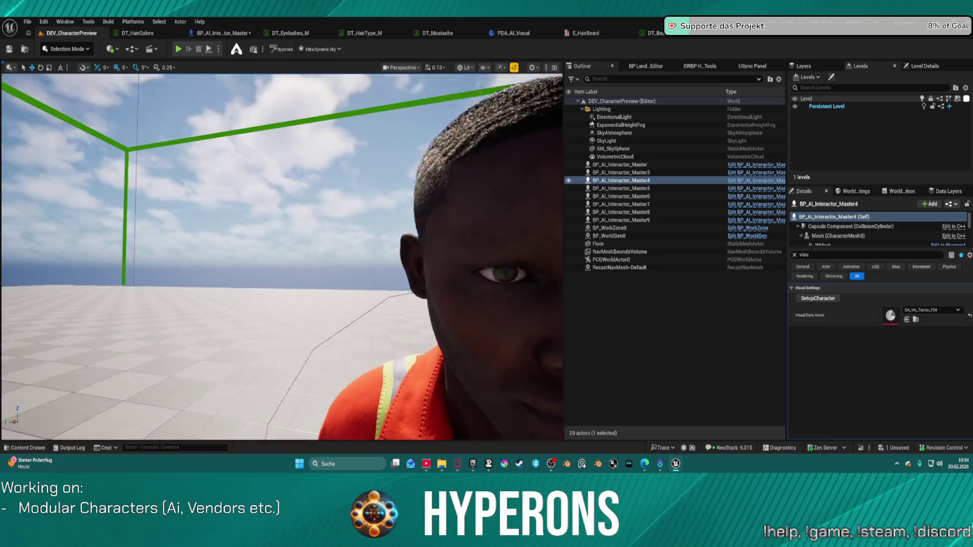
scroll(475, 260, "up", 2)
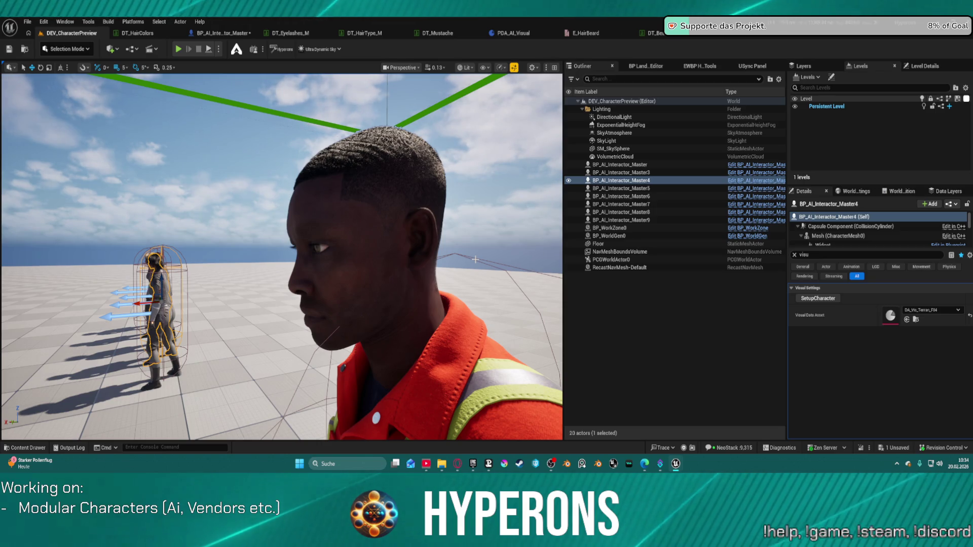
key("s")
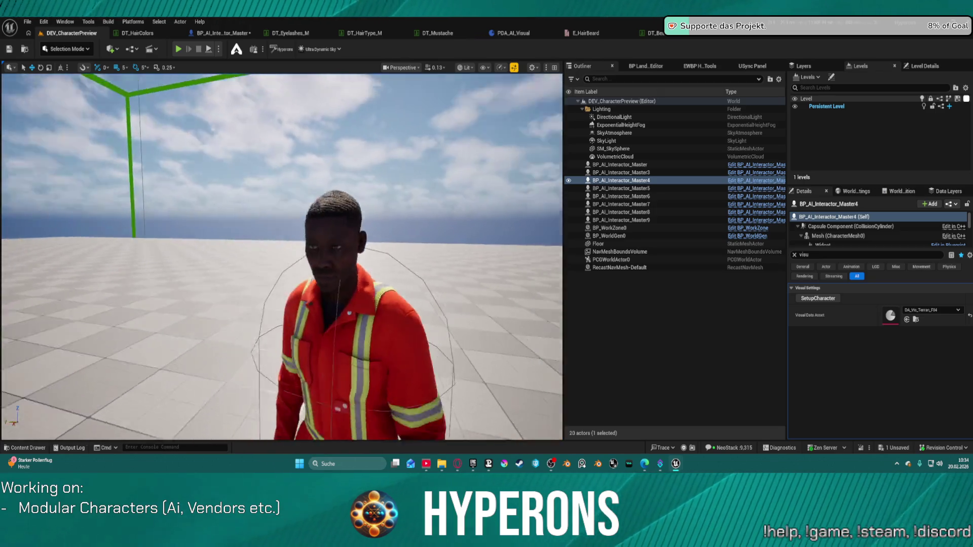
key("s")
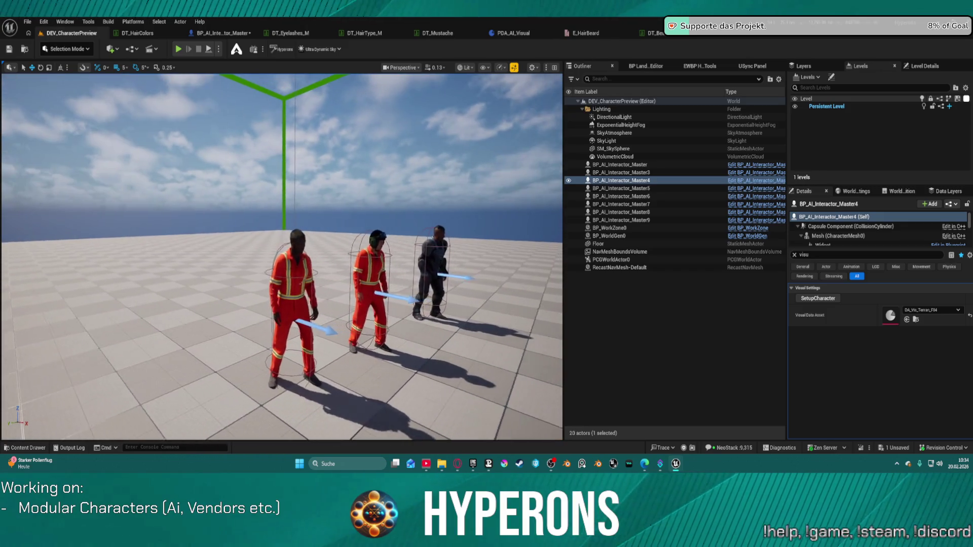
key("w")
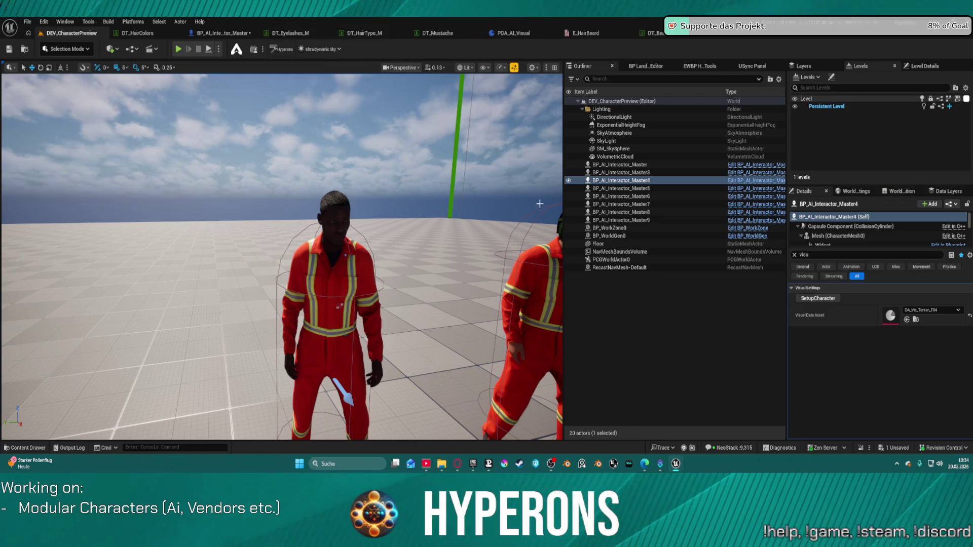
key("w")
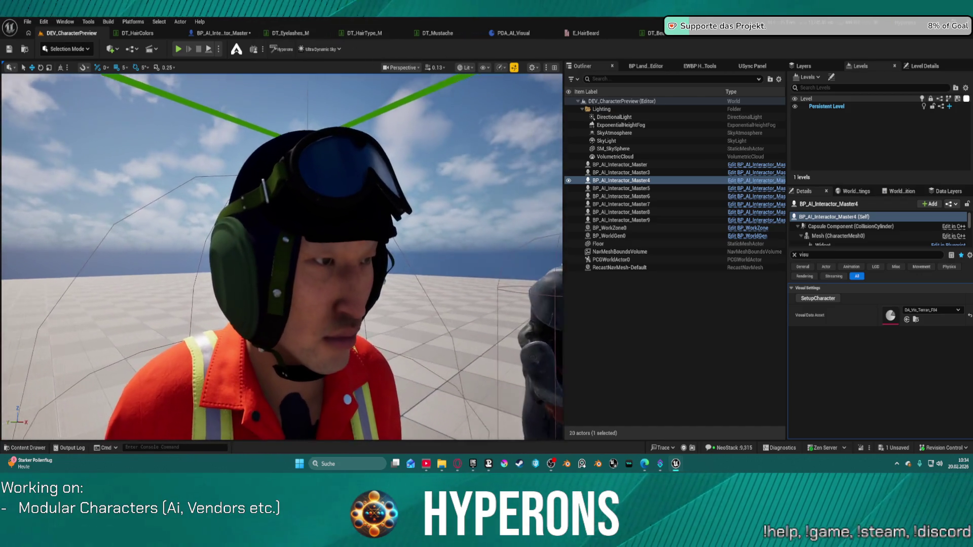
key("d")
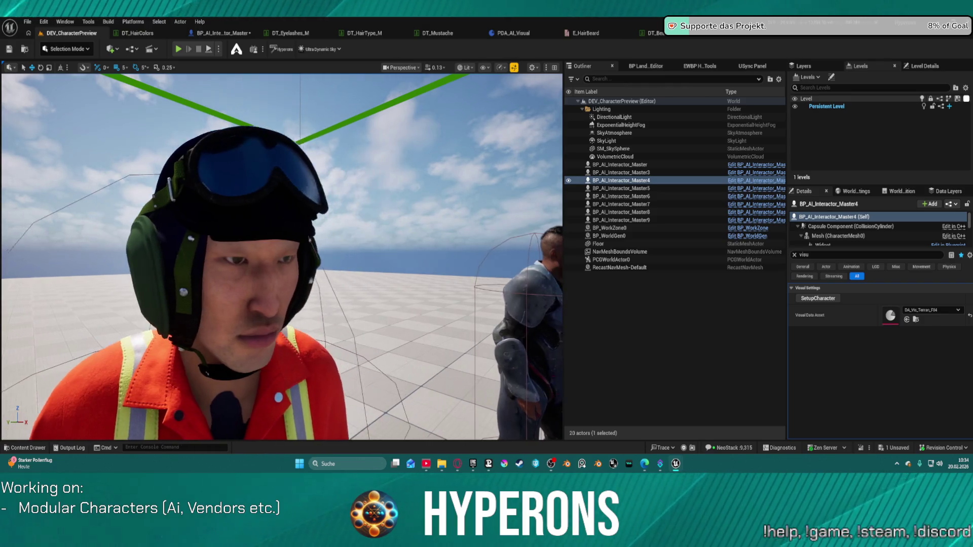
key("d")
left_click(307, 50)
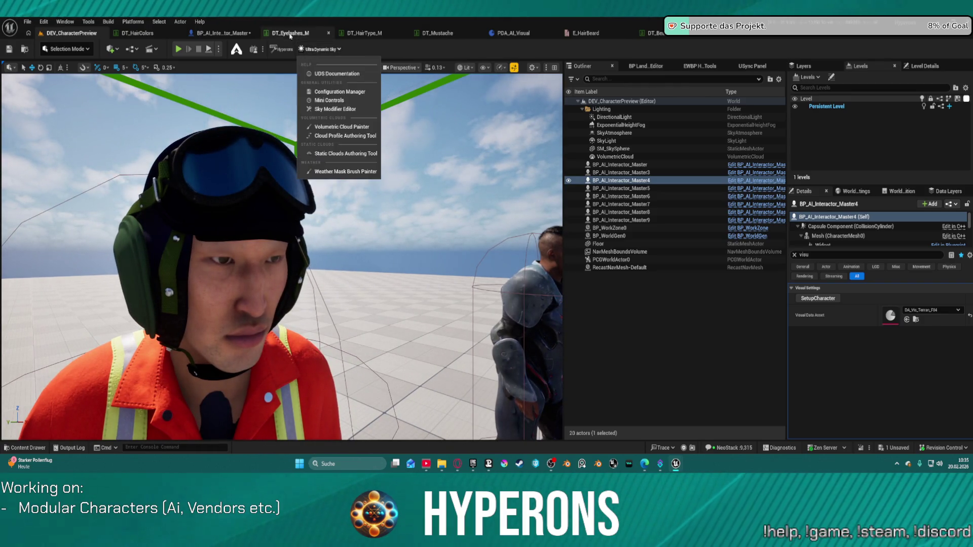
Give DT_Eyelashes_M row Type6 the Eyelashes_S_Sparse groom with Eyelashes_S_Sparse_Binding at index 5, then save.
left_click(289, 33)
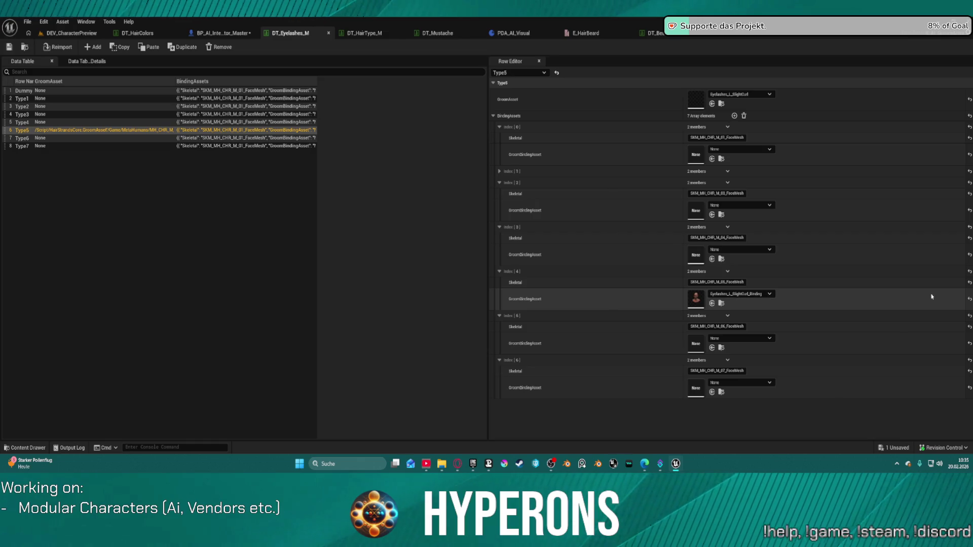
left_click(96, 137)
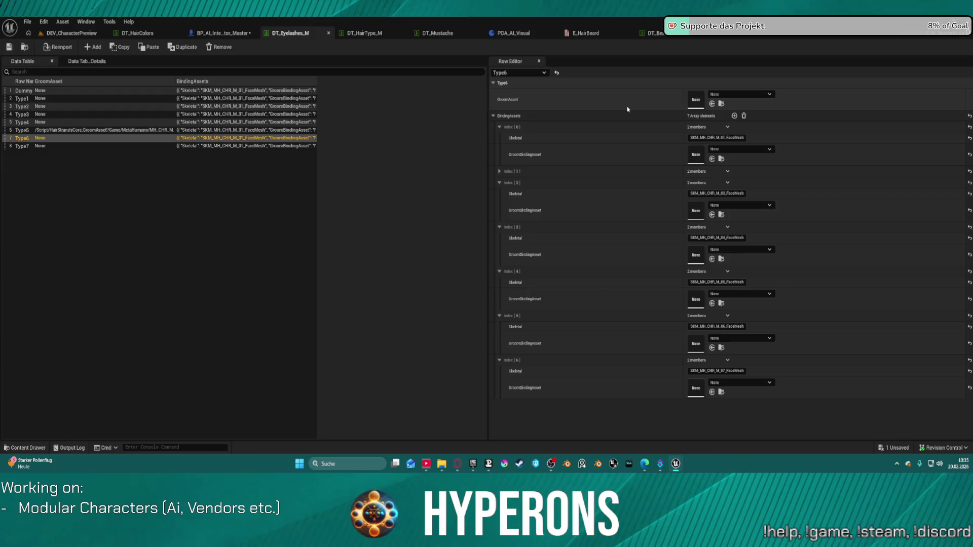
left_click(649, 343, "shift")
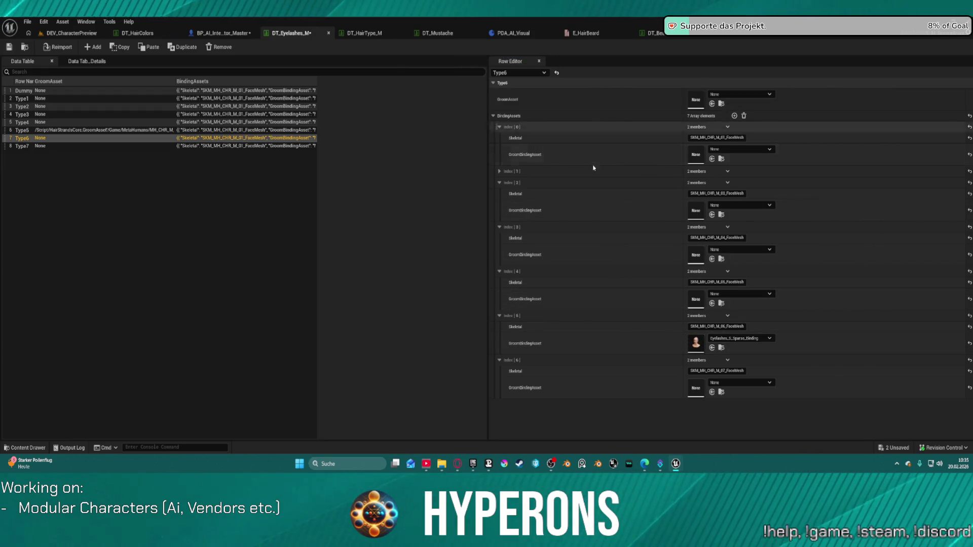
left_click(557, 100, "shift")
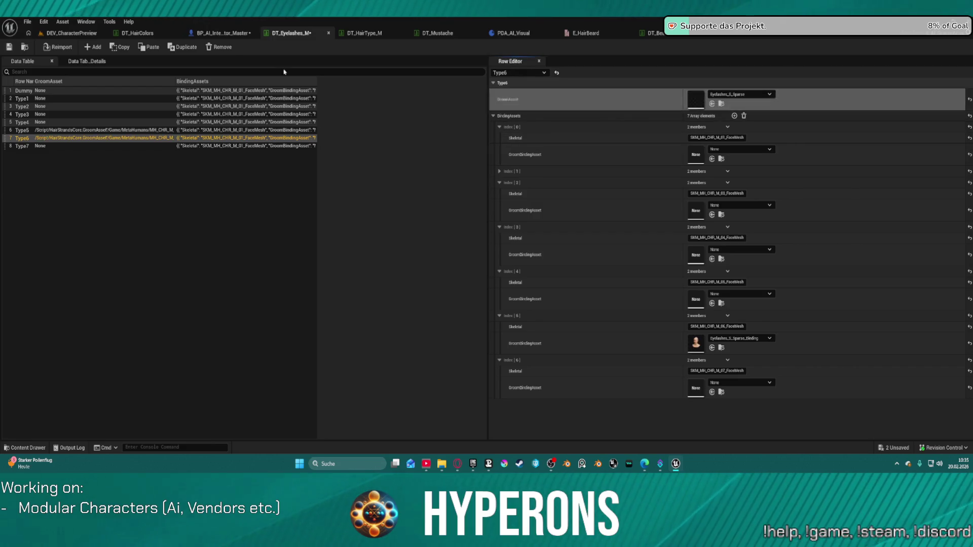
left_click(10, 47)
left_click(71, 33)
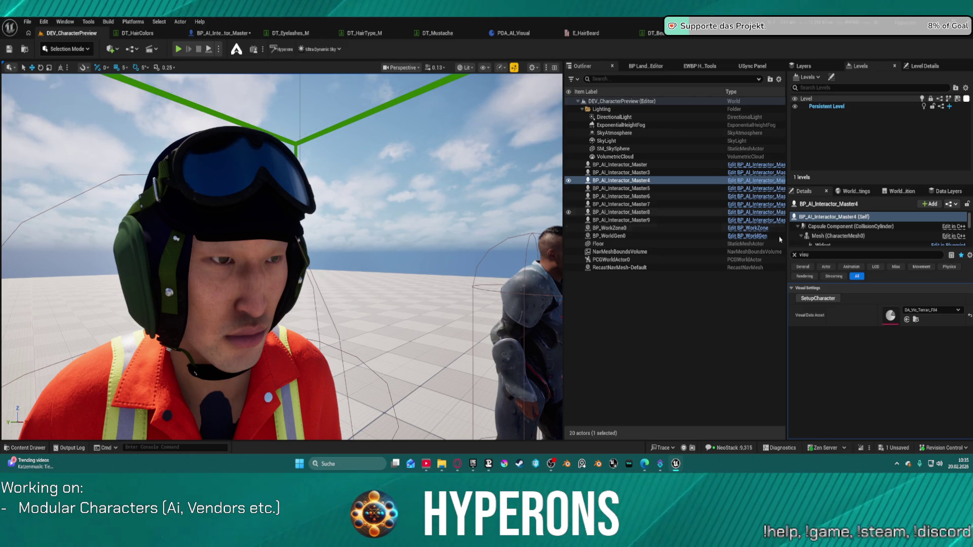
Rebuild BP_AI_Interactor_Master6 with SetupCharacter and check its face for the new eyelashes.
left_click(266, 213)
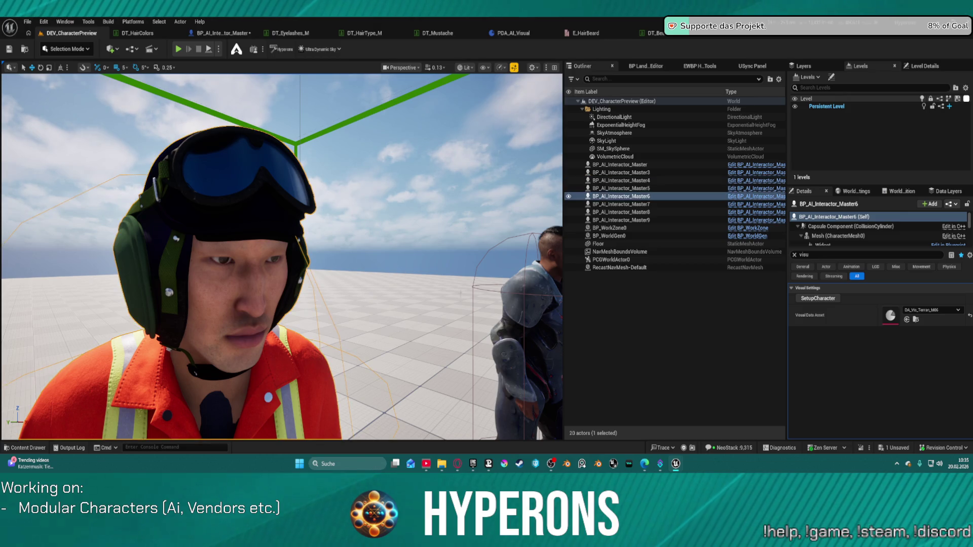
left_click(817, 297)
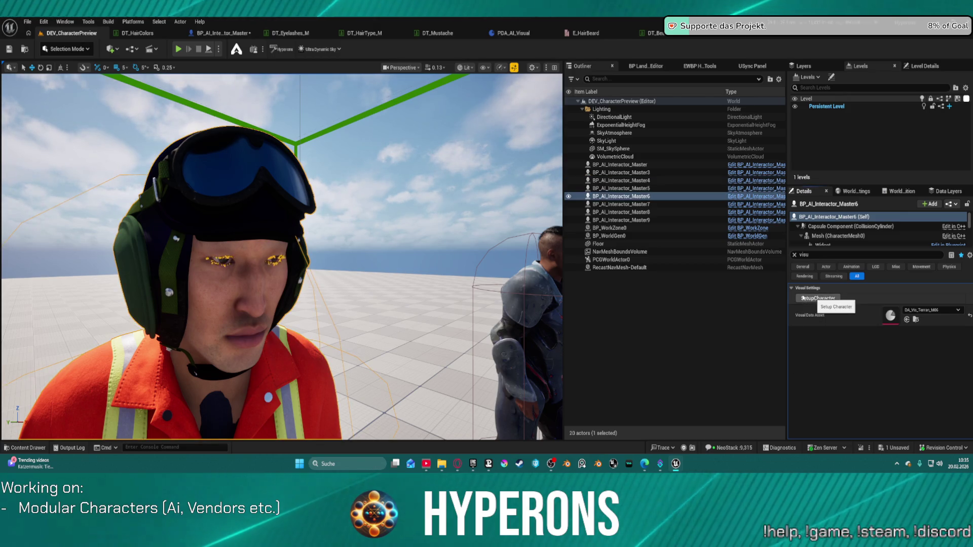
left_click(597, 244)
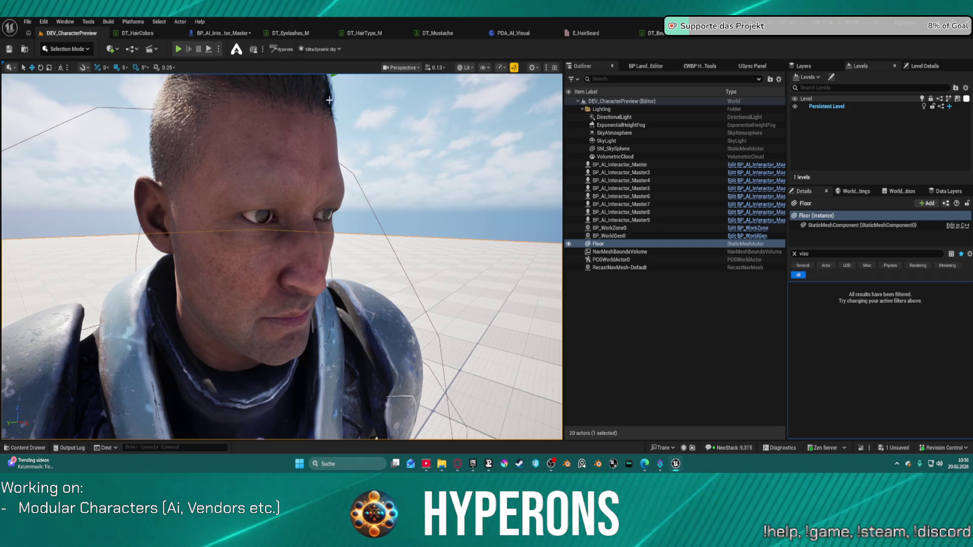
left_click(324, 34)
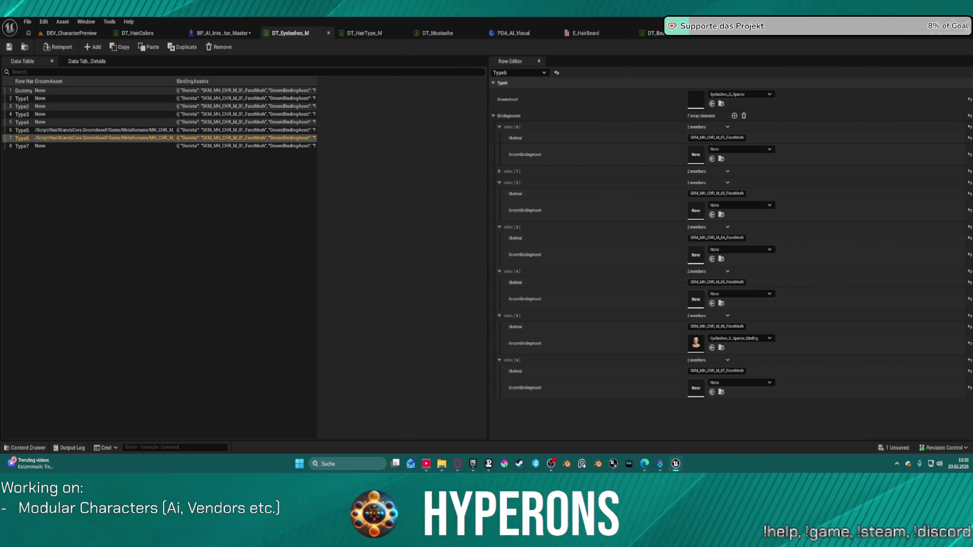
Paste Eyelashes_S_Sparse_Binding into index 6 of row Type7 in DT_Eyelashes_M, then return to DEV_CharacterPreview.
left_click(87, 146)
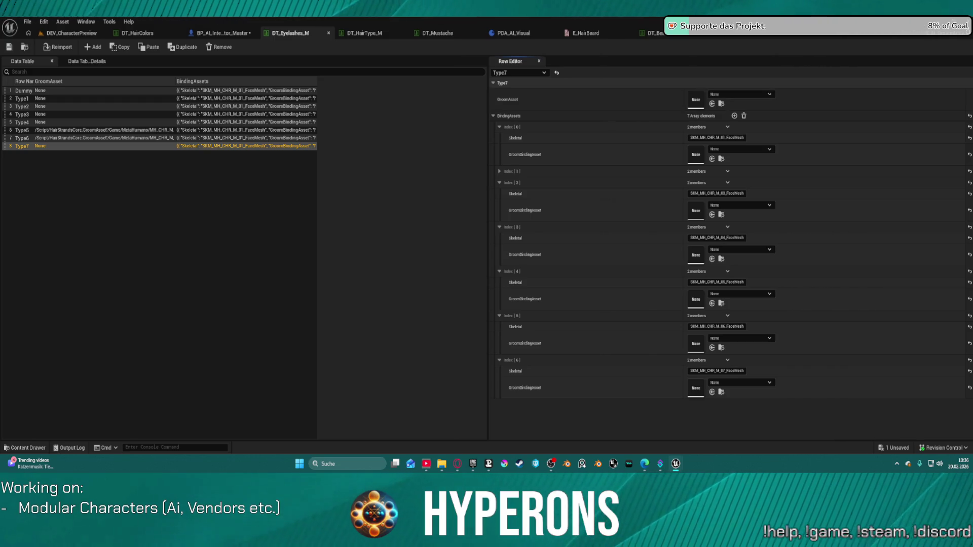
key("ctrl+v")
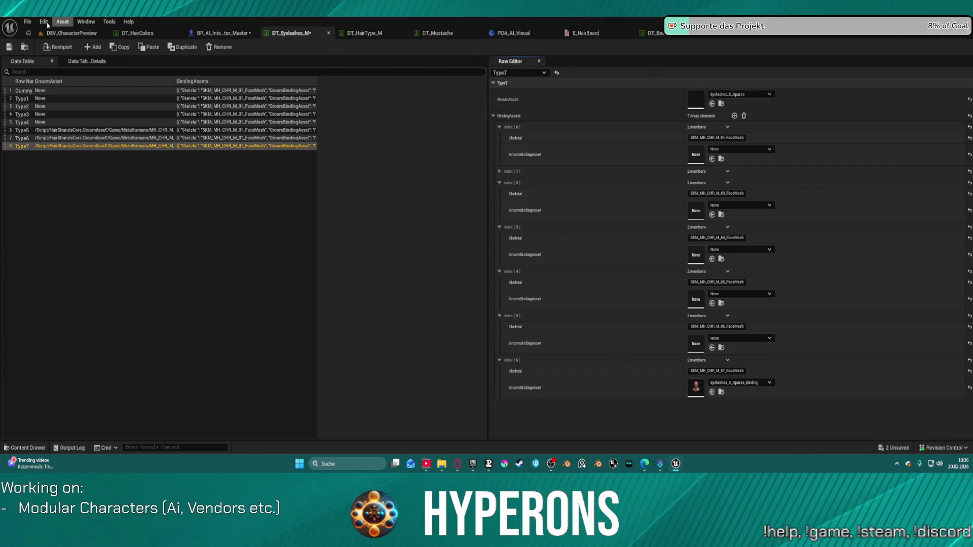
left_click(70, 33)
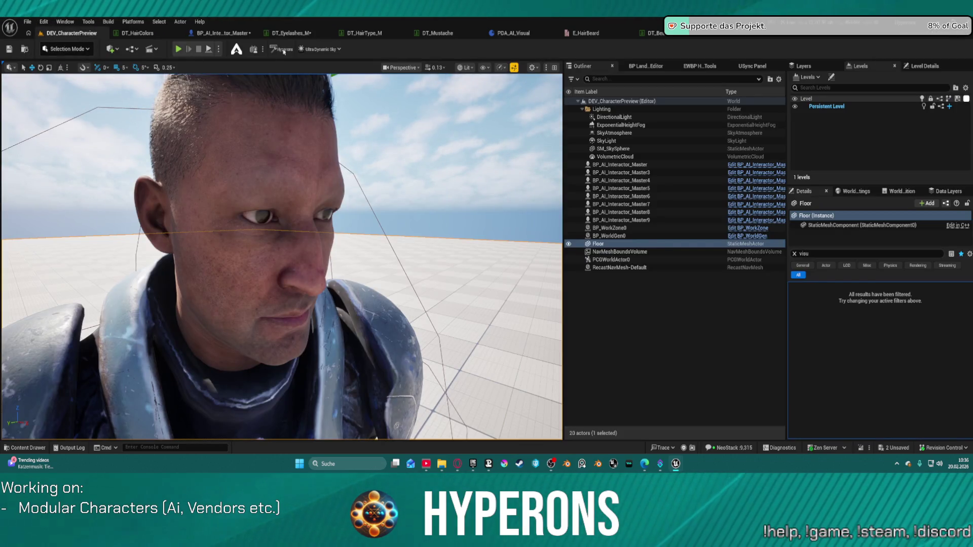
Save all changes and rerun SetupCharacter on BP_AI_Interactor_Master7.
key("ctrl+s")
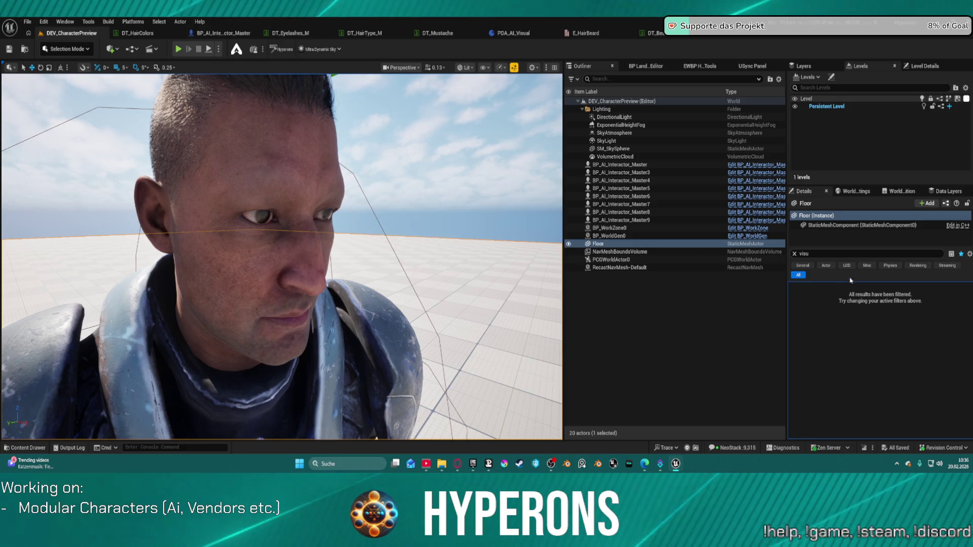
left_click(242, 284)
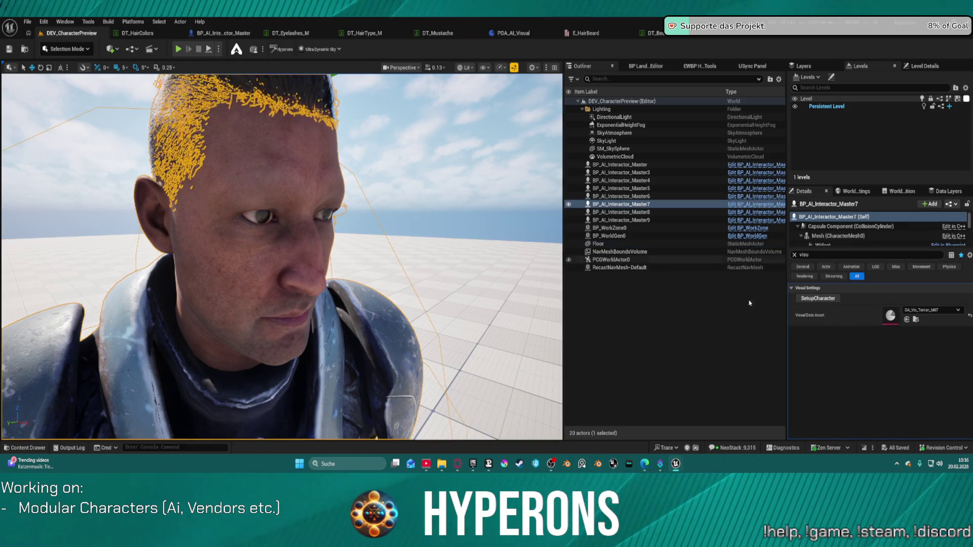
left_click(823, 299)
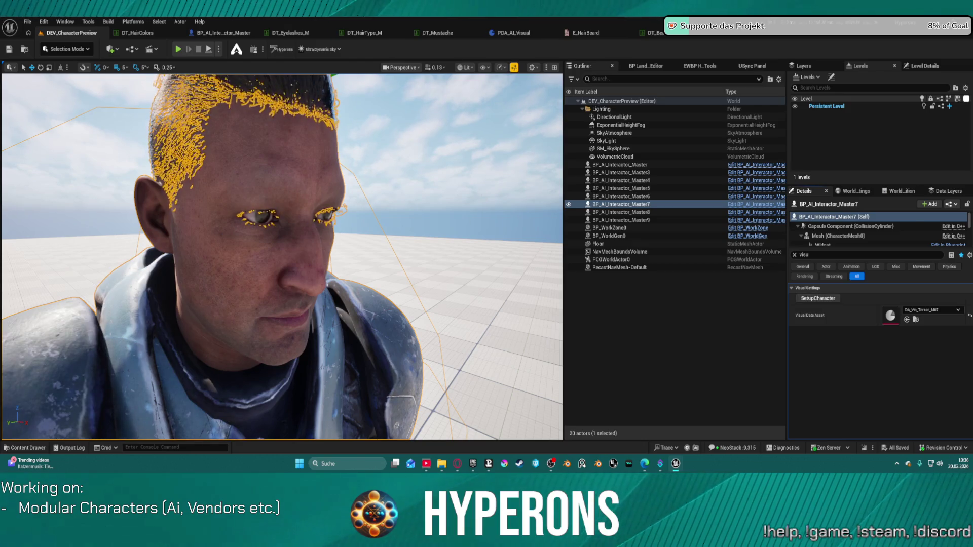
Inspect the characters' new eyelashes, including the helmeted BP_AI_Interactor_Master6.
left_click(456, 127)
scroll(281, 257, "down", 2)
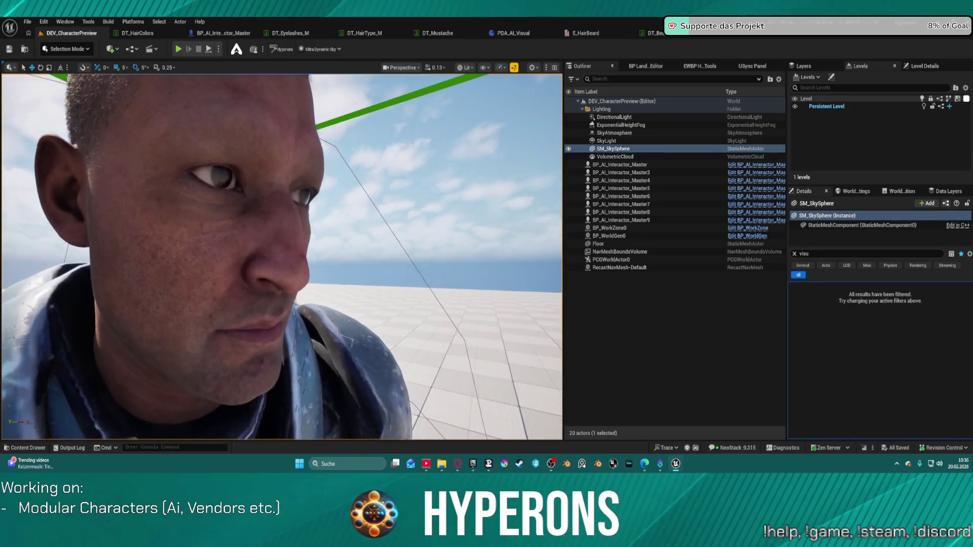
scroll(282, 257, "down", 2)
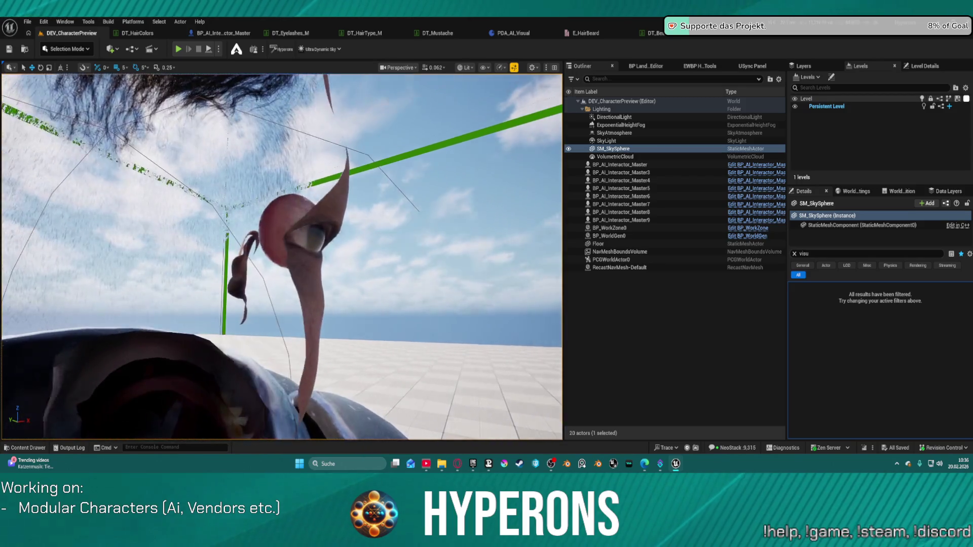
scroll(282, 257, "down", 2)
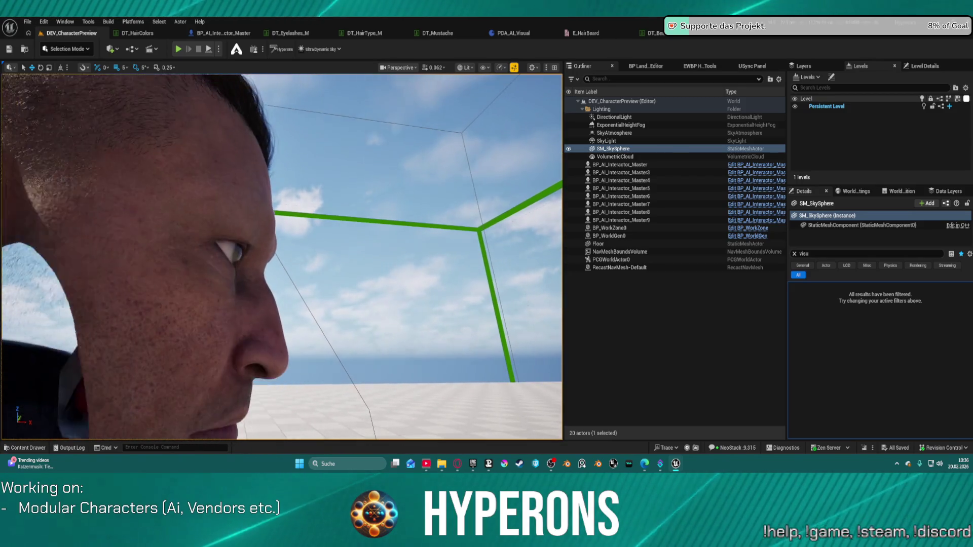
scroll(282, 256, "down", 2)
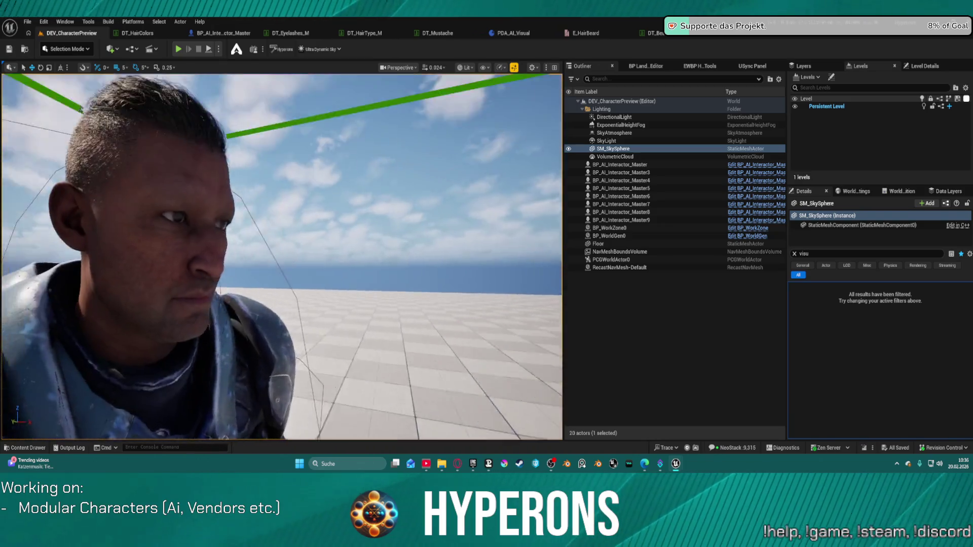
scroll(282, 257, "up", 2)
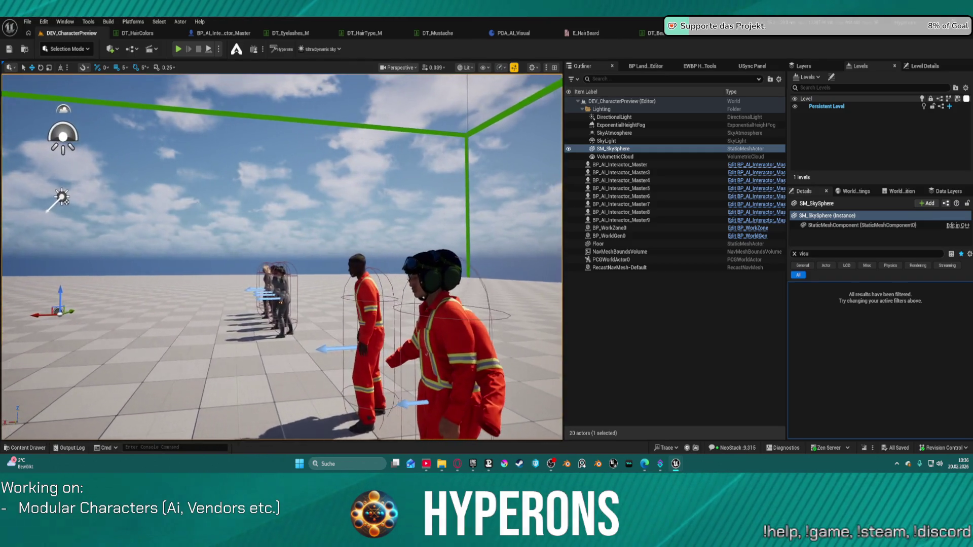
left_click(347, 253)
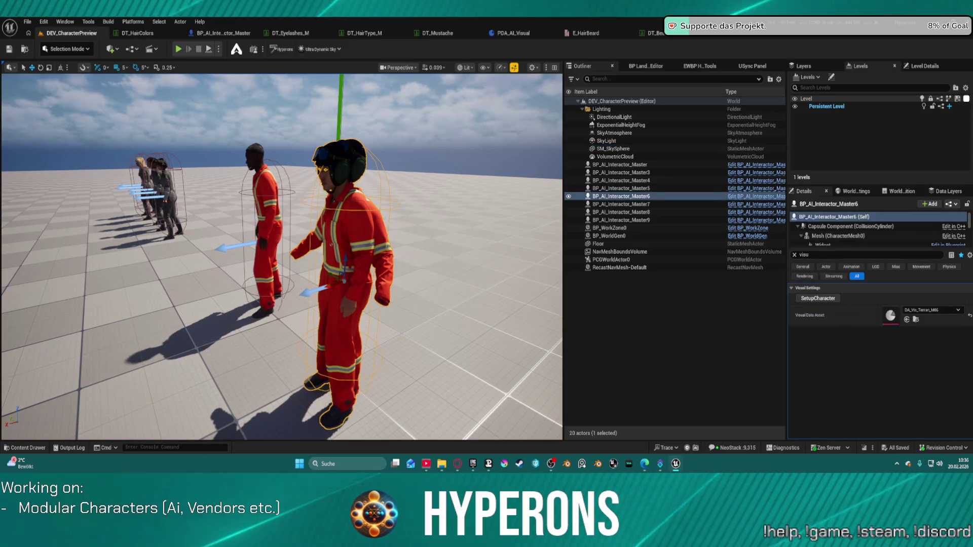
scroll(333, 287, "up", 5)
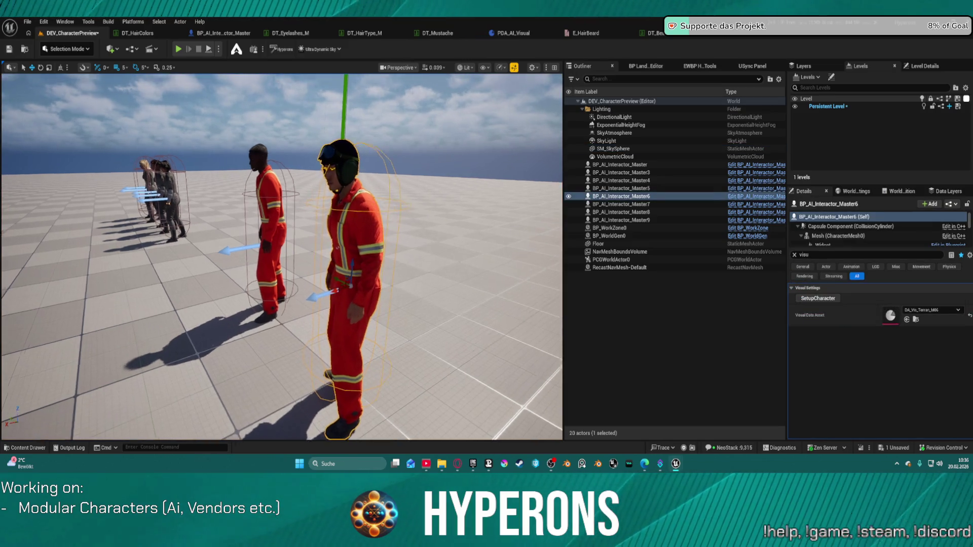
key("a")
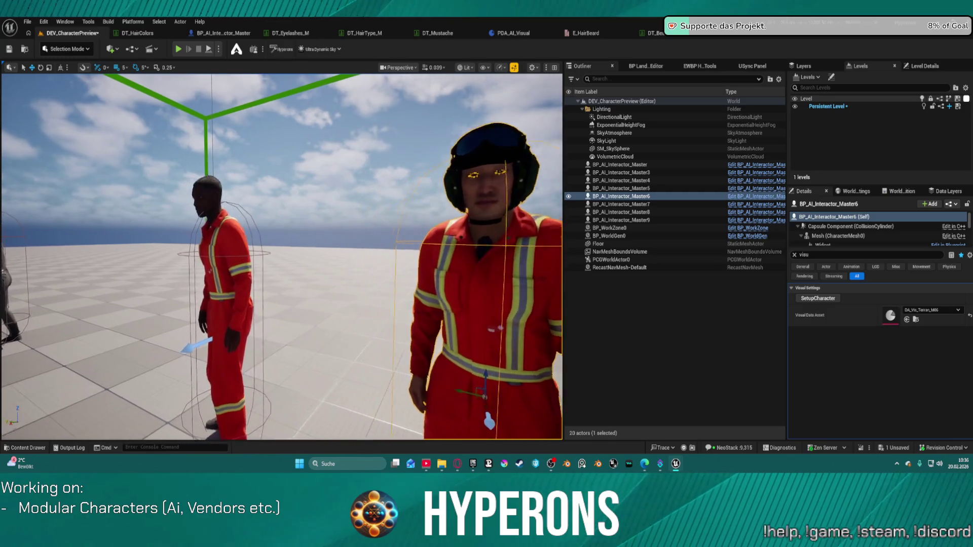
key("d")
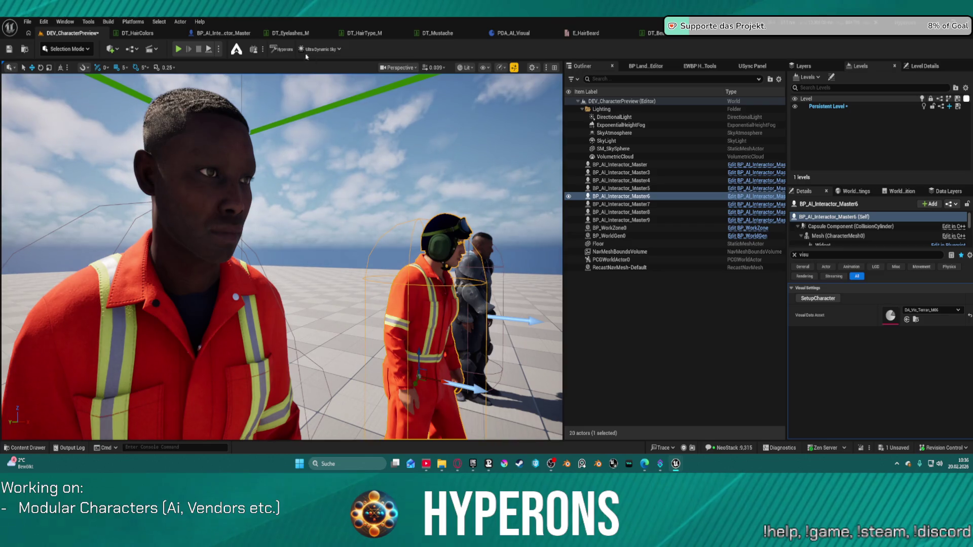
Review the nodes in BP_AI_Interactor_Master's AddEyeLashes graph.
left_click(223, 33)
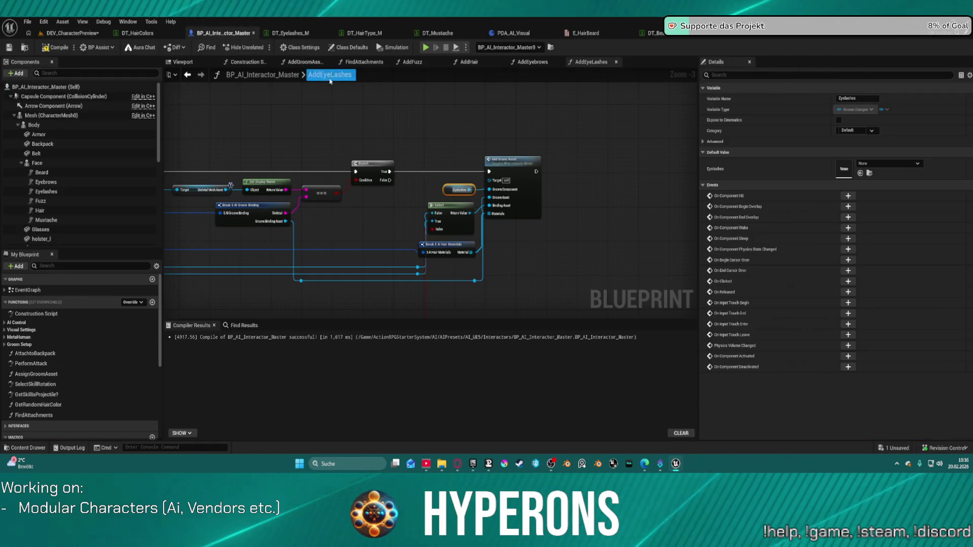
scroll(513, 87, "down", 9)
mouse_move(506, 133)
left_mouse_down()
mouse_move(304, 218)
mouse_move(262, 224)
left_mouse_up()
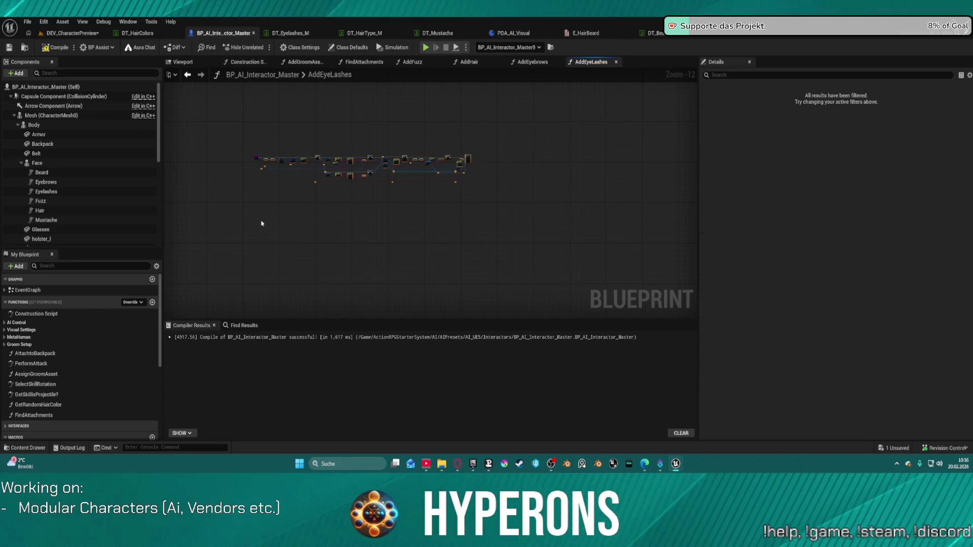
left_click(496, 110)
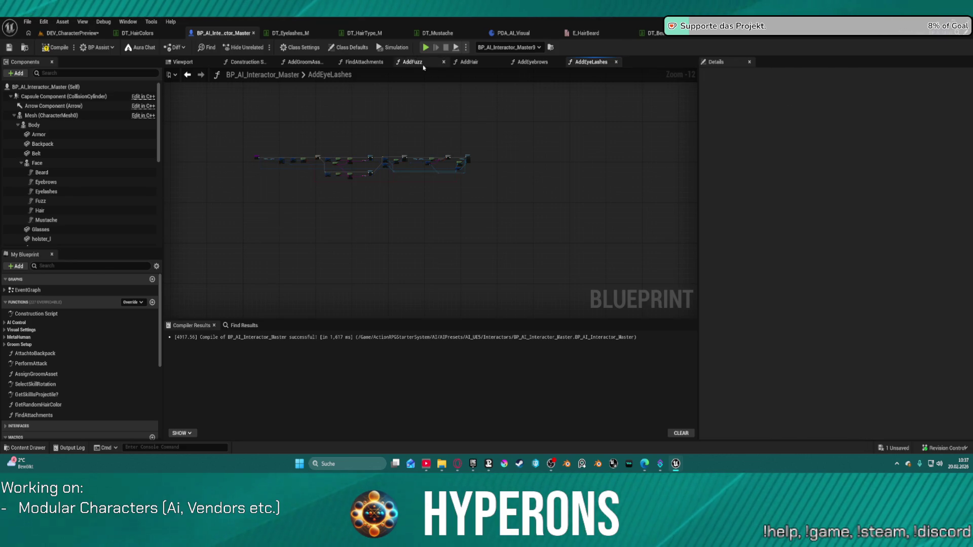
Switch to the AddFuzz function graph and frame its nodes.
left_click(423, 68)
scroll(451, 159, "down", 5)
scroll(450, 159, "up", 3)
left_click_drag(450, 159, 641, 191)
scroll(457, 199, "up", 1)
scroll(355, 147, "up", 2)
scroll(385, 152, "down", 4)
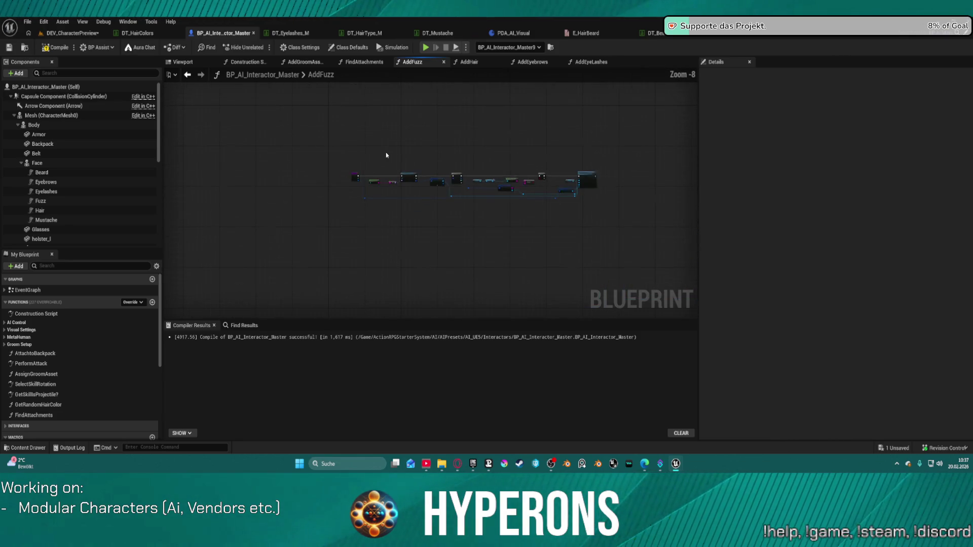
Rewire the AddFuzz entry's execution flow through the reroute point.
mouse_move(371, 151)
left_mouse_down()
mouse_move(613, 241)
mouse_move(600, 239)
left_mouse_up()
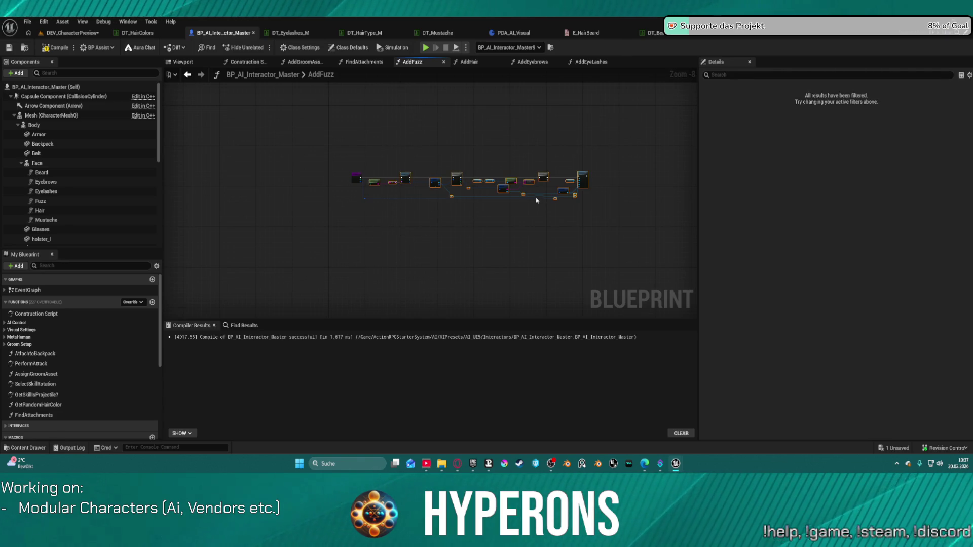
key("Delete")
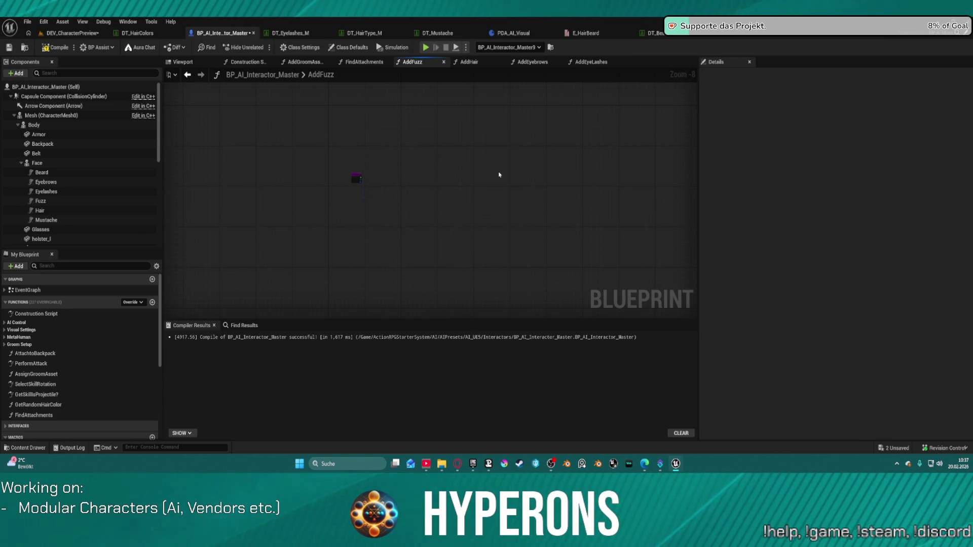
key("ctrl+z")
scroll(492, 185, "up", 8)
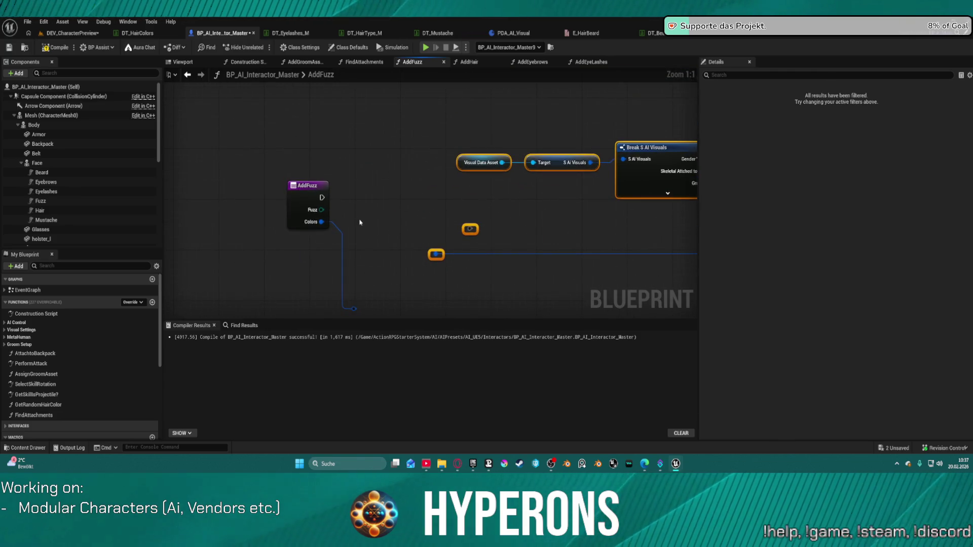
left_click(307, 185)
mouse_move(321, 197)
left_mouse_down()
mouse_move(630, 154)
mouse_move(577, 136)
left_mouse_up()
left_click_drag(404, 236, 487, 181)
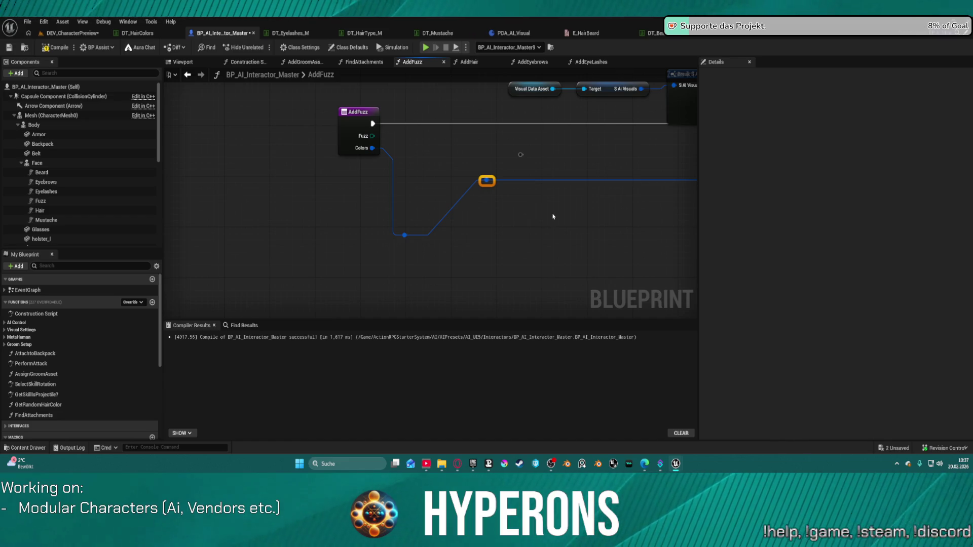
scroll(458, 217, "down", 3)
left_click(481, 124)
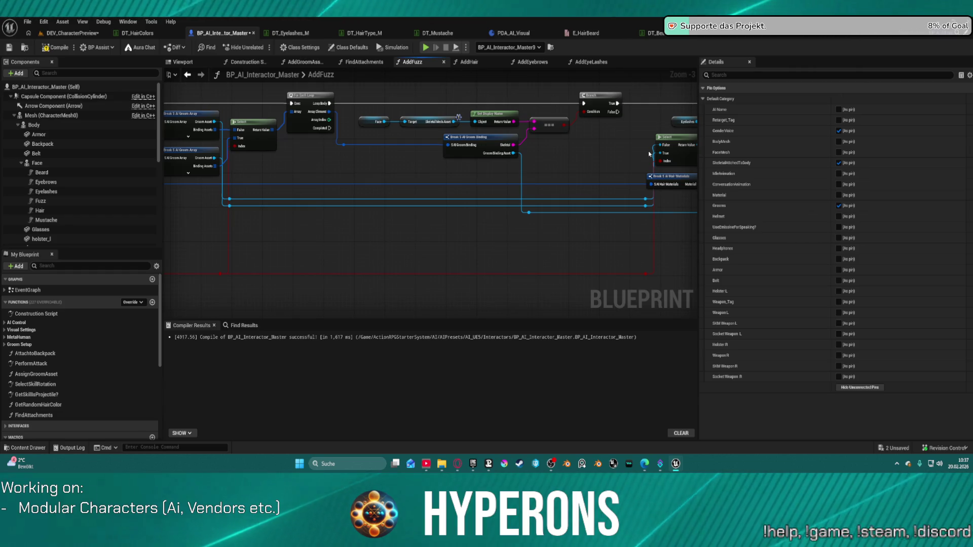
Add a Fuzz component getter and connect it to Add Groom Asset.
mouse_move(41, 200)
left_mouse_down()
mouse_move(192, 62)
mouse_move(439, 140)
left_mouse_up()
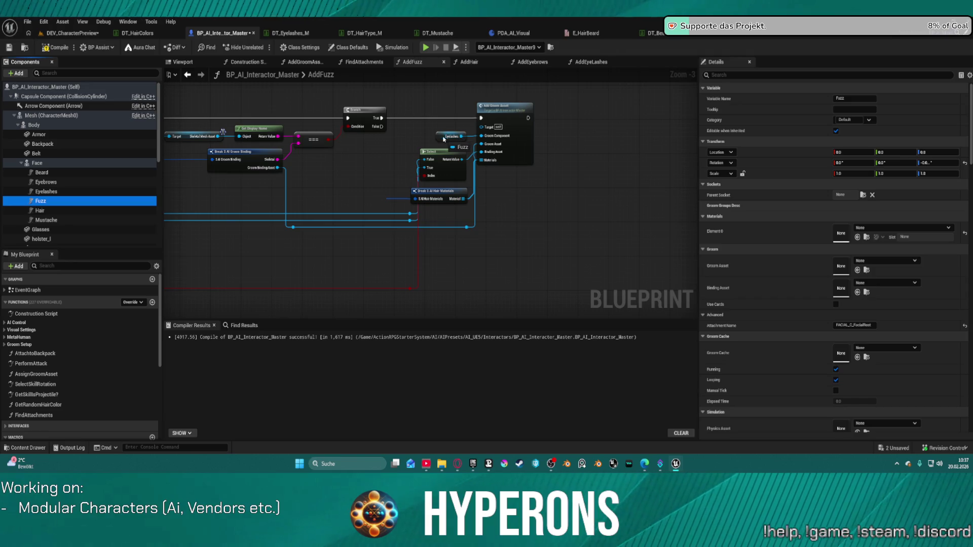
left_click_drag(445, 124, 479, 135)
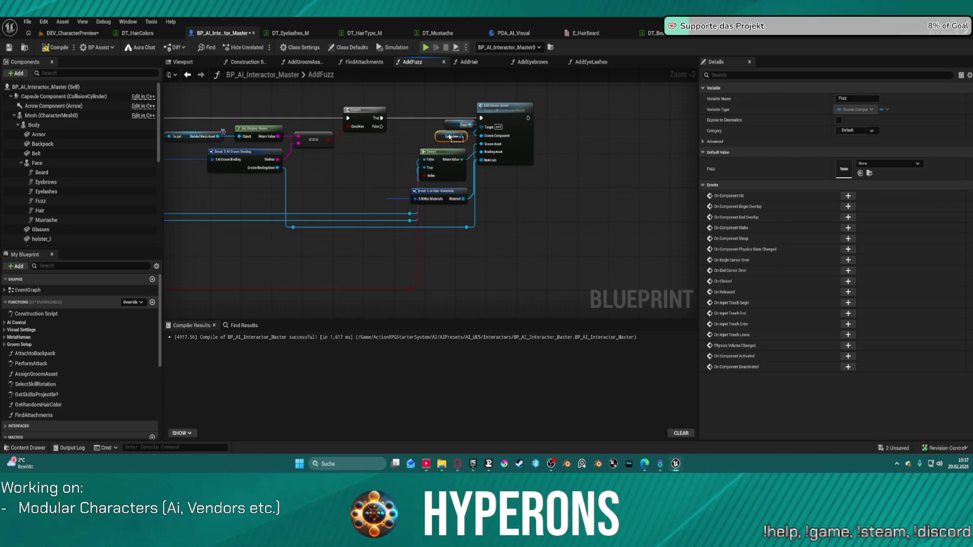
scroll(507, 177, "down", 1)
scroll(554, 210, "up", 3)
Set both Get Data Table Row nodes' Data Table to DT_Fuzz.
left_click_drag(431, 113, 562, 136)
left_click(526, 141)
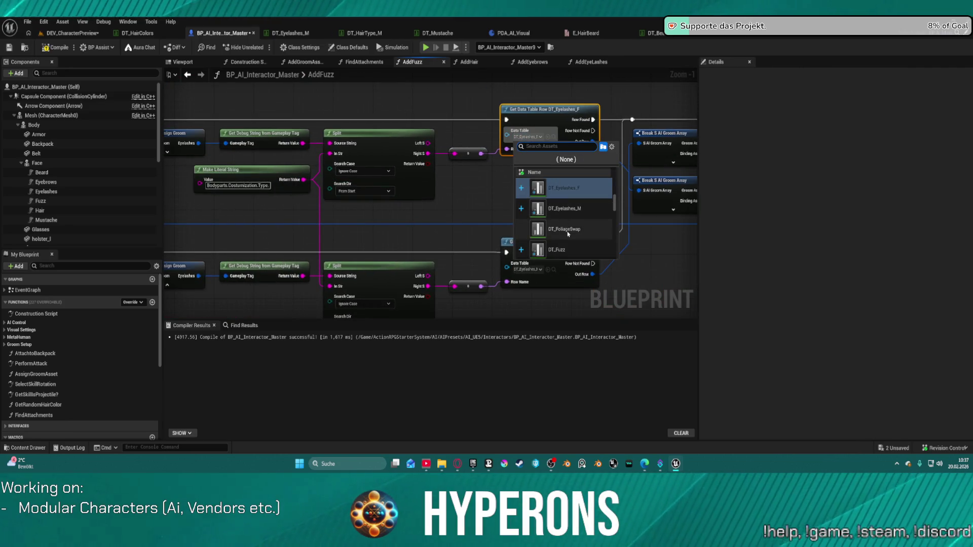
left_click(557, 250)
key("ctrl+c")
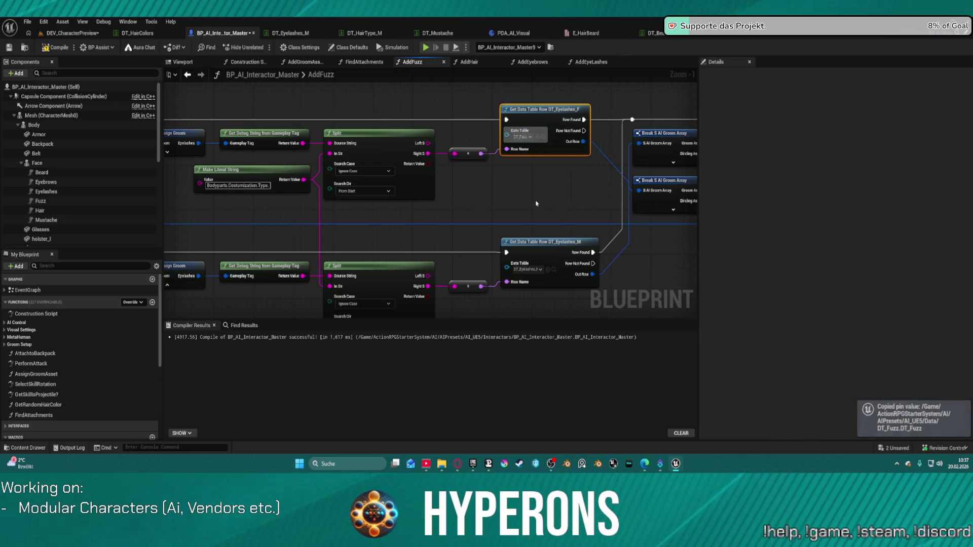
key("ctrl+v")
left_click(538, 265)
scroll(538, 265, "down", 9)
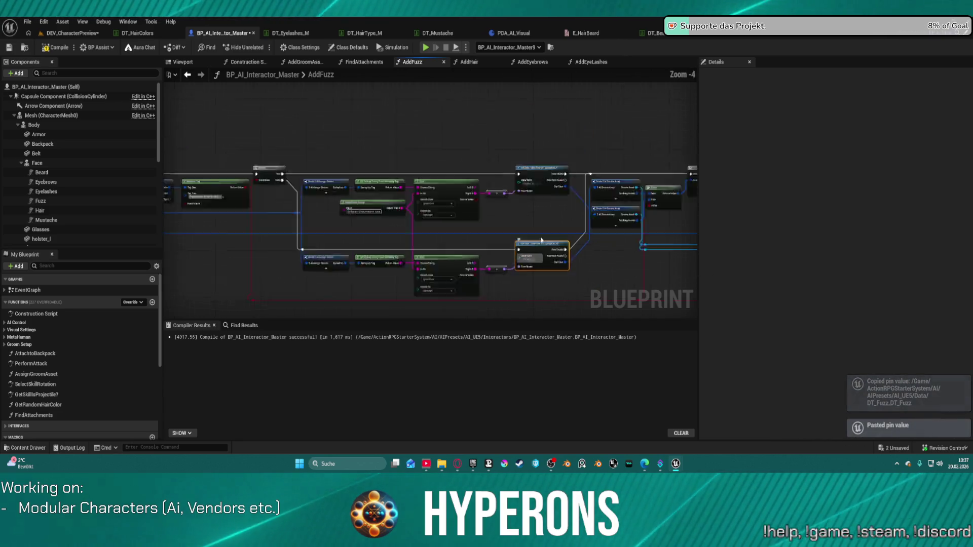
mouse_move(408, 201)
left_mouse_down()
mouse_move(587, 282)
mouse_move(691, 284)
mouse_move(636, 263)
left_mouse_up()
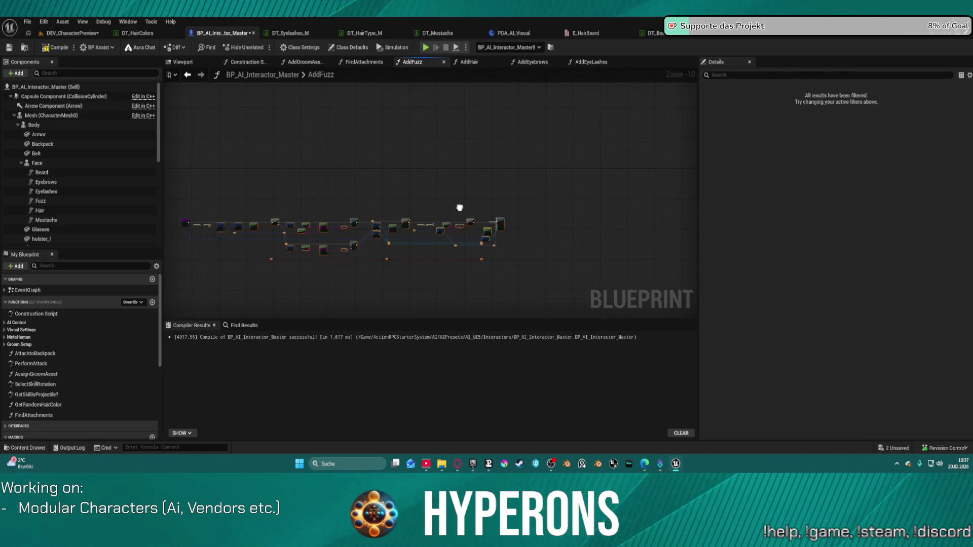
scroll(459, 207, "up", 9)
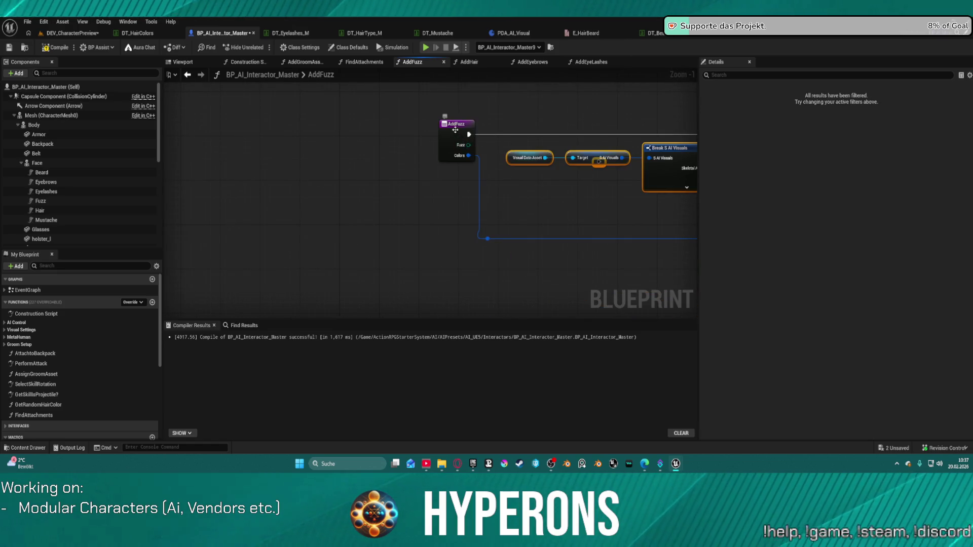
Remove the Fuzz input from AddFuzz and realign the S AI Visuals getter.
left_click(455, 130)
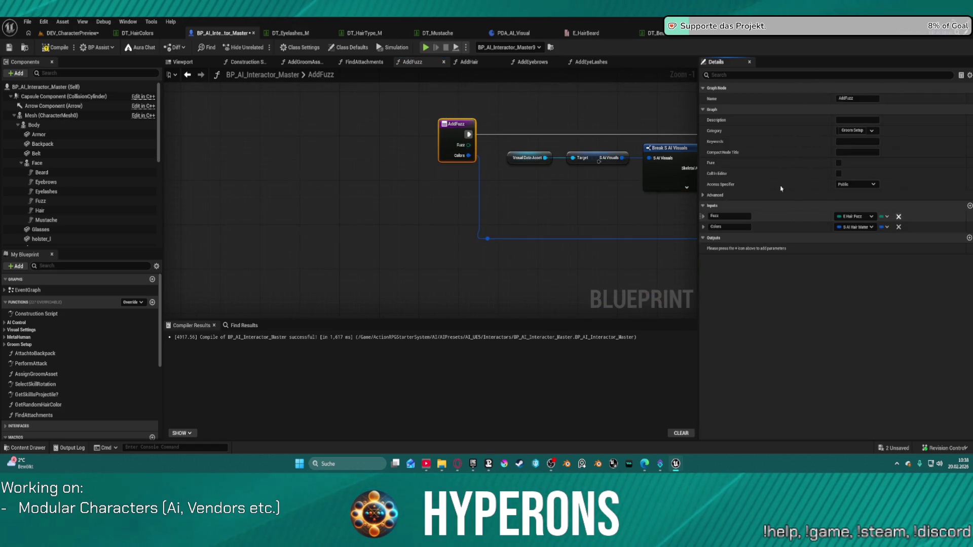
left_click(898, 216)
left_click_drag(590, 158, 374, 136)
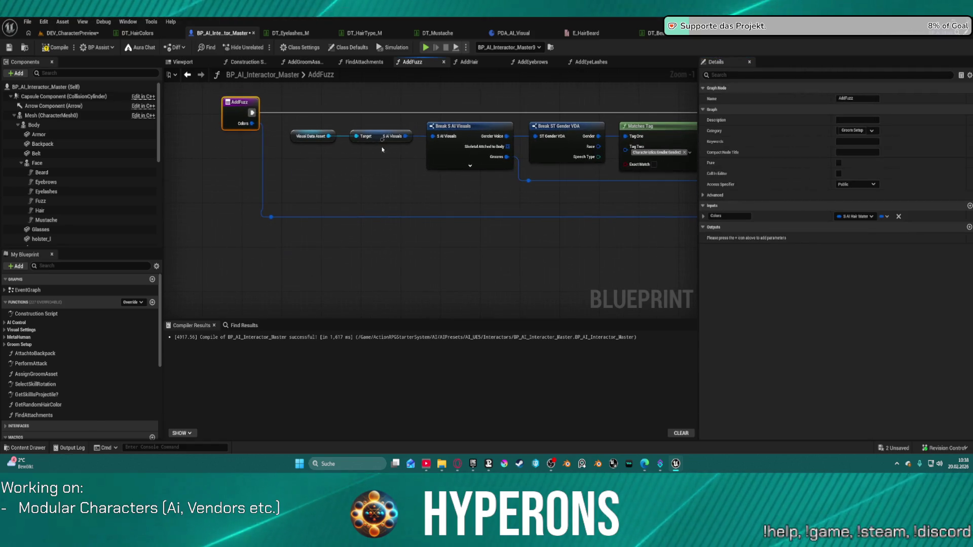
right_click(373, 136)
left_click(395, 151)
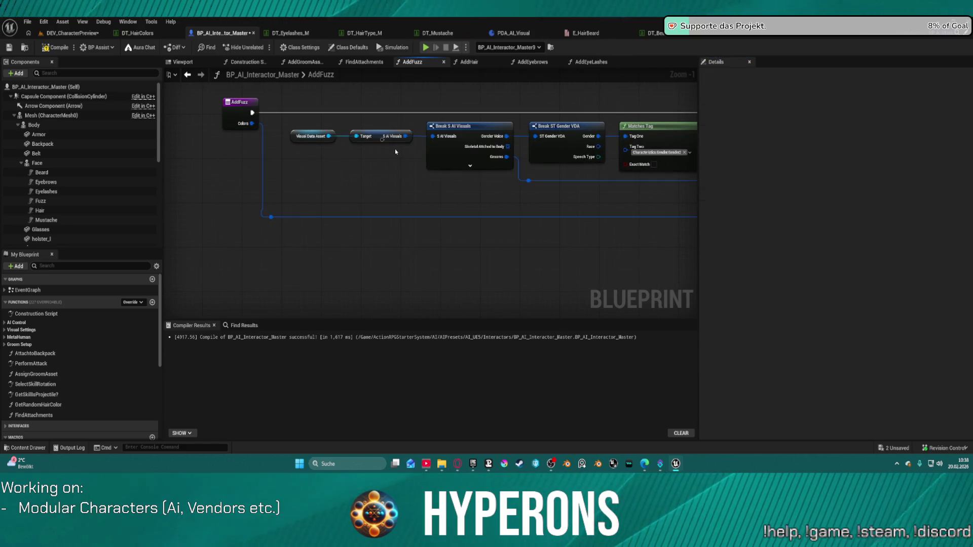
left_click(386, 136)
mouse_move(373, 133)
left_mouse_down()
mouse_move(376, 123)
mouse_move(383, 145)
left_mouse_up()
left_click(385, 136)
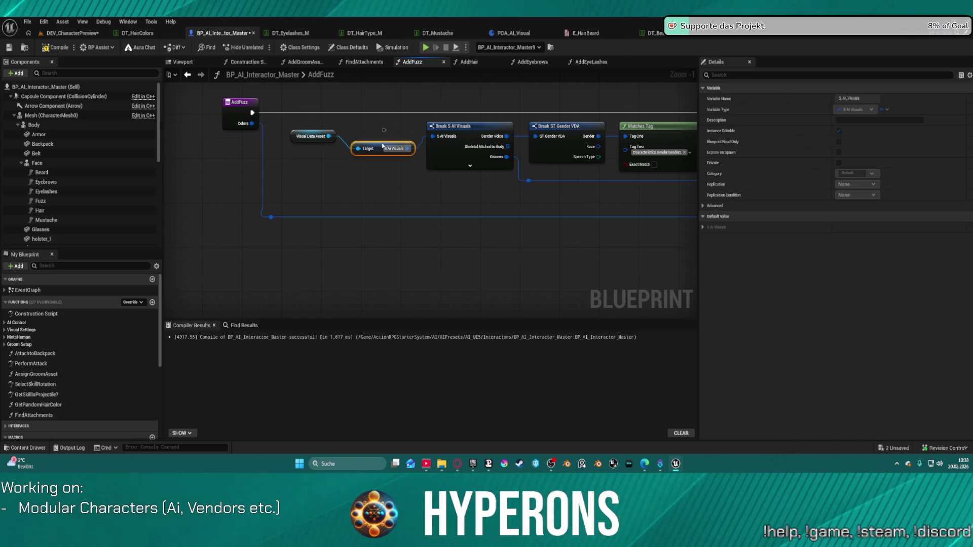
left_click(385, 136)
left_click(381, 153)
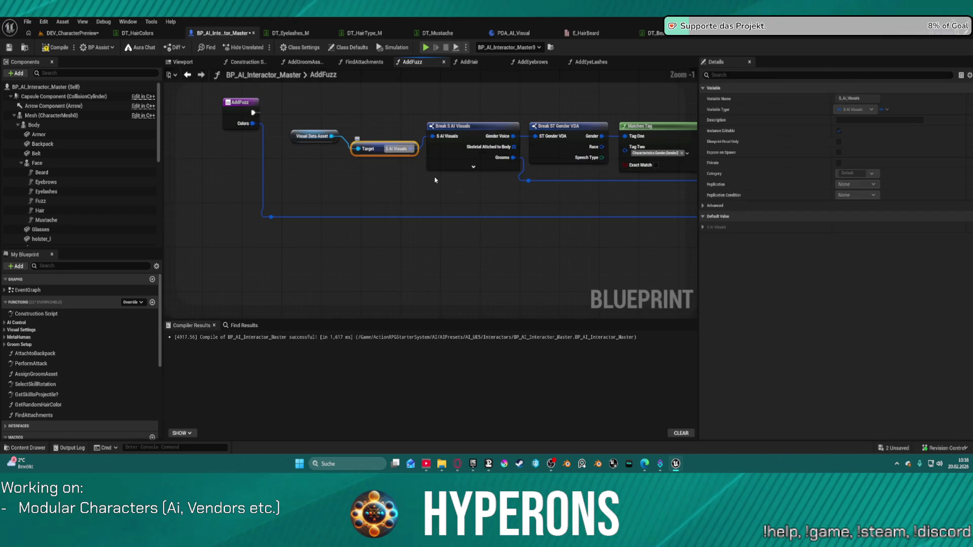
Expose Fuzz on the upper Break S AI Assign Groom node and wire it to Get Debug String.
mouse_move(571, 199)
left_mouse_down()
mouse_move(319, 188)
mouse_move(344, 192)
left_mouse_up()
left_click(453, 134)
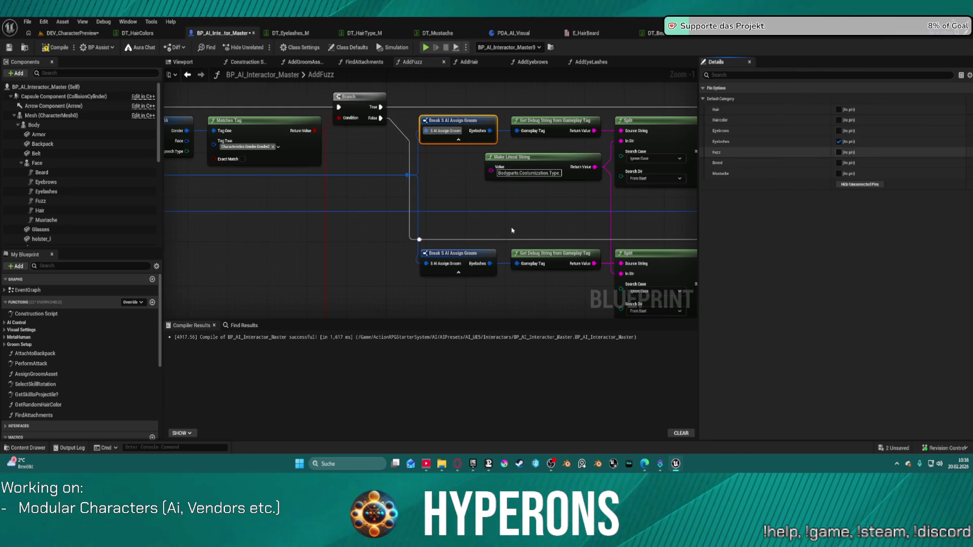
left_click(839, 152)
left_click(476, 264)
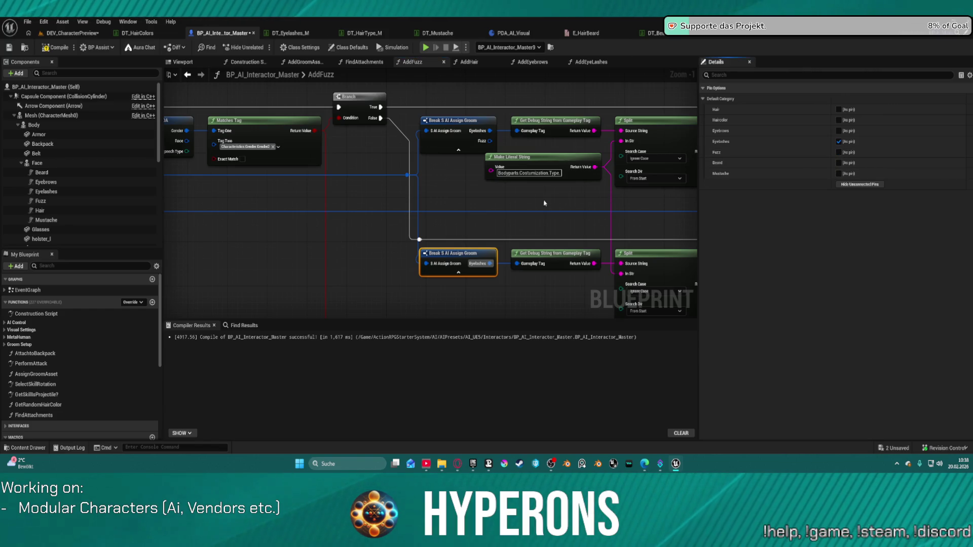
left_click(487, 146)
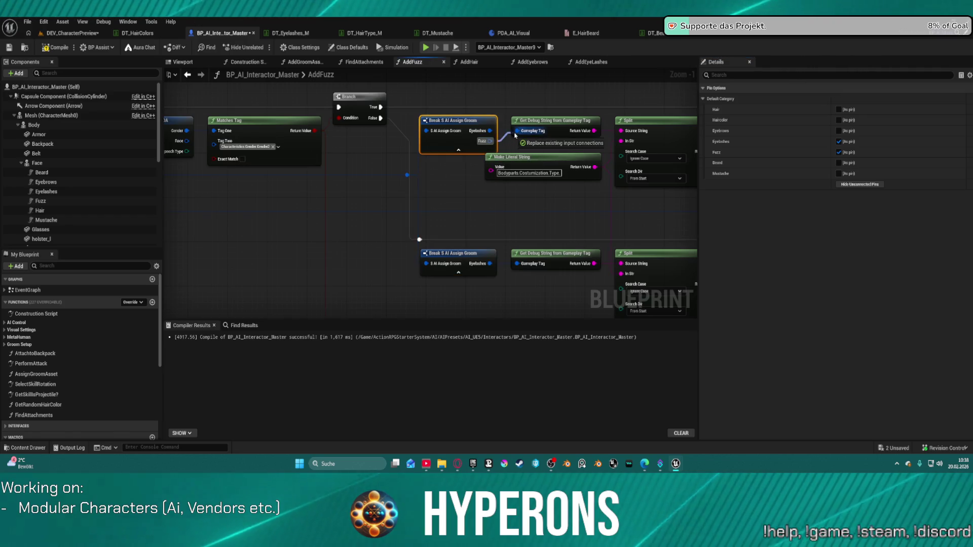
mouse_move(489, 141)
left_mouse_down()
mouse_move(512, 256)
mouse_move(423, 238)
left_mouse_up()
Delete the lower Break S AI Assign Groom node and open the FindAttachments graph.
left_click(466, 263)
key("Delete")
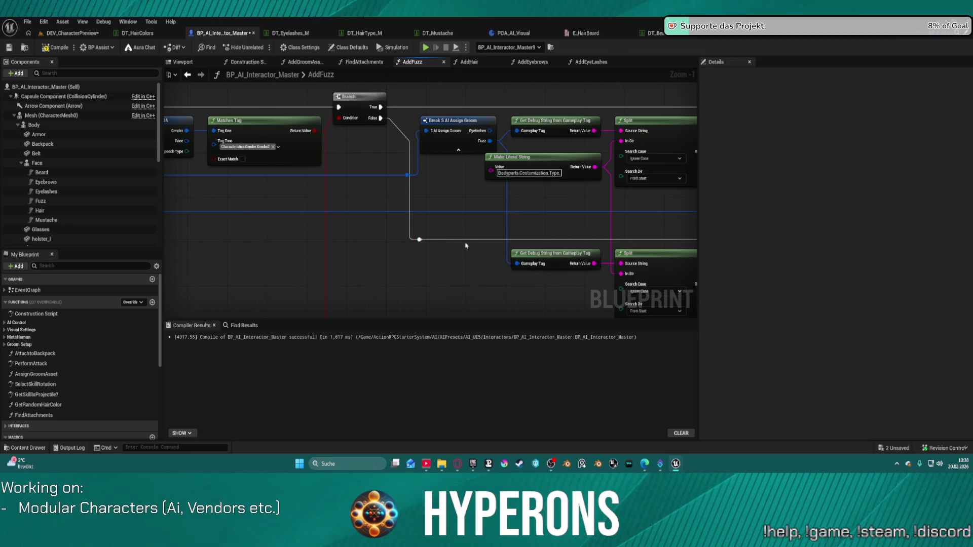
scroll(465, 235, "down", 9)
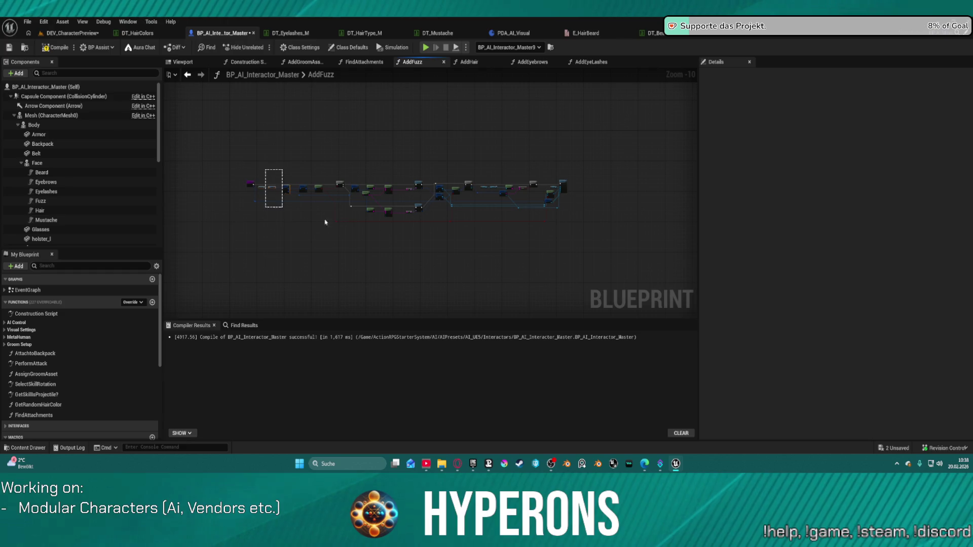
left_click_drag(499, 240, 578, 239)
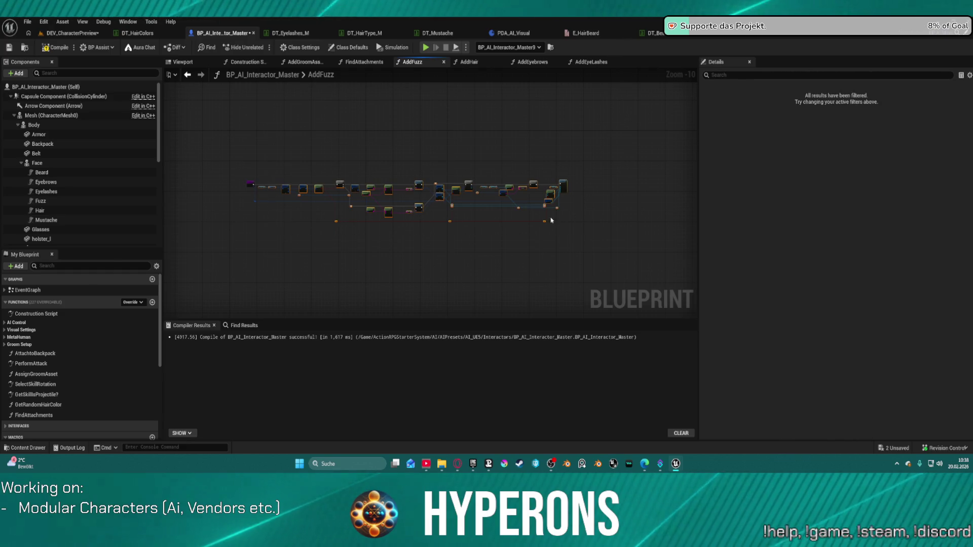
left_click(416, 103)
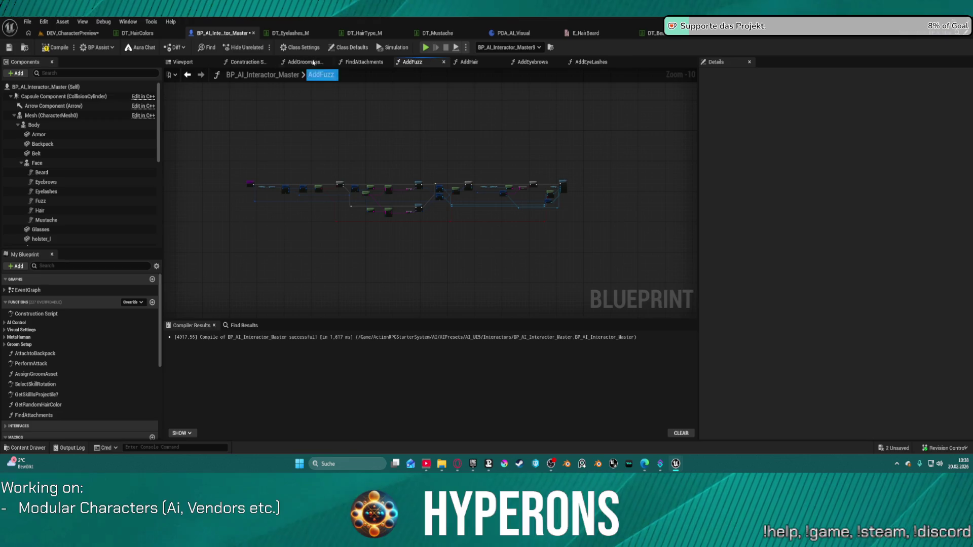
left_click(365, 61)
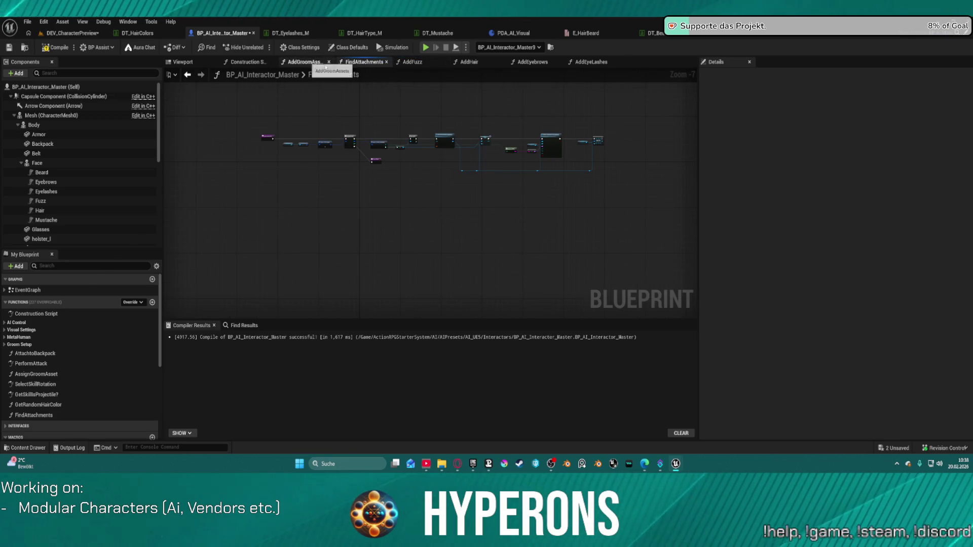
In AddGroomAssets, connect Add Eye Lashes' execution output to the Branch.
left_click(302, 62)
left_click_drag(583, 122, 184, 118)
left_click_drag(435, 138, 320, 131)
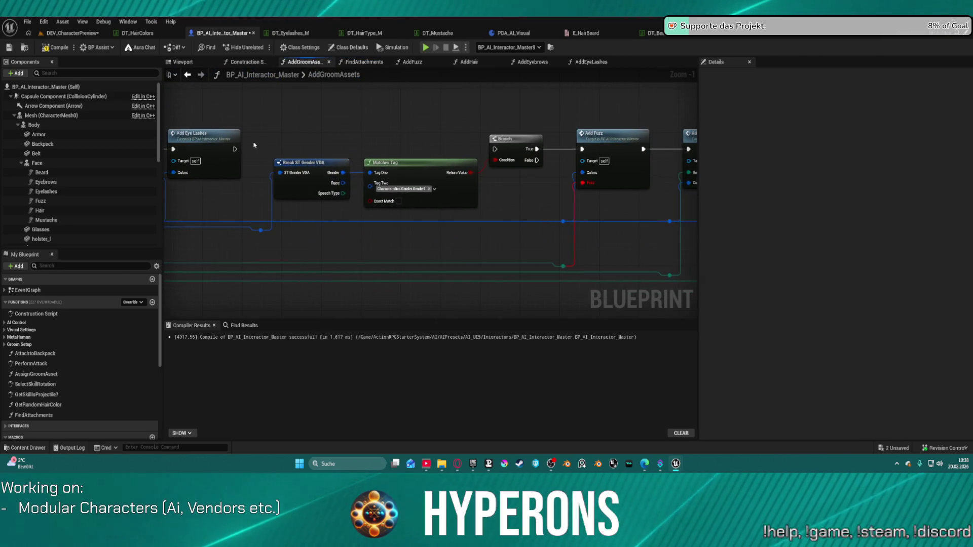
left_click(205, 135)
left_click_drag(490, 154, 495, 149)
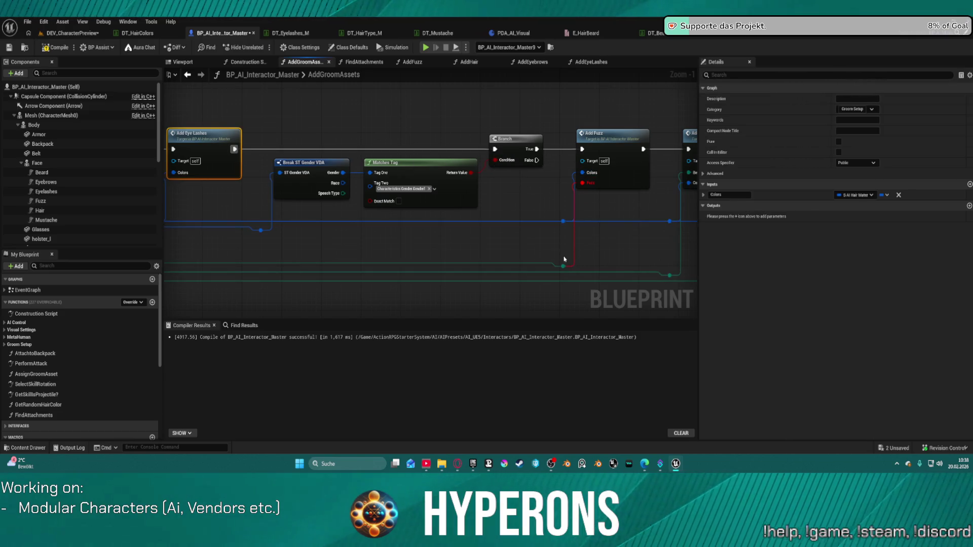
Remove the Beard and Mustache inputs so Add Beard and Add Mustache take only Colors.
left_click(579, 272)
left_click_drag(579, 272, 345, 245)
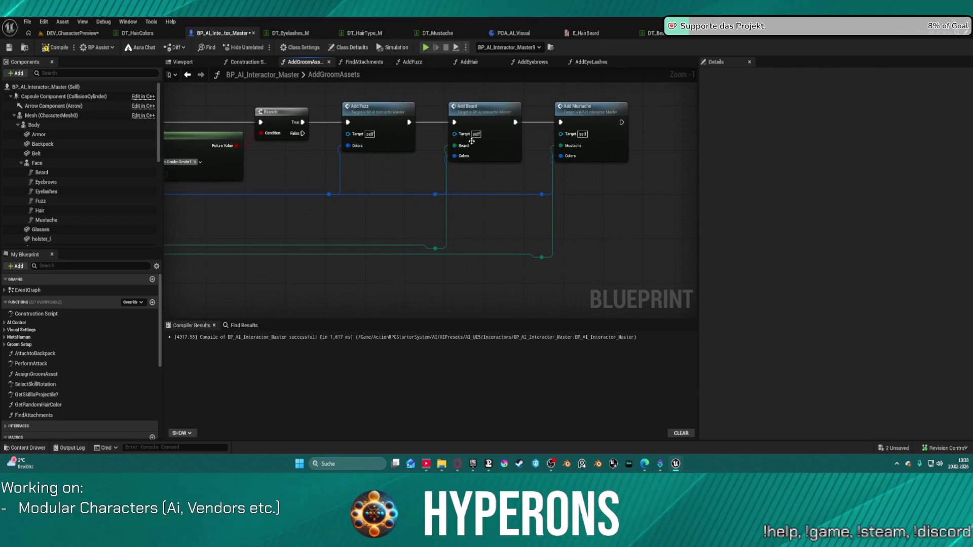
left_click(497, 149)
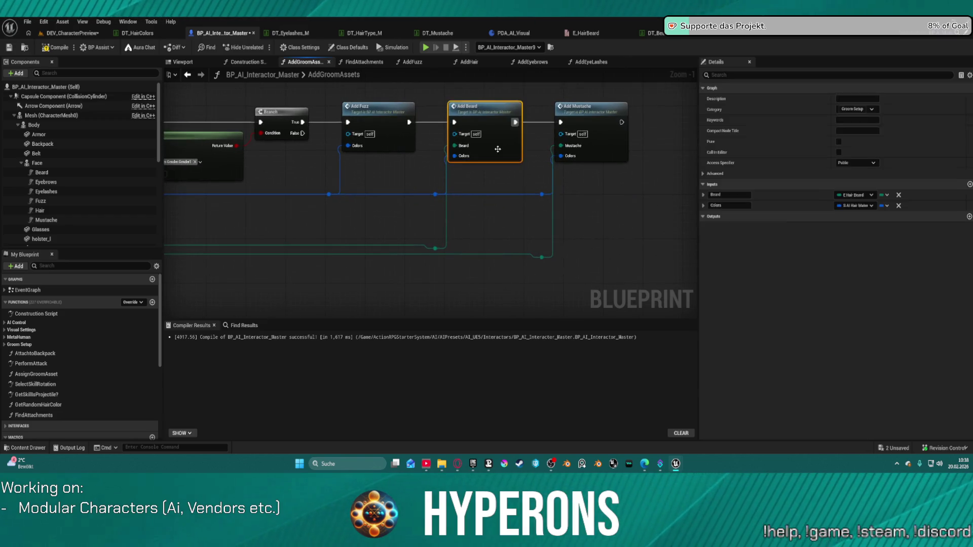
left_click(899, 195)
left_click(588, 109)
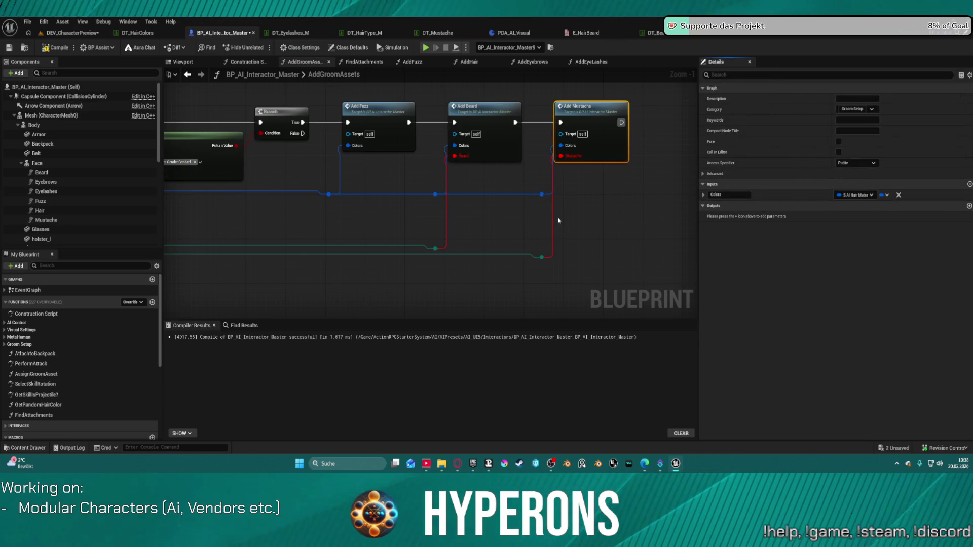
Delete the leftover reroute nodes on the green wire and open the AddBeard graph.
left_click_drag(402, 226, 547, 278)
key("Delete")
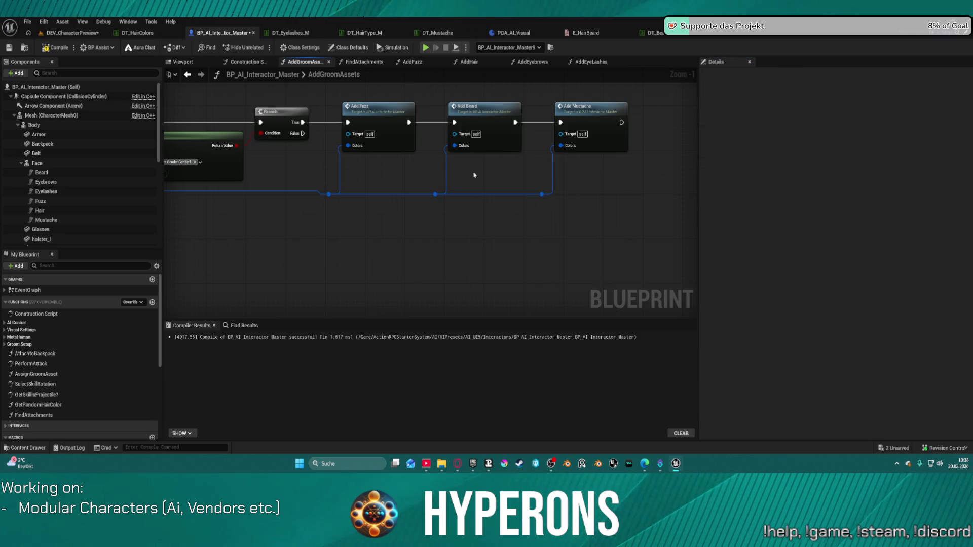
double_click(490, 136)
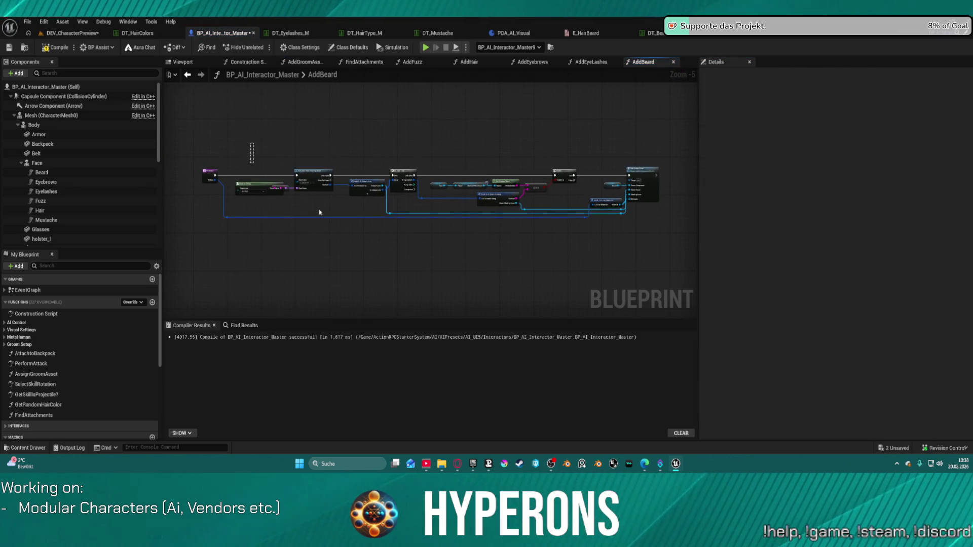
Replace AddBeard's nodes with the pasted groom logic, wiring execution and the Colors input.
left_click_drag(319, 212, 671, 271)
key("Delete")
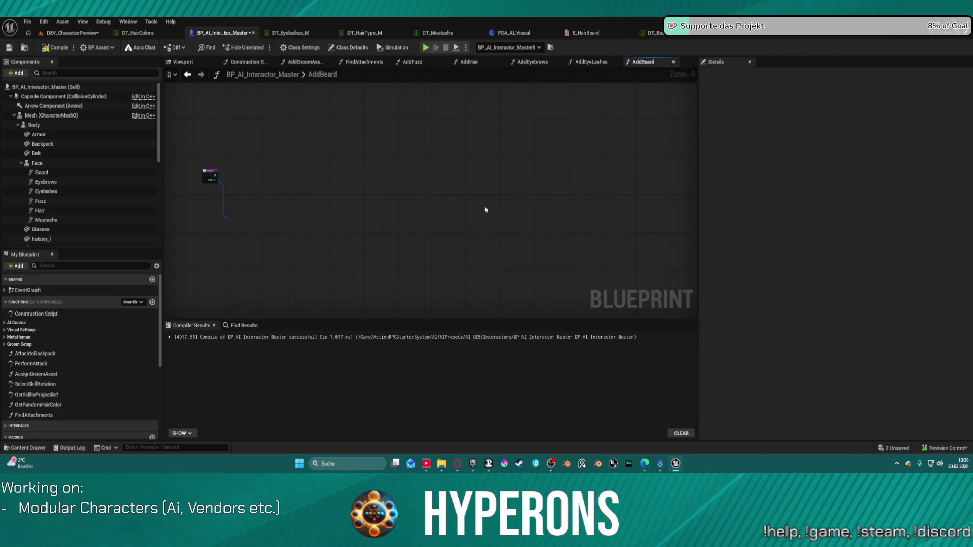
key("ctrl+v")
left_click_drag(512, 198, 549, 184)
mouse_move(216, 175)
left_mouse_down()
mouse_move(219, 183)
mouse_move(430, 163)
left_mouse_up()
scroll(291, 189, "up", 3)
mouse_move(488, 178)
left_mouse_down()
mouse_move(337, 178)
mouse_move(329, 170)
mouse_move(347, 147)
mouse_move(335, 143)
left_mouse_up()
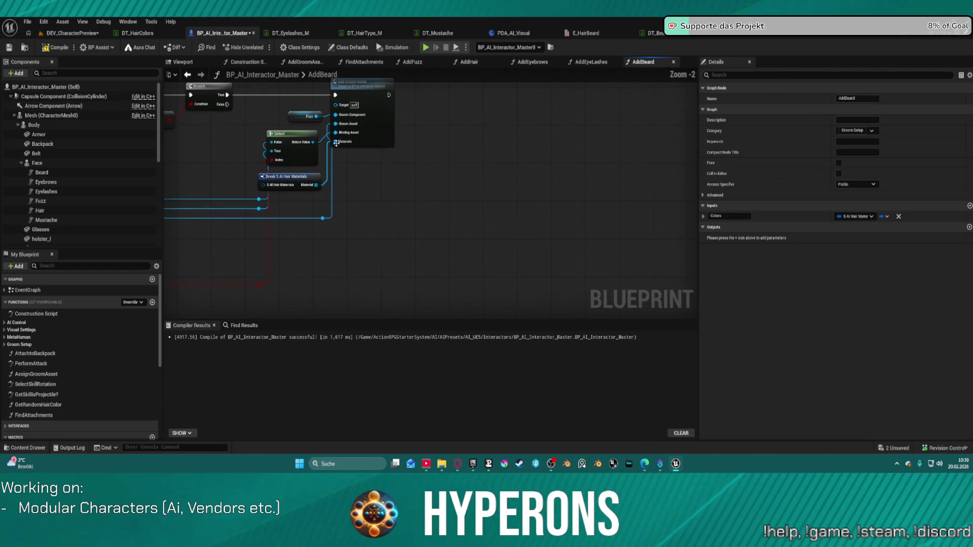
mouse_move(268, 186)
left_mouse_down()
mouse_move(199, 228)
mouse_move(428, 207)
left_mouse_up()
left_click(461, 116)
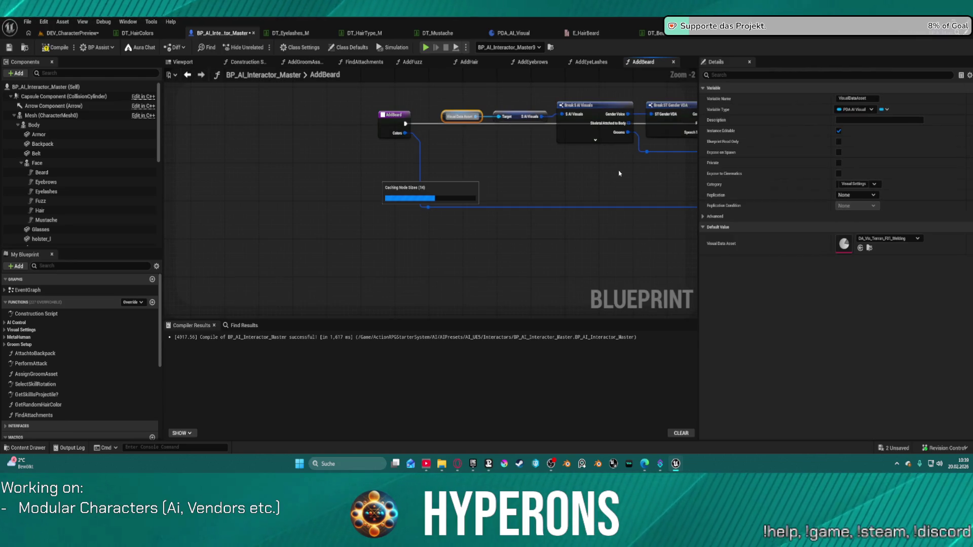
Expose Beard as an output pin on the Break S AI Assign Groom node.
left_click_drag(619, 173, 312, 189)
left_click(441, 142)
left_click_drag(393, 140, 305, 199)
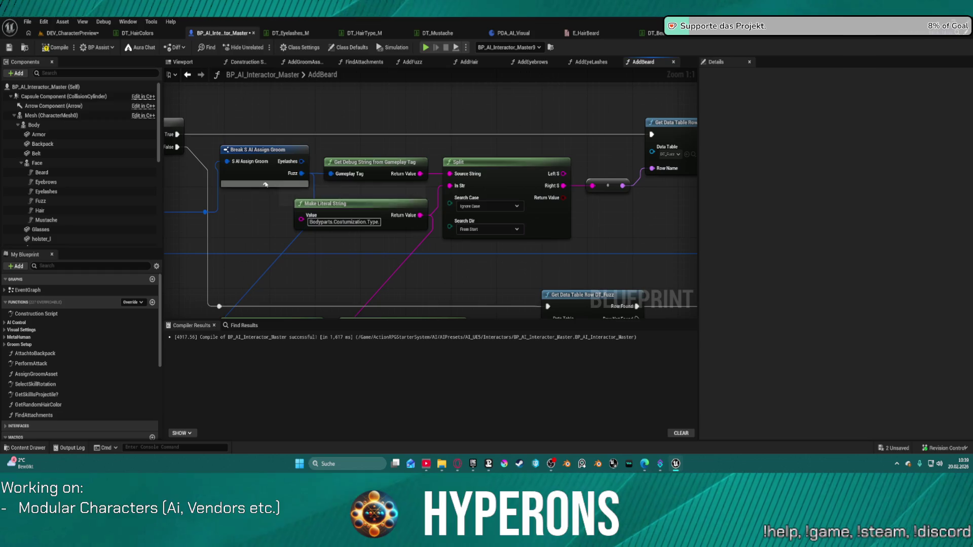
left_click(264, 178)
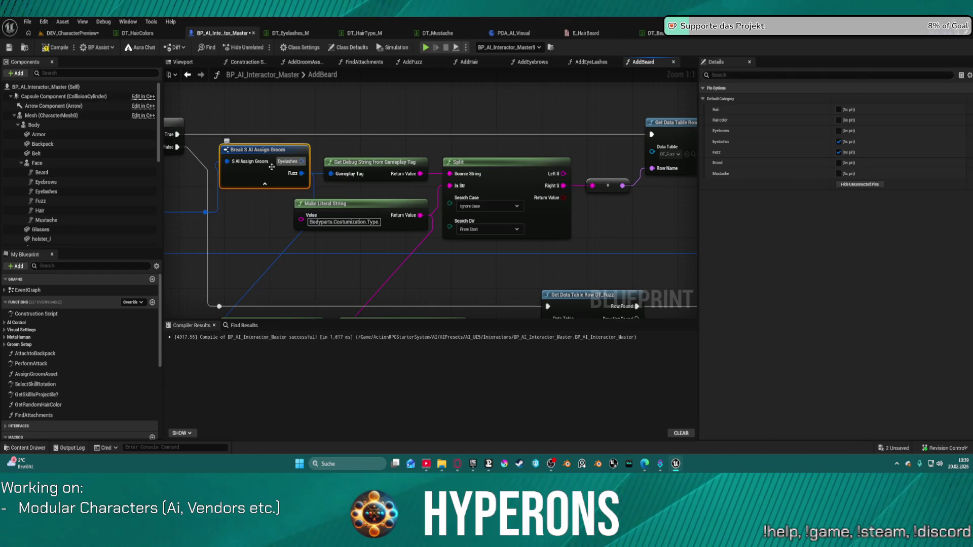
left_click(838, 162)
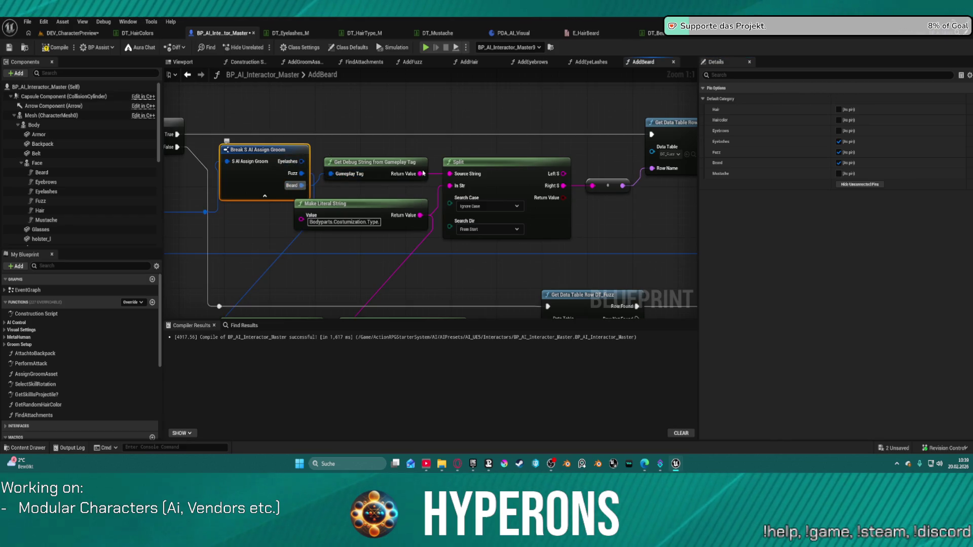
Wire Beard into Get Debug String's Gameplay Tag and hide the unused Eyelashes and Fuzz outputs.
left_click_drag(246, 269, 283, 205)
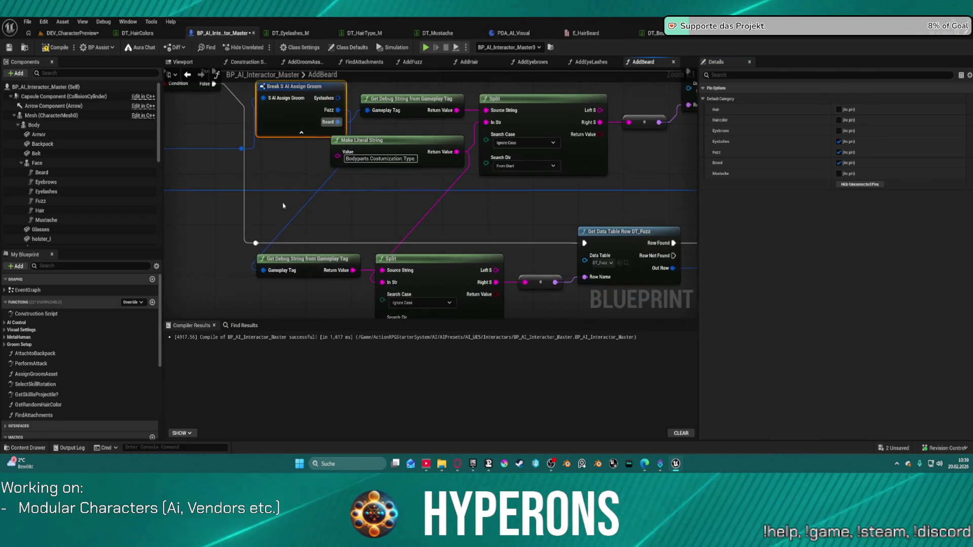
mouse_move(264, 271)
left_mouse_down()
mouse_move(339, 157)
mouse_move(344, 120)
left_mouse_up()
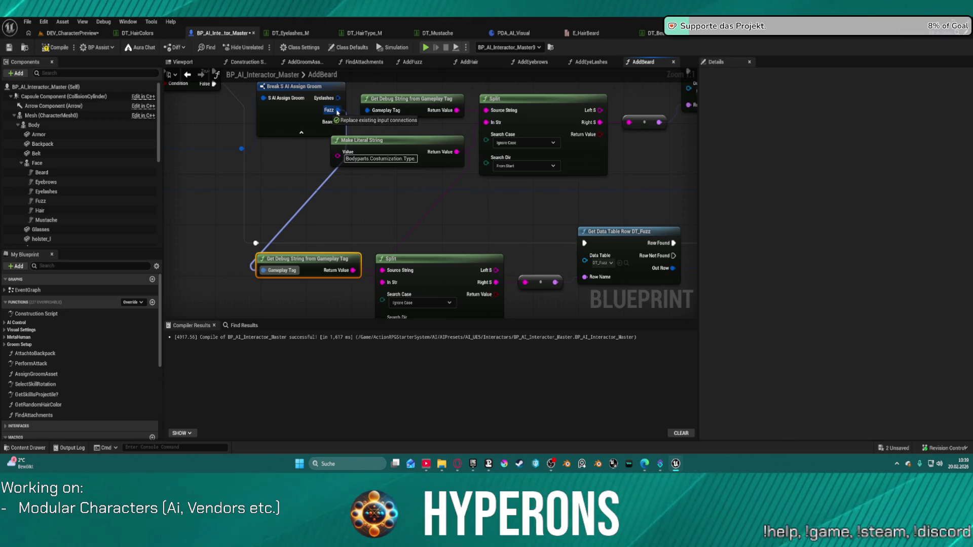
left_click_drag(338, 111, 337, 111)
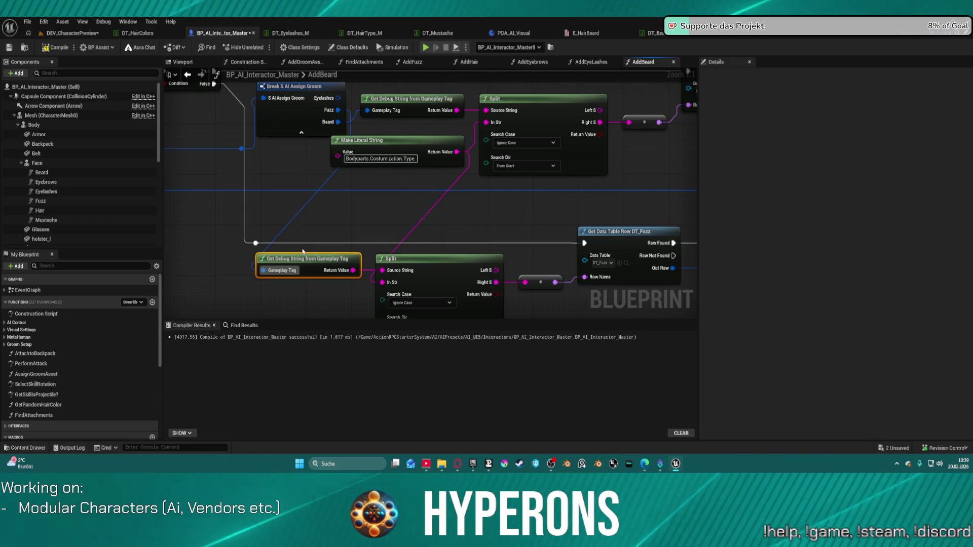
mouse_move(301, 94)
left_mouse_down()
mouse_move(209, 137)
mouse_move(379, 133)
left_mouse_up()
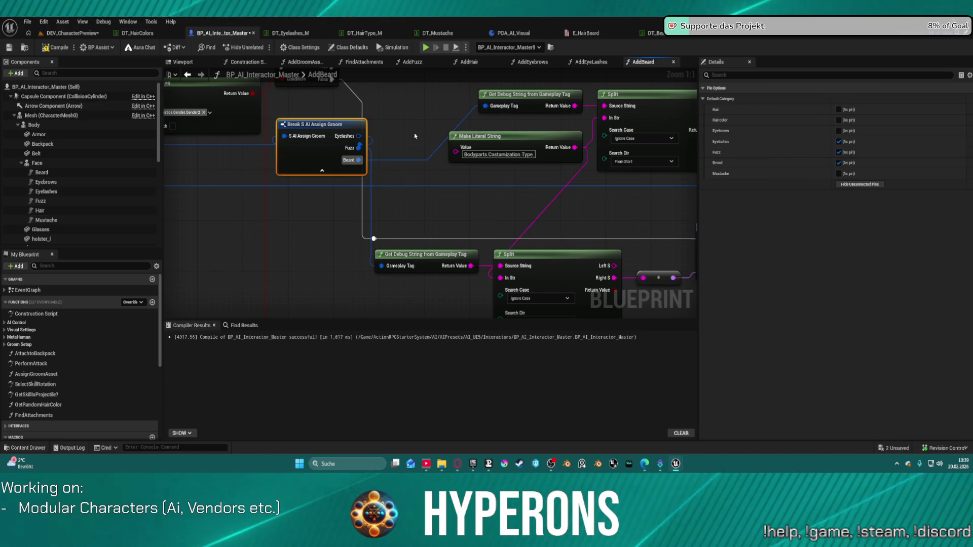
mouse_move(303, 138)
left_mouse_down()
mouse_move(234, 205)
mouse_move(256, 226)
mouse_move(267, 202)
left_mouse_up()
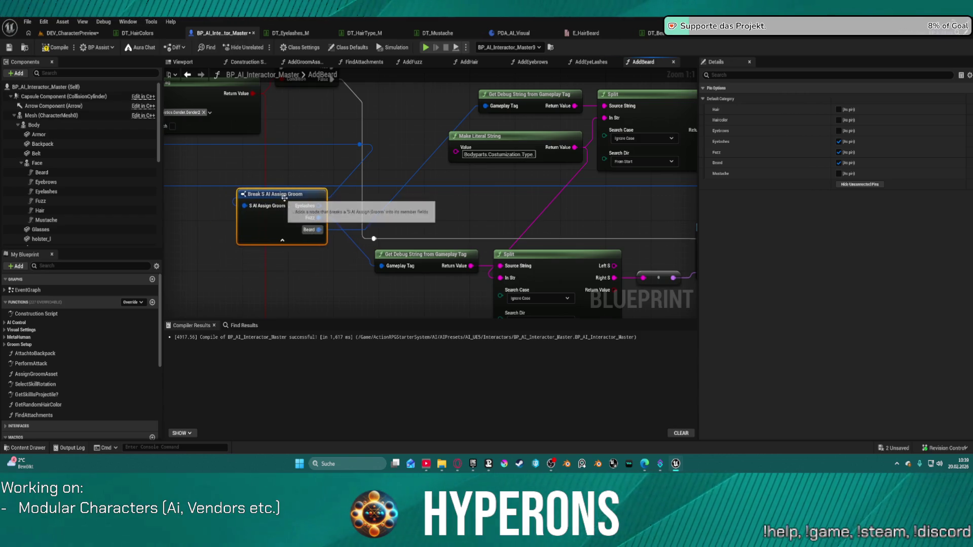
left_click_drag(319, 229, 385, 266)
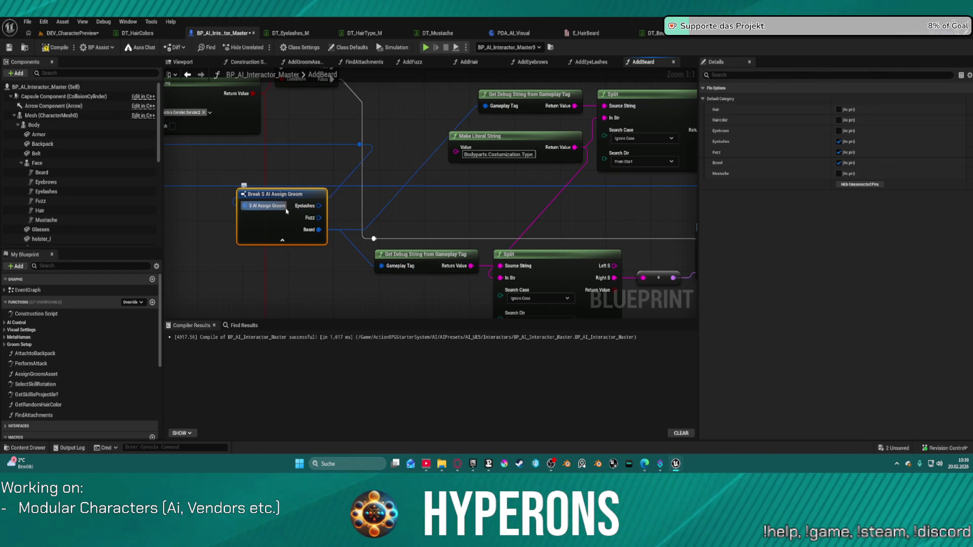
key("ctrl+z")
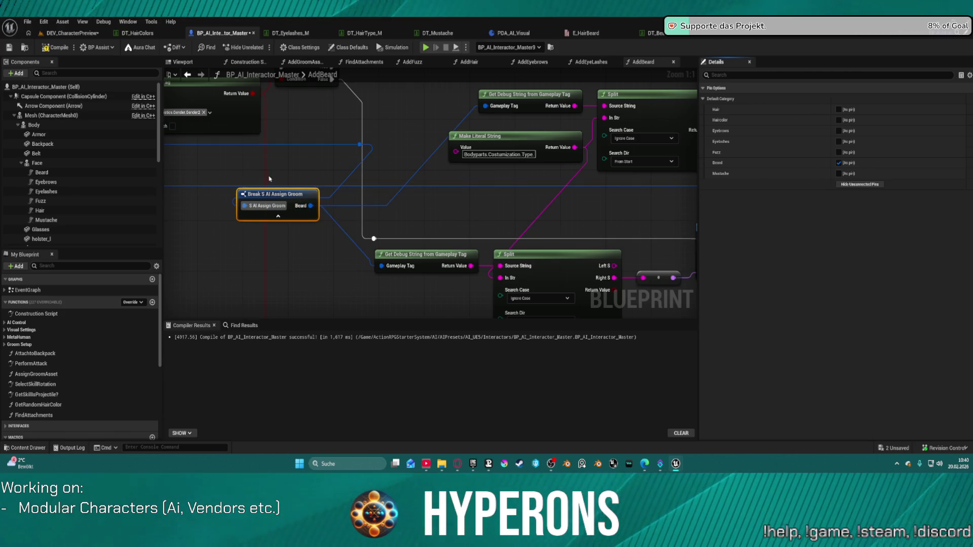
left_click_drag(278, 194, 416, 81)
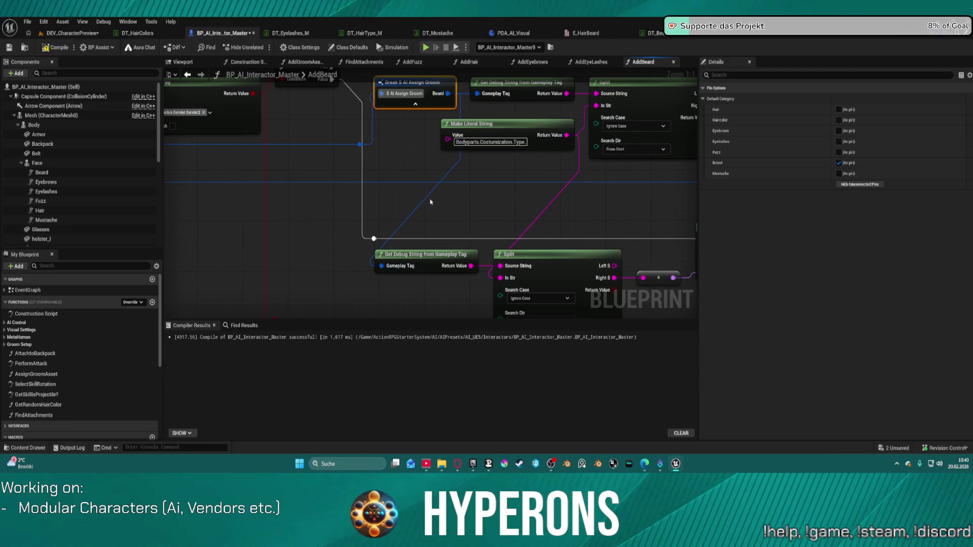
scroll(430, 202, "down", 8)
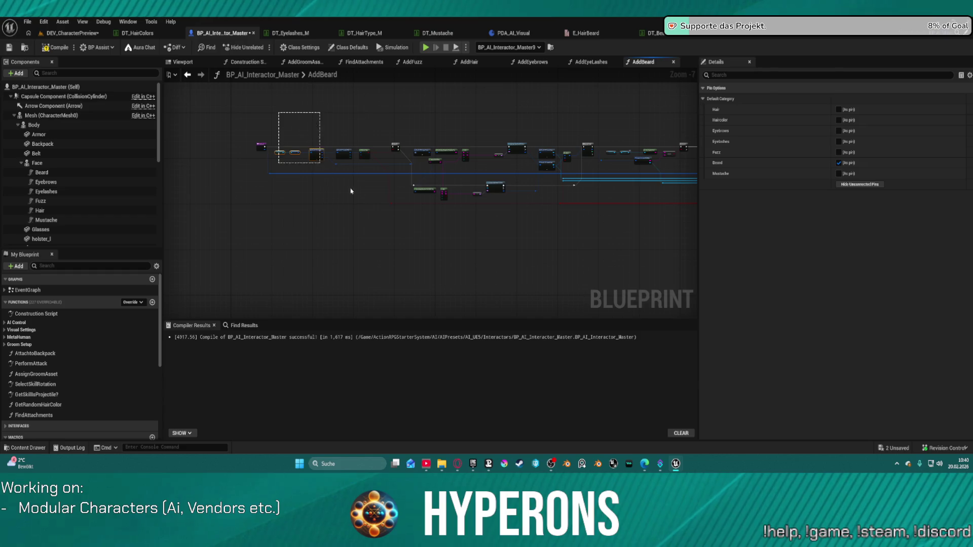
In AddEyeLashes, wire the upper Break node's Eyelashes to the lower debug string and delete the lower Break.
left_click(647, 243)
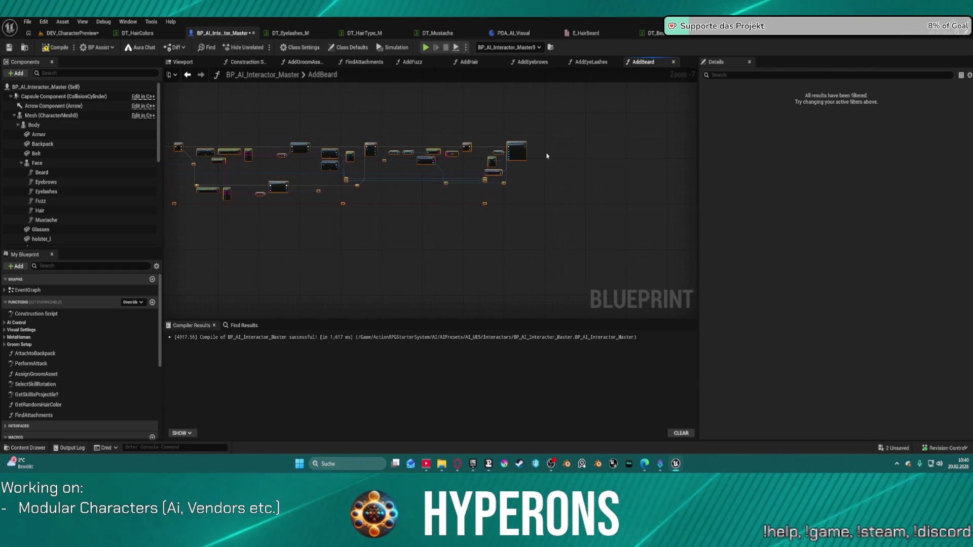
left_click(597, 63)
scroll(489, 150, "up", 4)
scroll(521, 193, "up", 2)
mouse_move(517, 191)
left_mouse_down()
mouse_move(498, 143)
mouse_move(427, 143)
left_mouse_up()
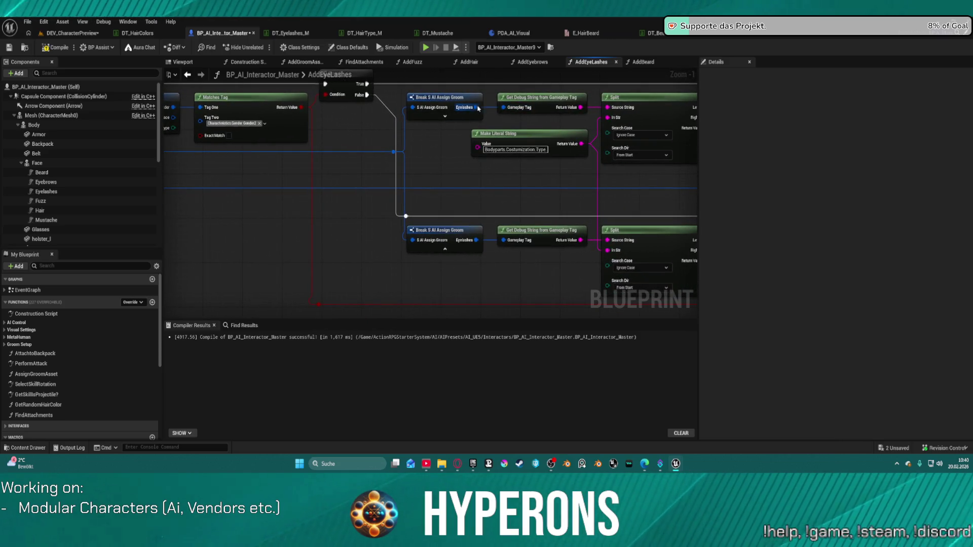
left_click(478, 108)
left_click_drag(478, 108, 506, 246)
left_click(469, 242)
key("Delete")
left_click(517, 231)
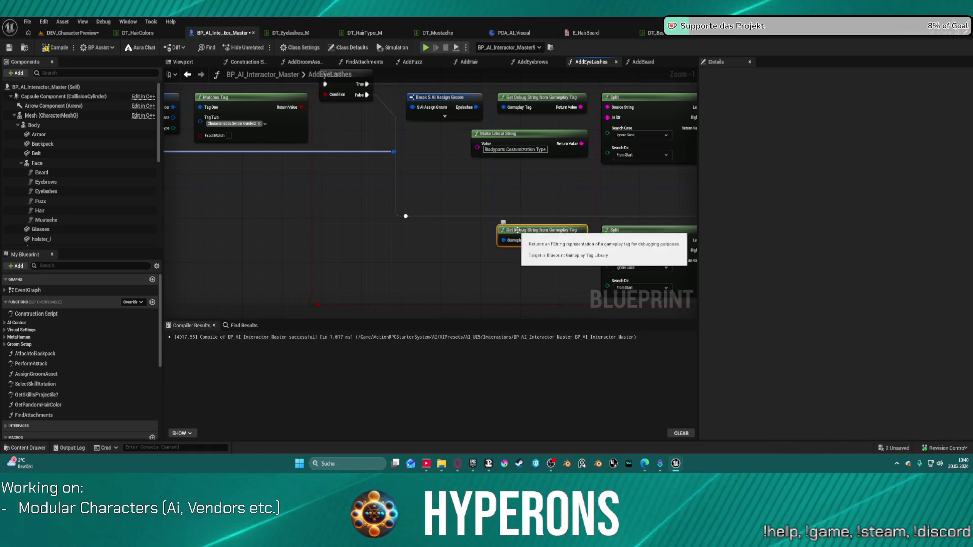
key("f")
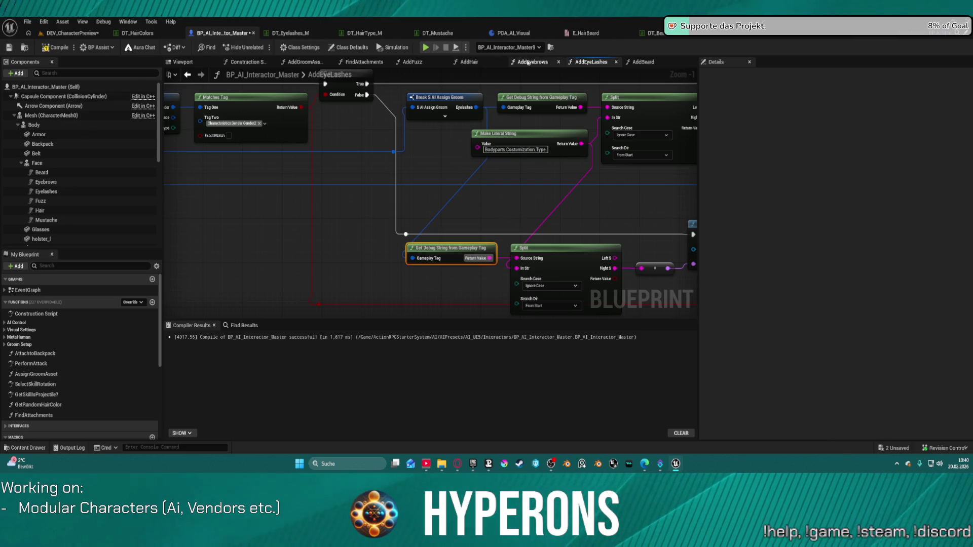
In AddEyebrows, wire Eyebrows from the upper Break node and delete the redundant lower Break.
left_click(528, 62)
scroll(181, 229, "down", 4)
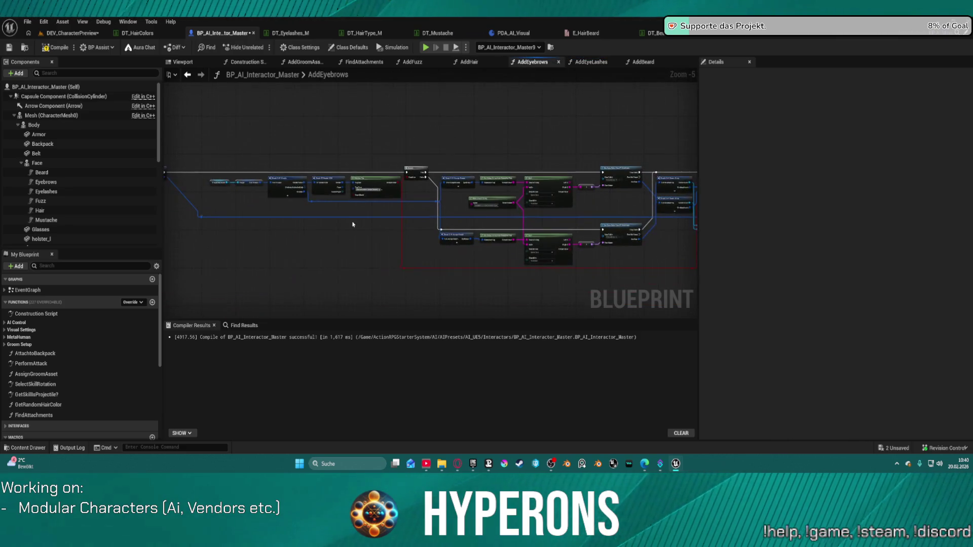
scroll(371, 215, "up", 3)
left_click_drag(481, 179, 403, 172)
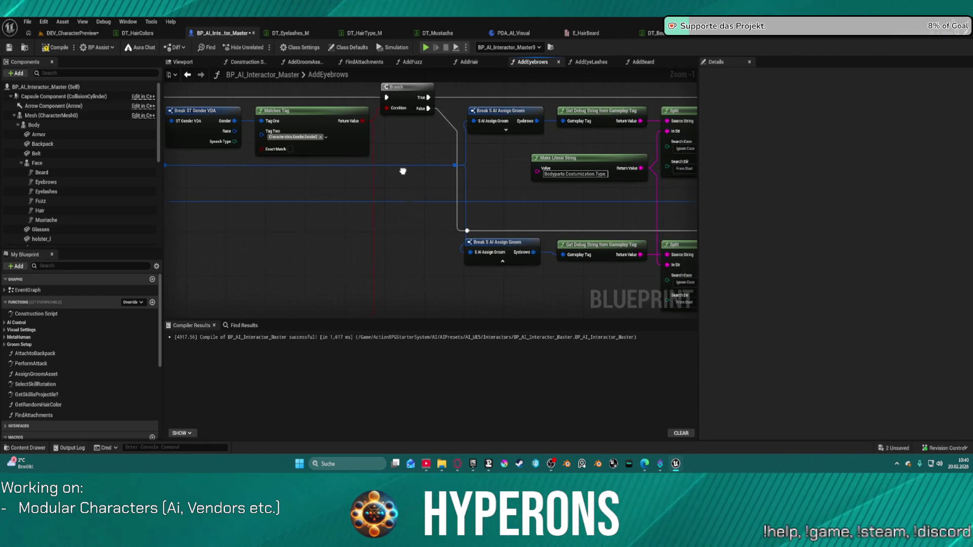
left_click_drag(536, 121, 562, 255)
left_click(498, 253)
key("Delete")
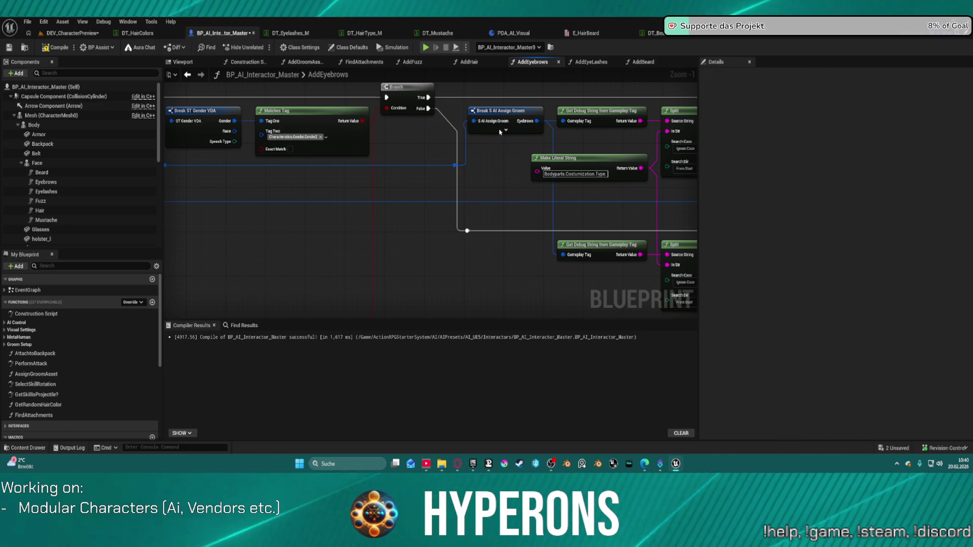
left_click(510, 111)
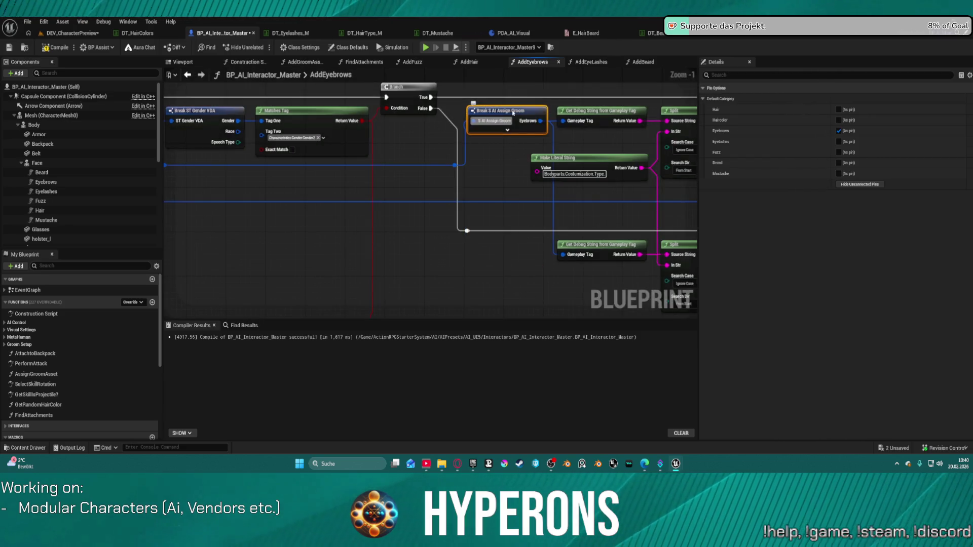
Make AddFuzz's Break node expose only Fuzz, tidy the layout, and return to AddBeard.
left_click(415, 62)
scroll(345, 176, "up", 10)
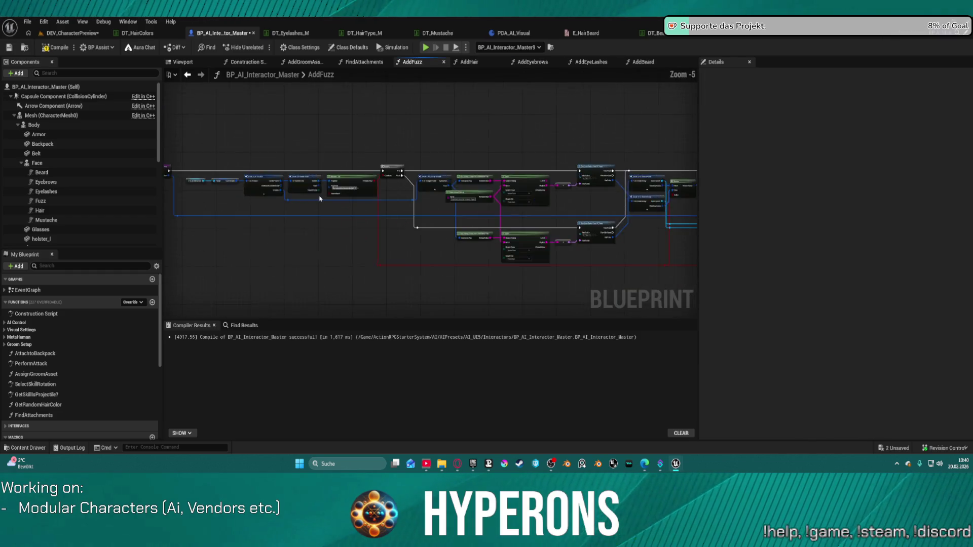
left_click_drag(397, 136, 363, 216)
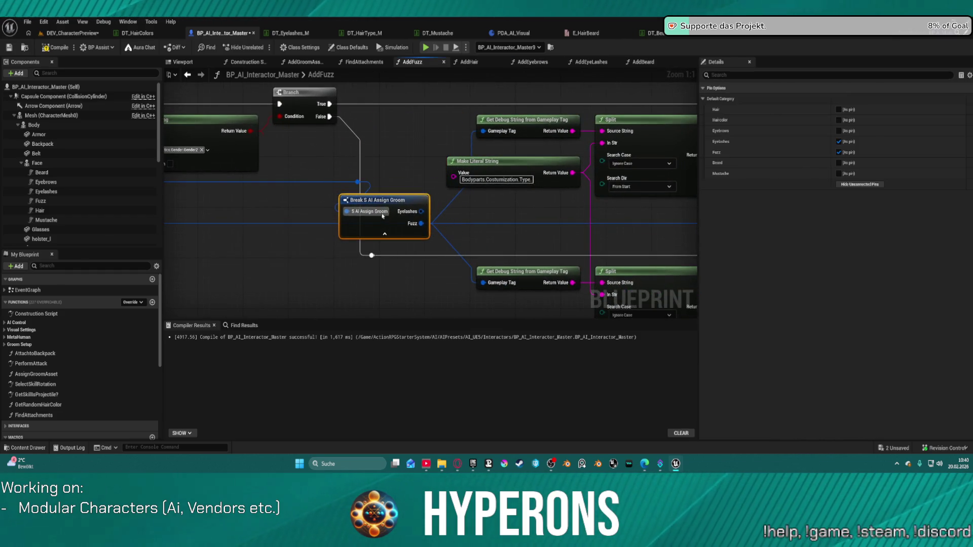
left_click(856, 186)
key("f")
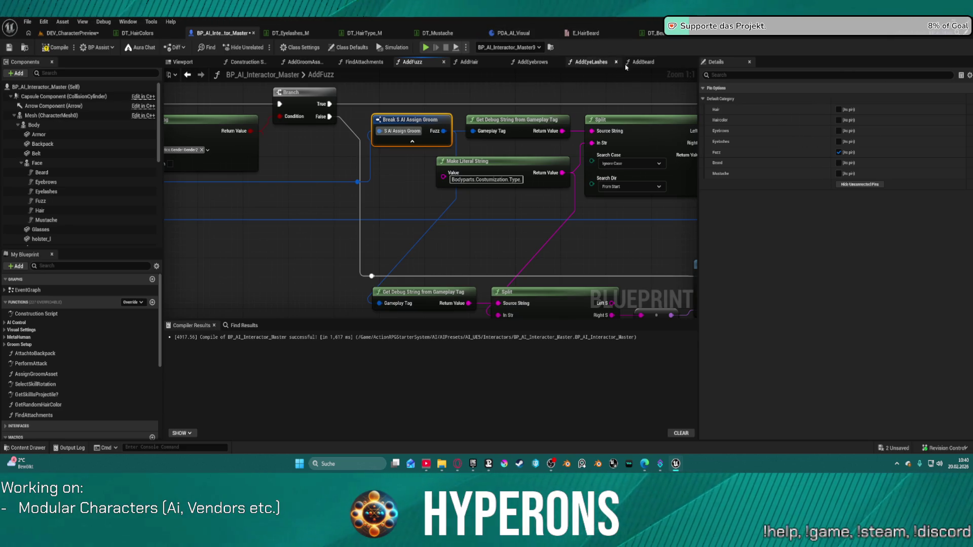
left_click(642, 62)
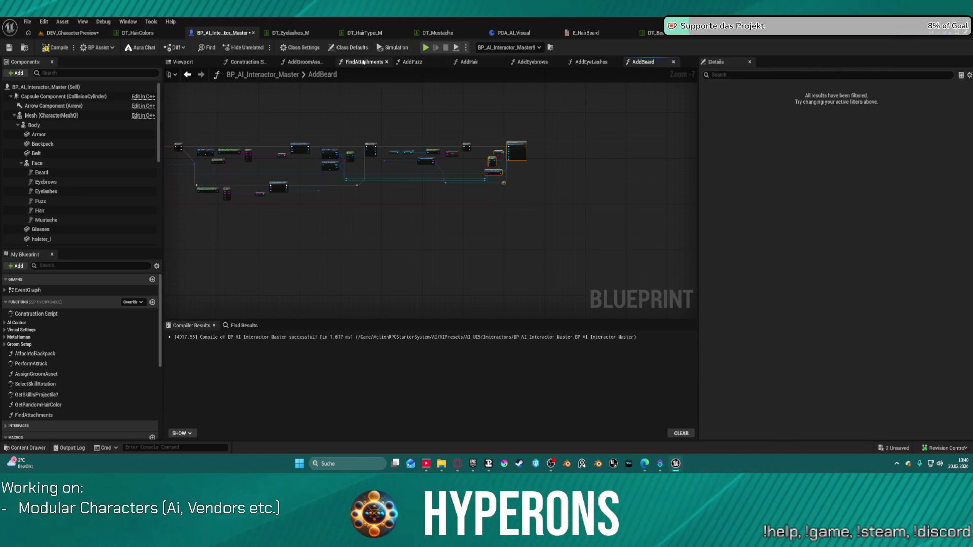
Open the AddMustache function graph from AddGroomAssets and reposition its entry node.
left_click(305, 63)
double_click(580, 107)
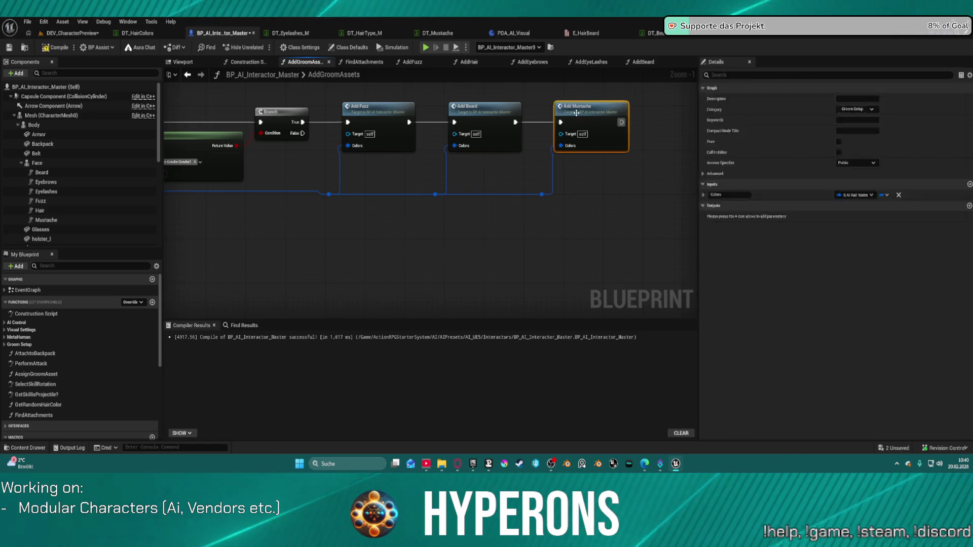
mouse_move(263, 118)
left_mouse_down()
mouse_move(521, 263)
mouse_move(657, 266)
left_mouse_up()
key("Delete")
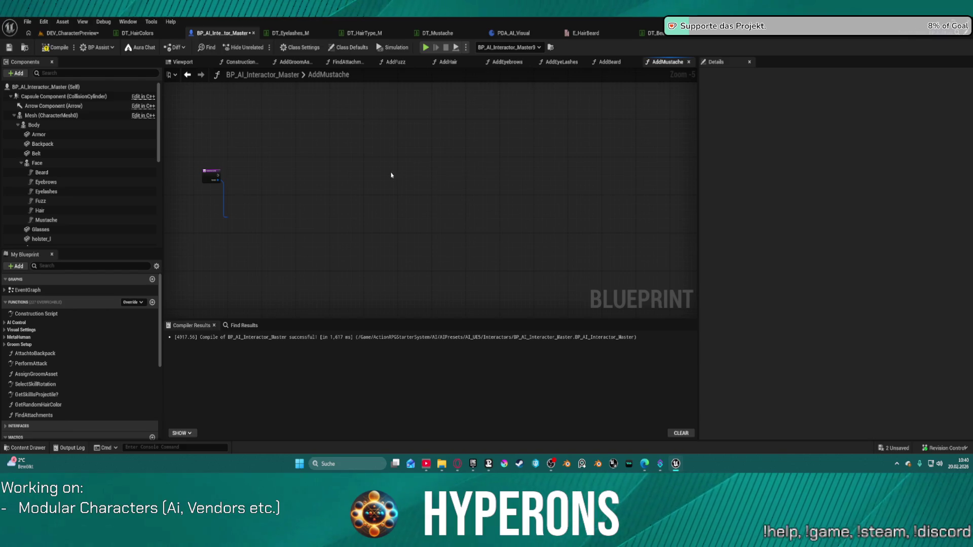
key("ctrl+z")
scroll(236, 174, "up", 4)
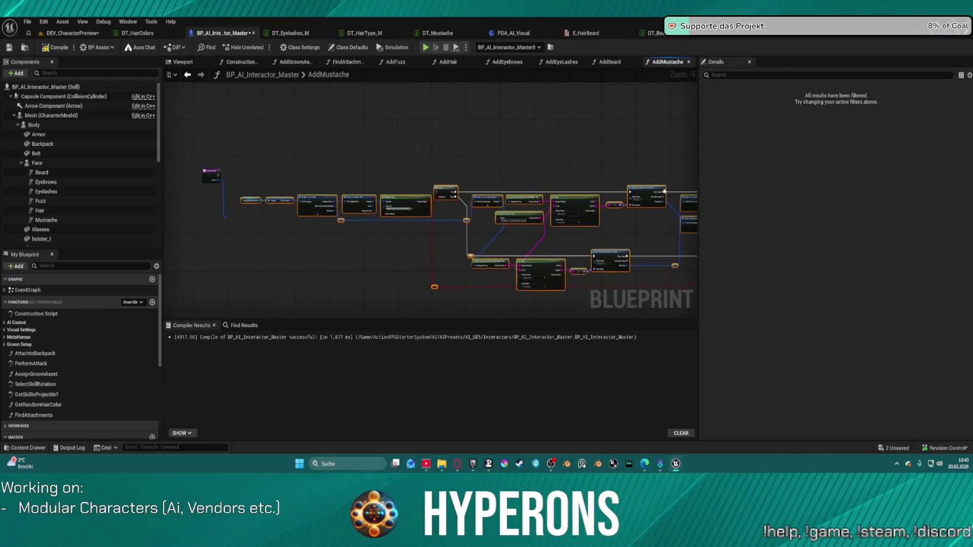
left_click_drag(236, 174, 429, 158)
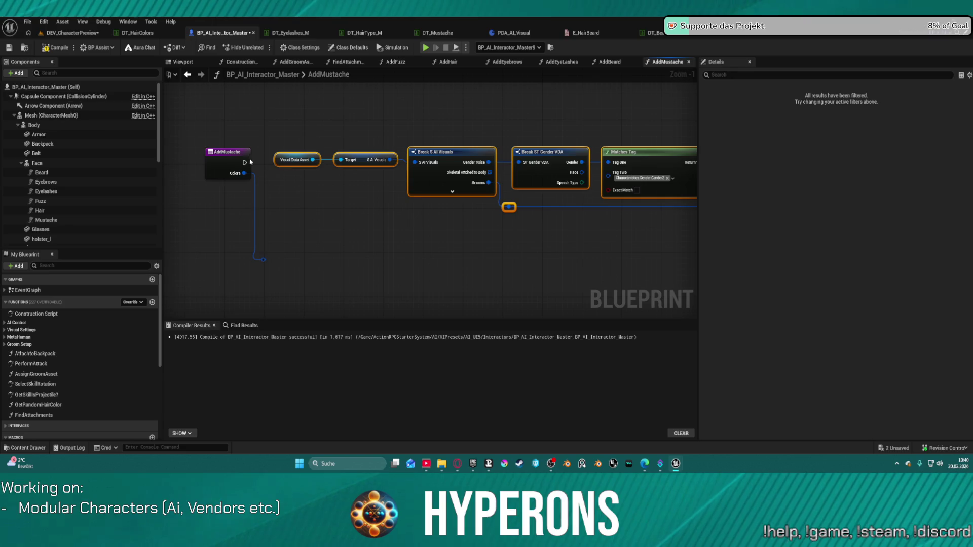
mouse_move(238, 165)
left_mouse_down()
mouse_move(269, 170)
mouse_move(233, 158)
mouse_move(689, 152)
mouse_move(569, 144)
left_mouse_up()
Wire the AddMustache entry execution into the Branch node.
left_click_drag(386, 261, 466, 156)
mouse_move(270, 152)
left_mouse_down()
mouse_move(699, 225)
mouse_move(660, 223)
mouse_move(754, 215)
mouse_move(703, 210)
mouse_move(787, 197)
mouse_move(332, 158)
mouse_move(331, 146)
left_mouse_up()
left_click(356, 143)
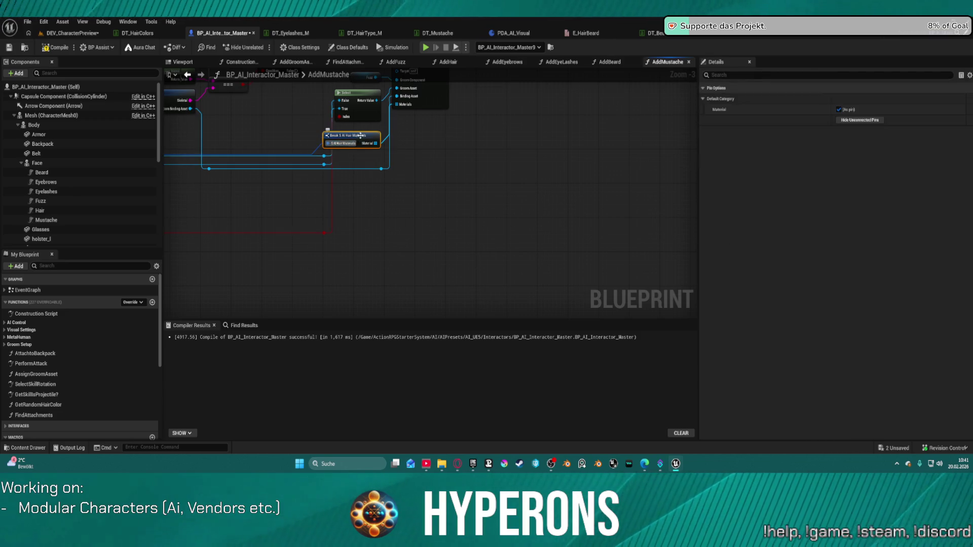
scroll(349, 153, "down", 3)
scroll(529, 193, "up", 3)
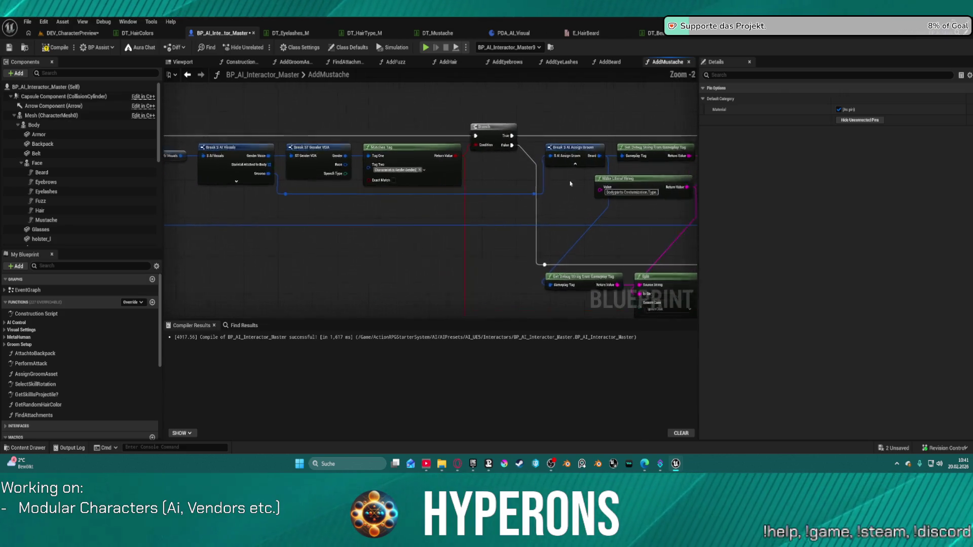
scroll(461, 156, "up", 3)
Expose the Mustache output on Break S AI Assign Groom and connect it into the existing wire.
left_click(584, 137)
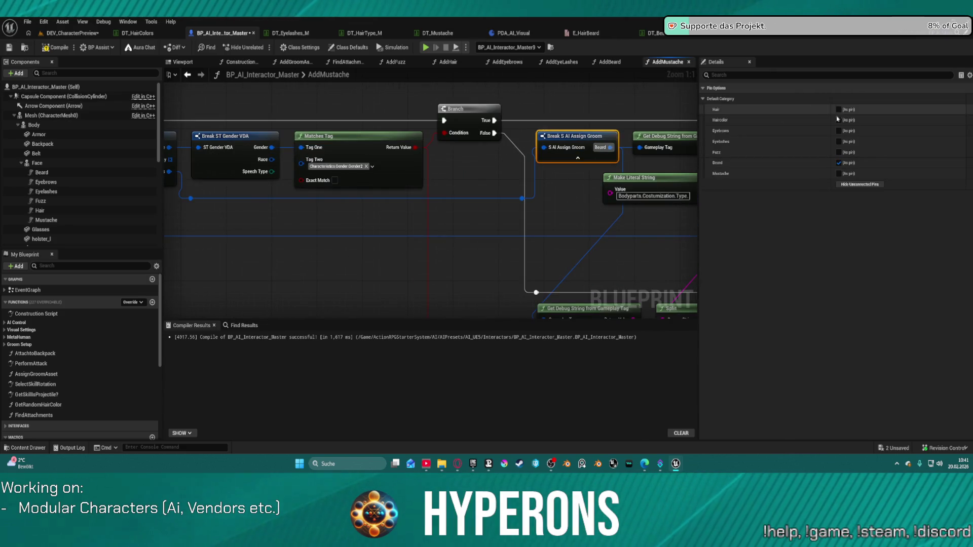
left_click(839, 163)
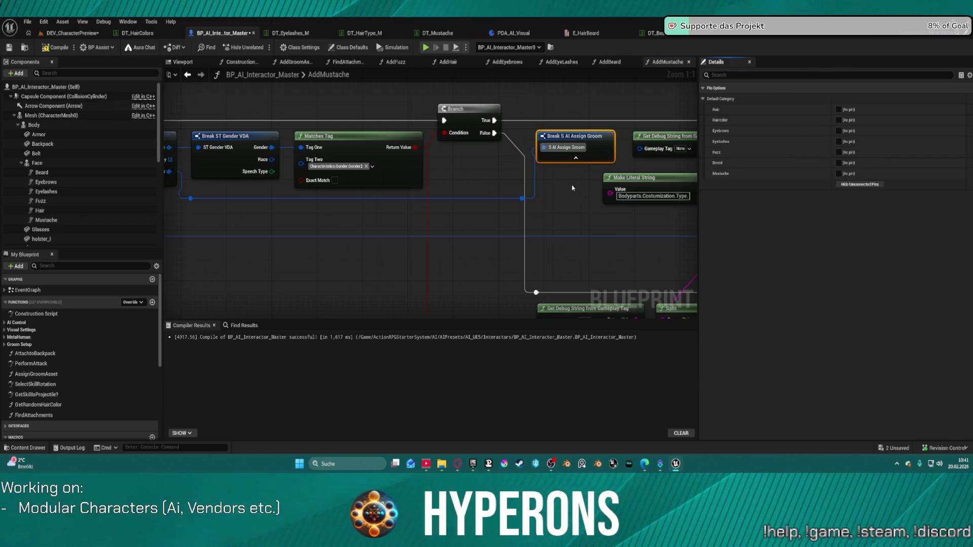
key("ctrl+z")
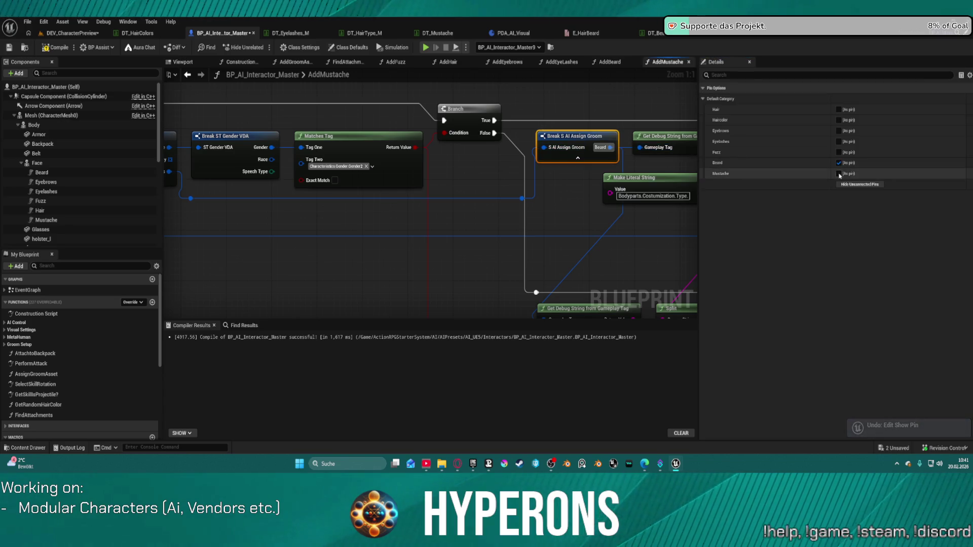
left_click(839, 173)
left_click_drag(618, 160, 536, 292)
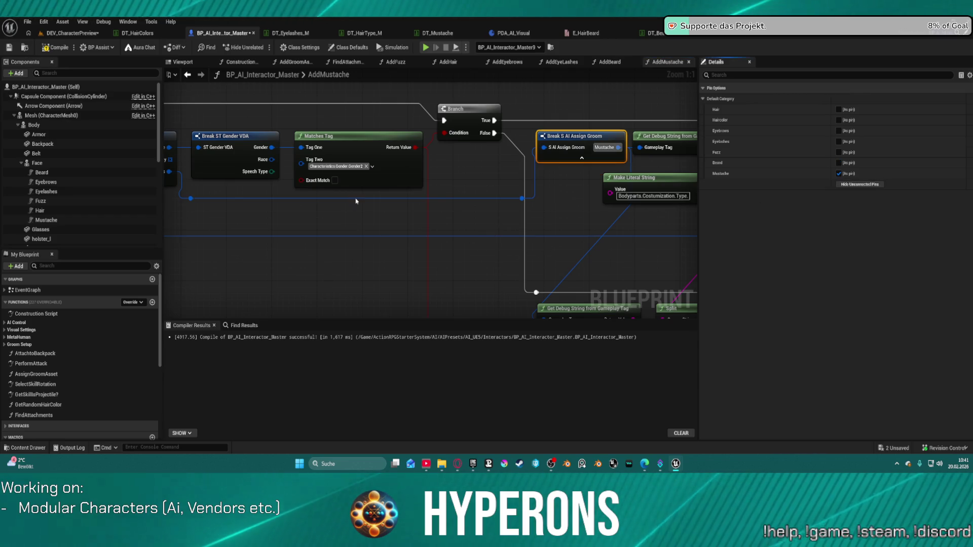
Set both Get Data Table Row nodes in AddMustache to DT_Mustache.
scroll(558, 257, "down", 1)
mouse_move(557, 256)
left_mouse_down()
mouse_move(234, 111)
mouse_move(135, 181)
left_mouse_up()
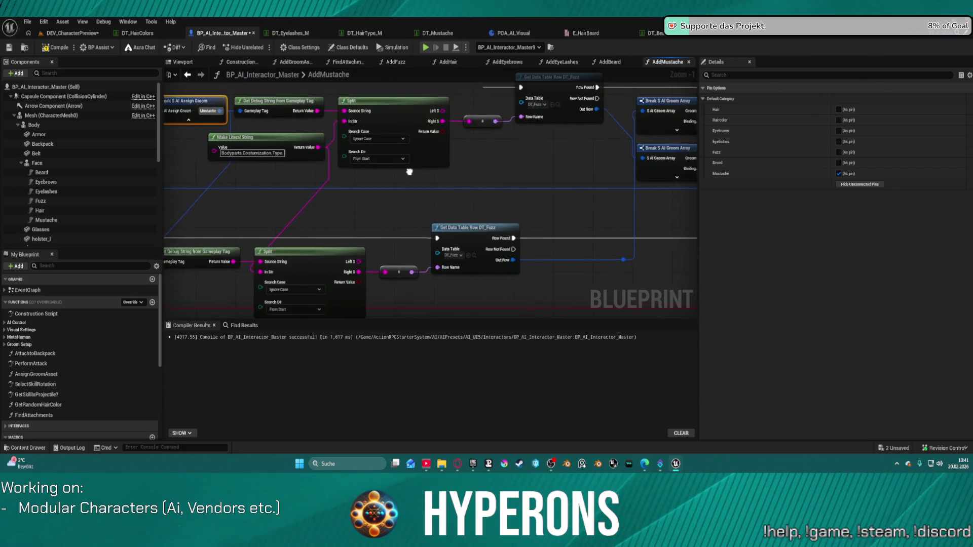
left_click(533, 103)
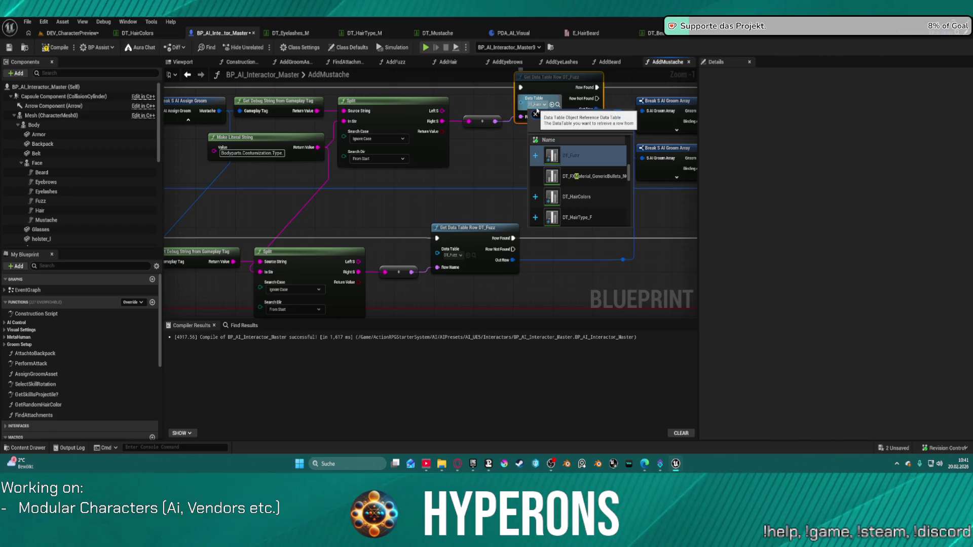
type("mus")
left_click(579, 157)
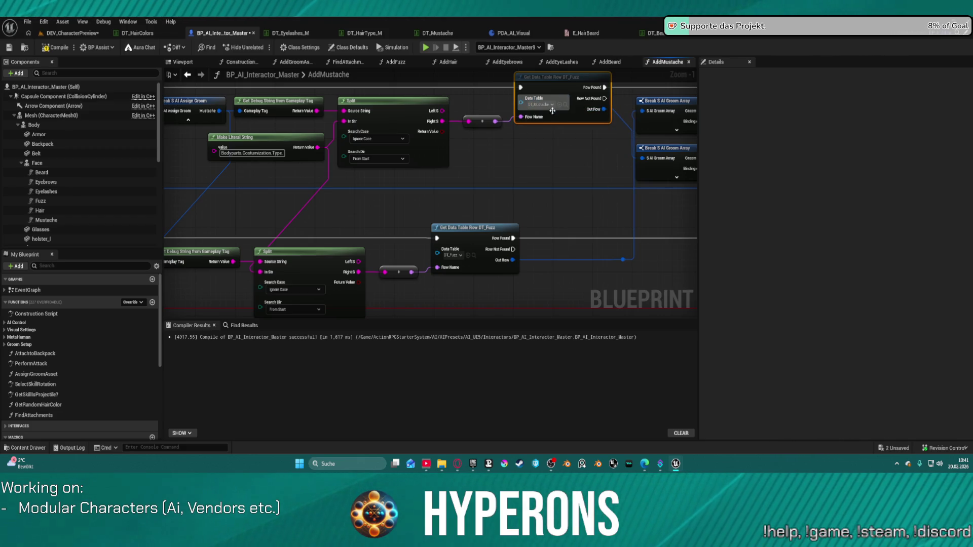
key("ctrl+c")
left_click(450, 251)
key("ctrl+v")
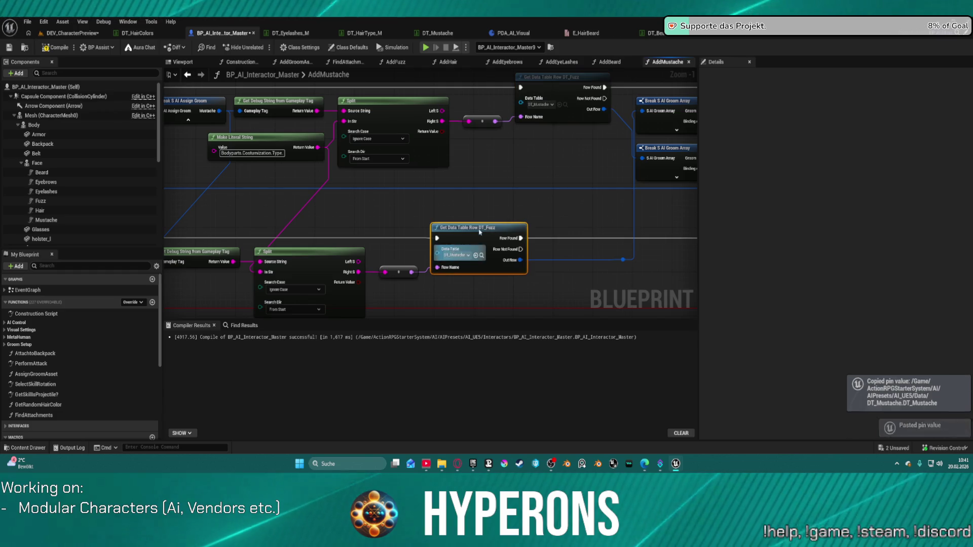
left_click(610, 62)
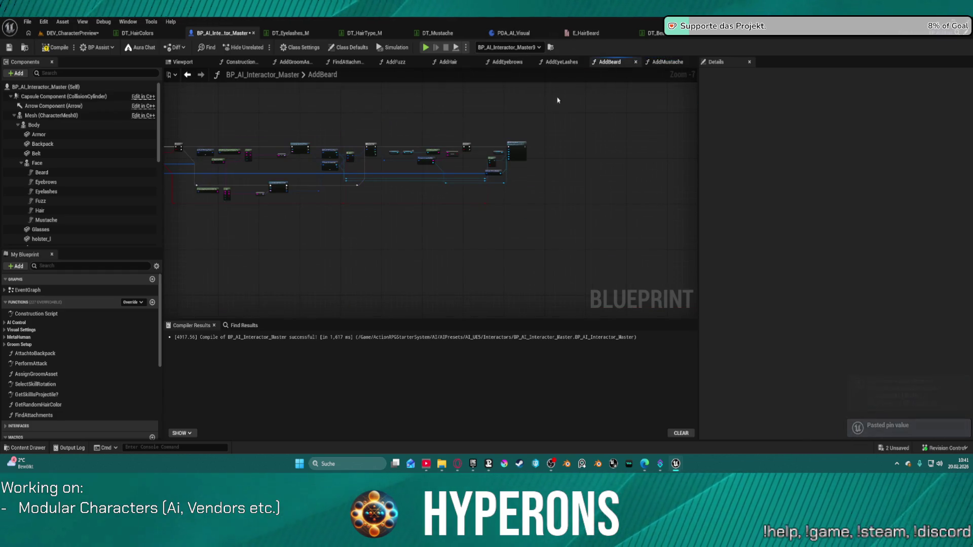
Set both Get Data Table Row nodes in AddBeard to DT_Beard.
scroll(334, 149, "up", 7)
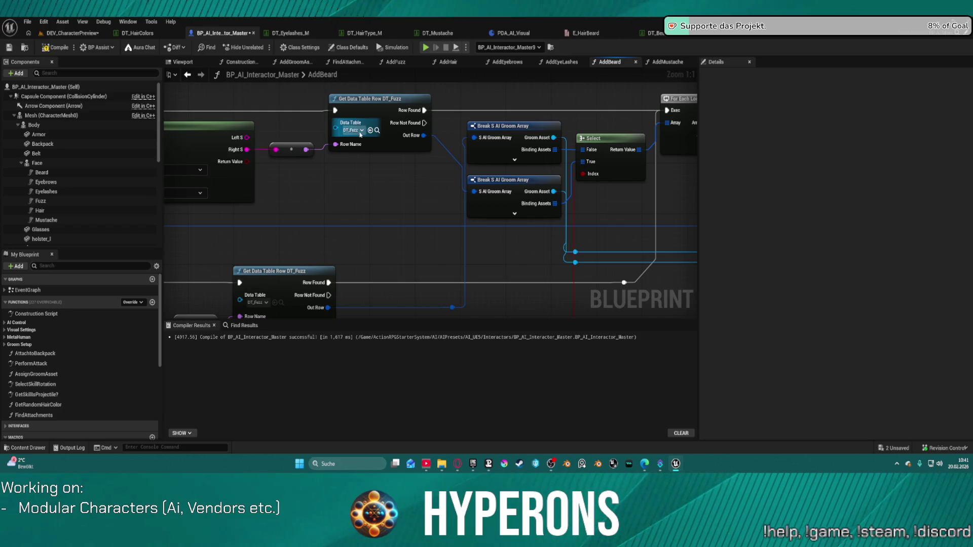
left_click(361, 131)
type("be")
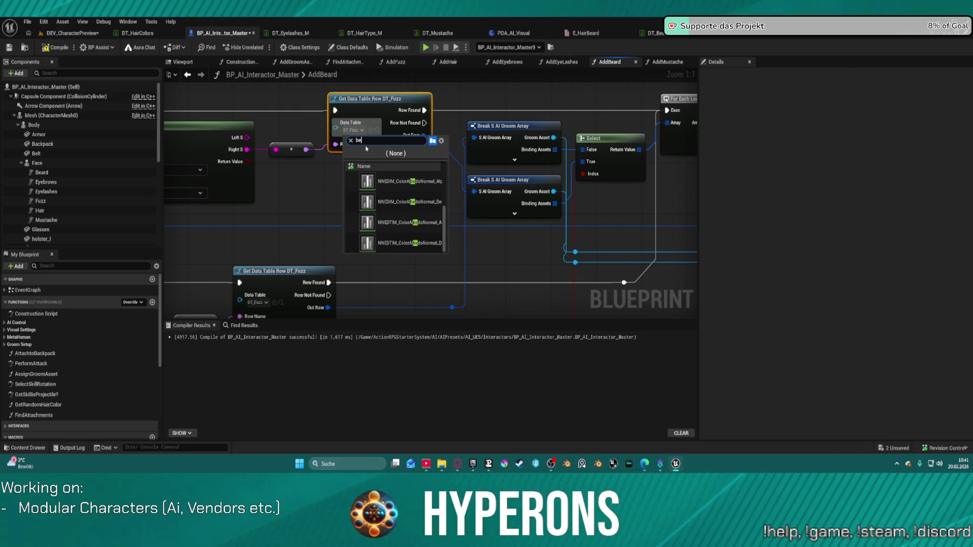
type("a")
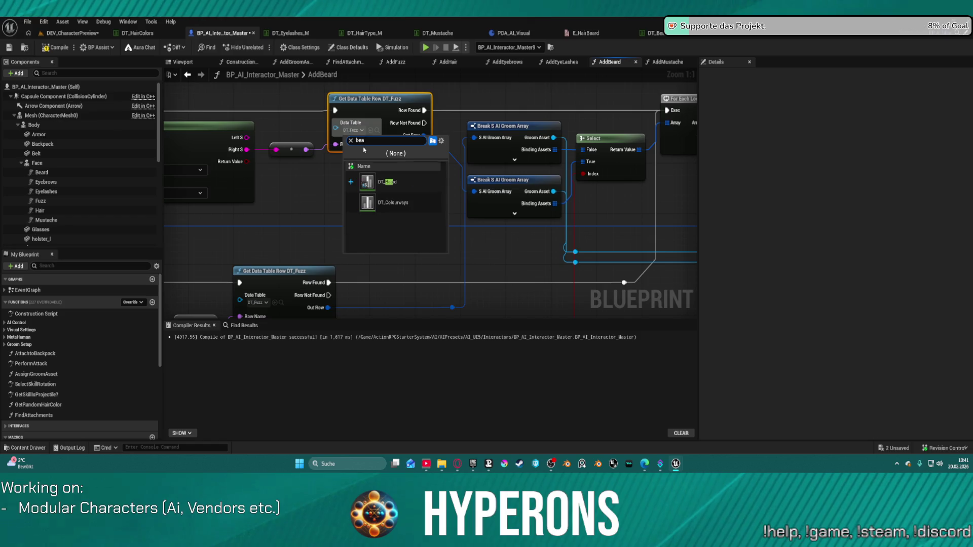
left_click(374, 181)
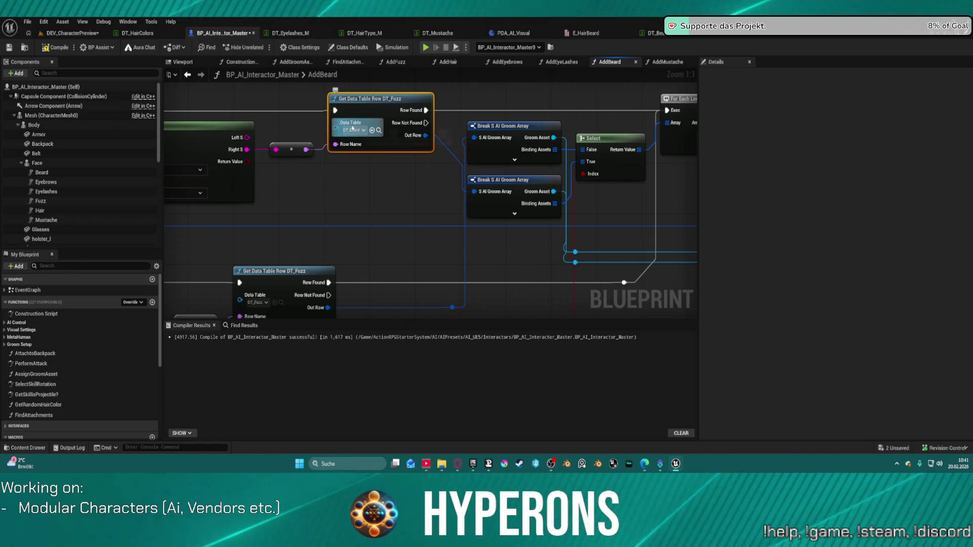
key("ctrl+c")
left_click(249, 296)
key("ctrl+v")
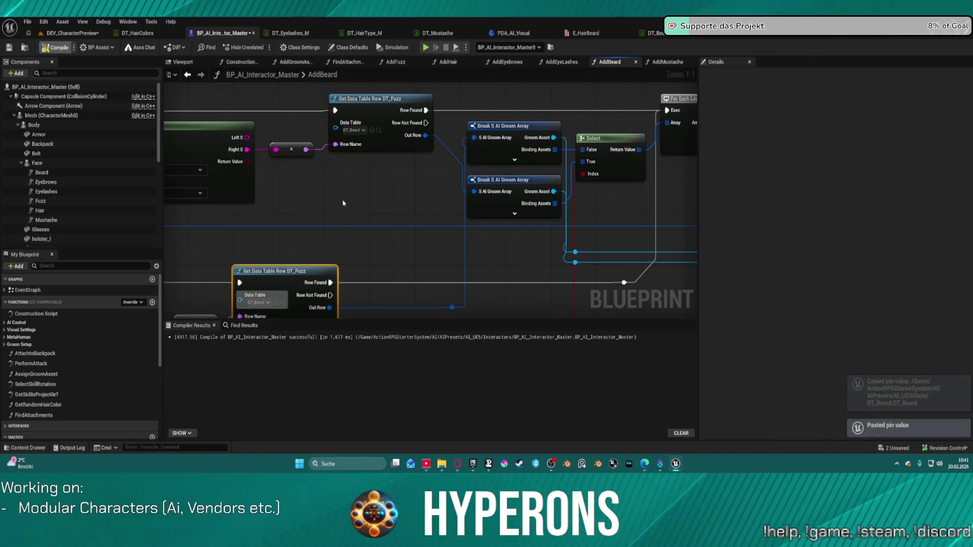
Save BP_AI_Interactor_Master with Ctrl+Shift+S.
key("ctrl+shift+s")
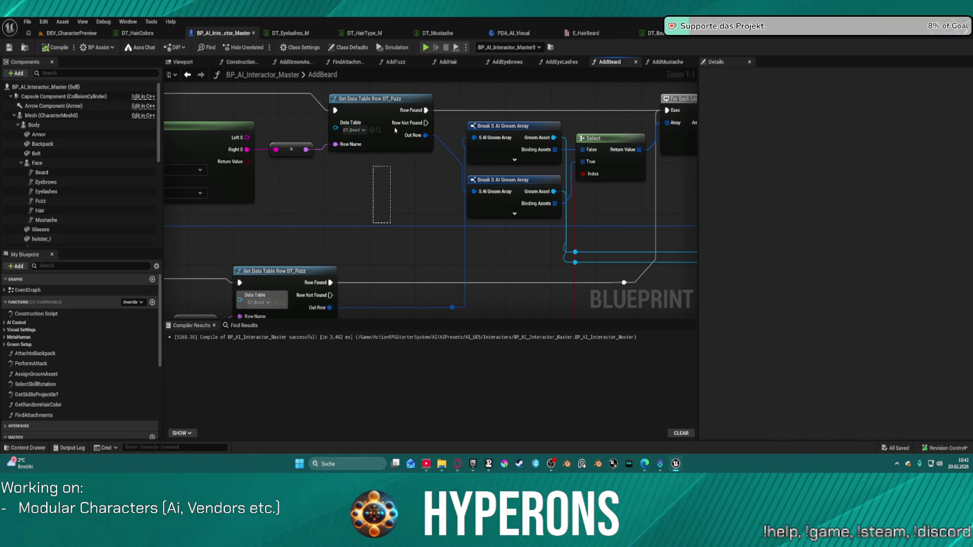
left_click_drag(385, 218, 377, 147)
scroll(554, 219, "down", 4)
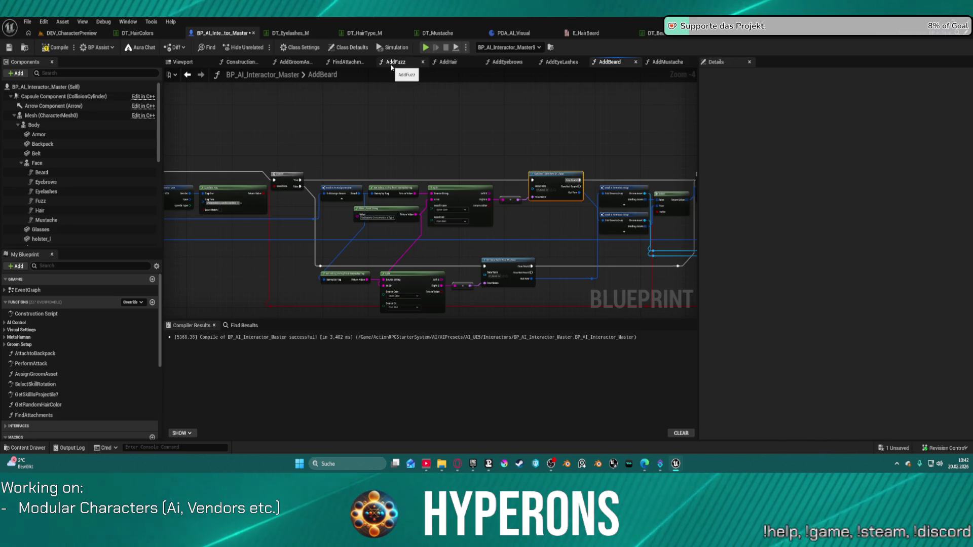
In AddGroomAssets, connect Branch True to Get Random Hair Color's exec input, then bring up E_HairBeard.
left_click(297, 63)
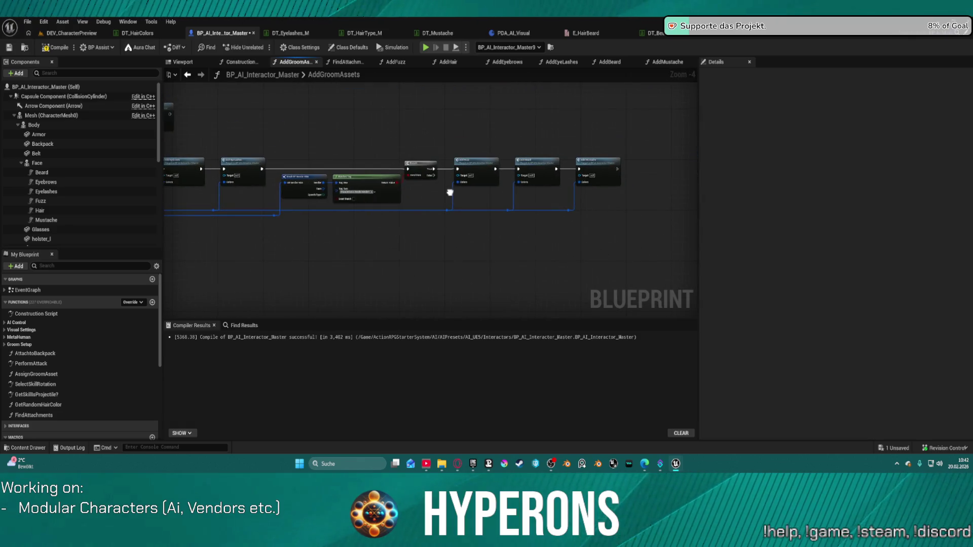
left_click_drag(380, 152, 570, 247)
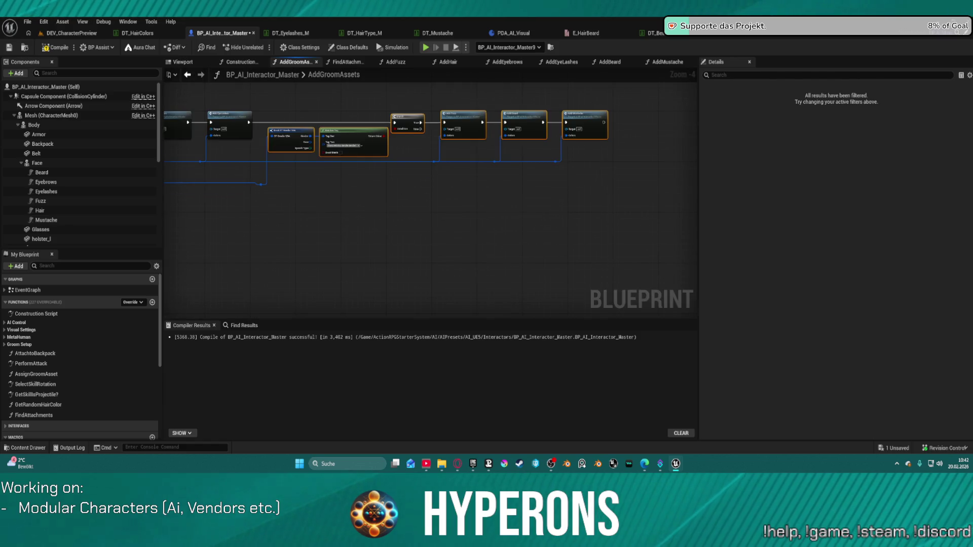
scroll(623, 226, "down", 3)
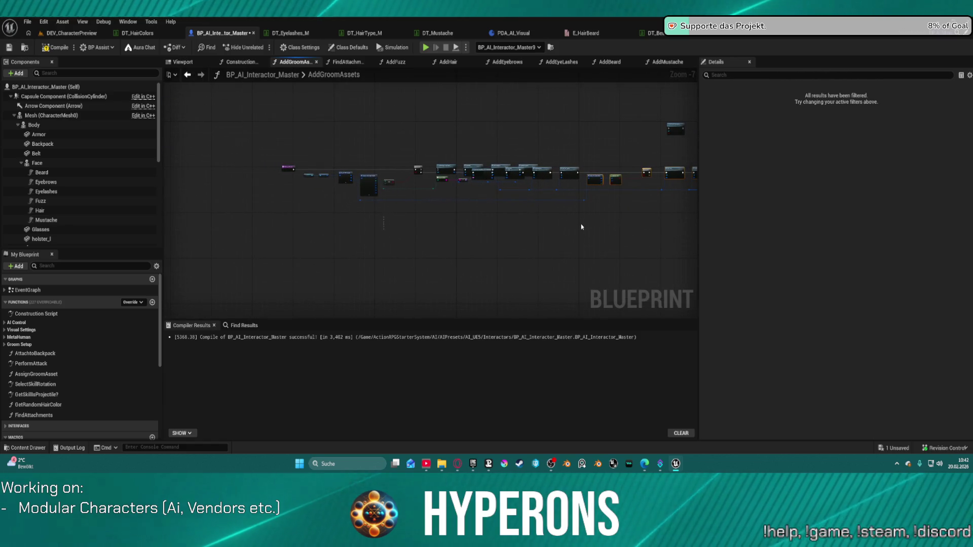
key("ctrl+z")
scroll(505, 175, "up", 4)
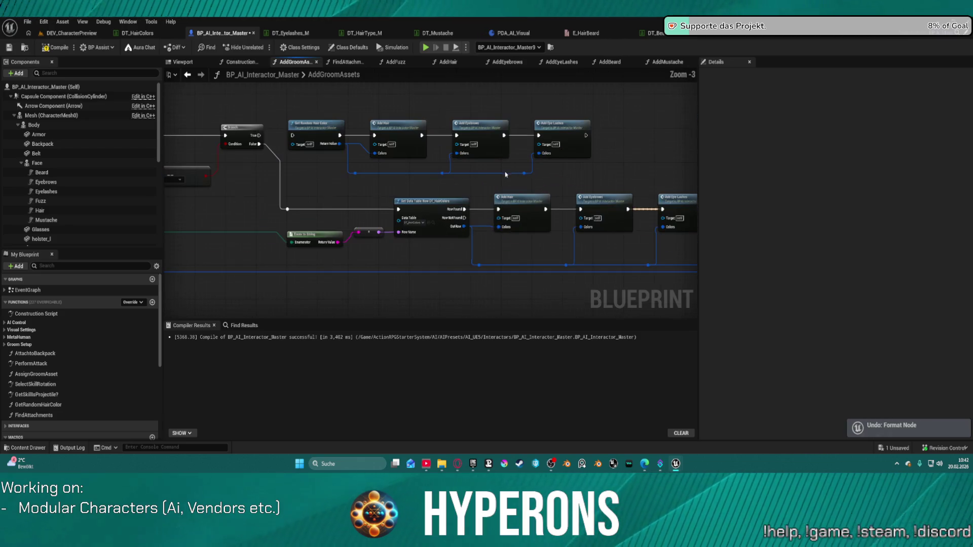
scroll(503, 165, "up", 1)
mouse_move(503, 166)
left_mouse_down()
mouse_move(367, 128)
mouse_move(454, 159)
mouse_move(438, 179)
left_mouse_up()
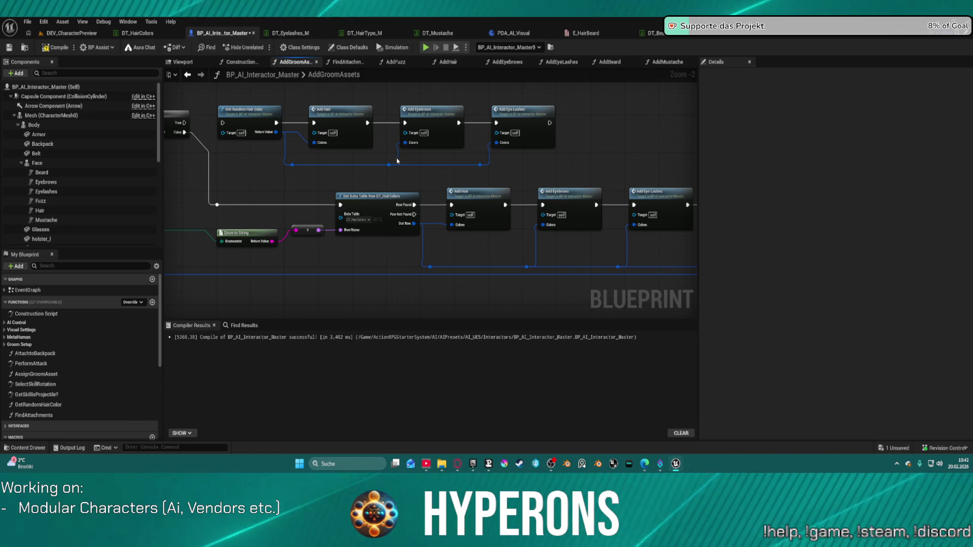
left_click_drag(223, 123, 184, 122)
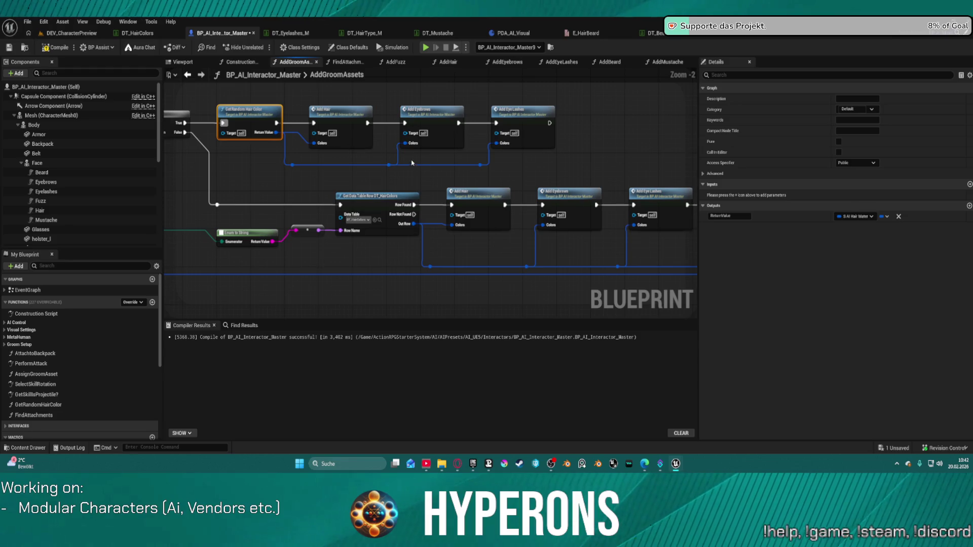
scroll(421, 172, "up", 3)
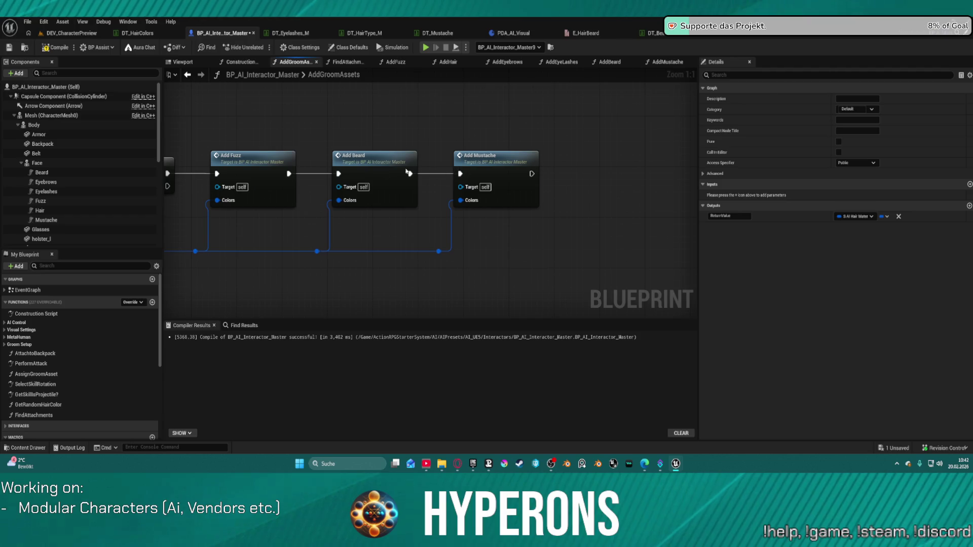
left_click_drag(465, 123, 558, 128)
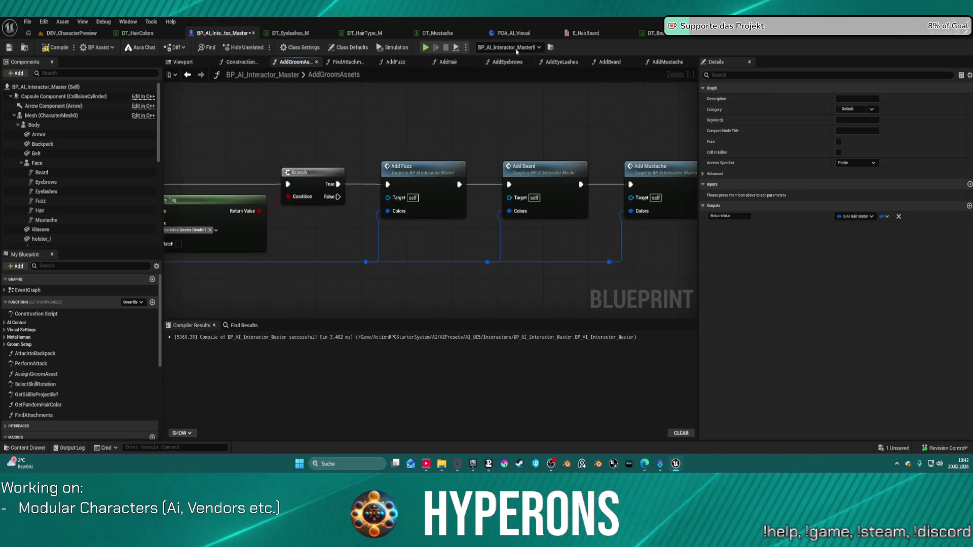
left_click(598, 36)
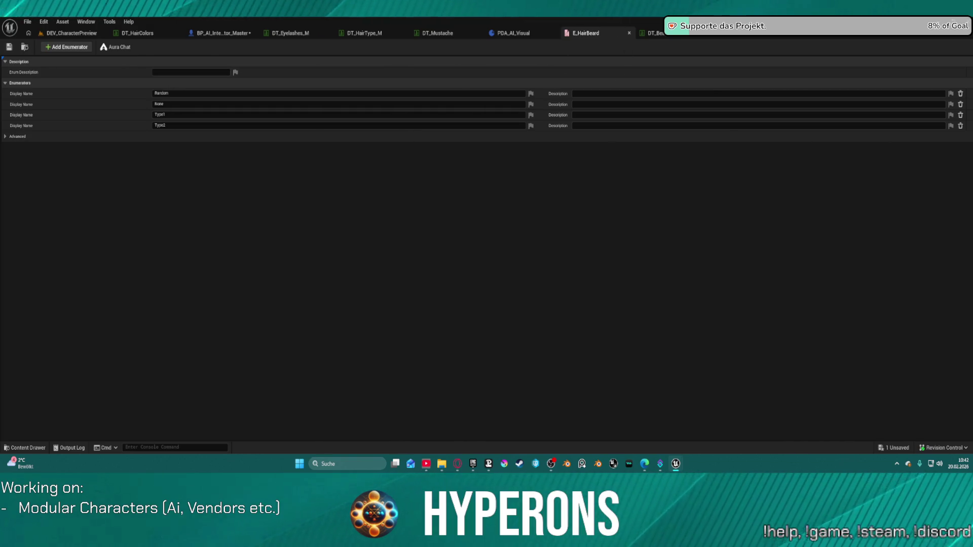
Close the E_HairBeard enum editor so the DT_Beard data table shows.
key("ctrl+w")
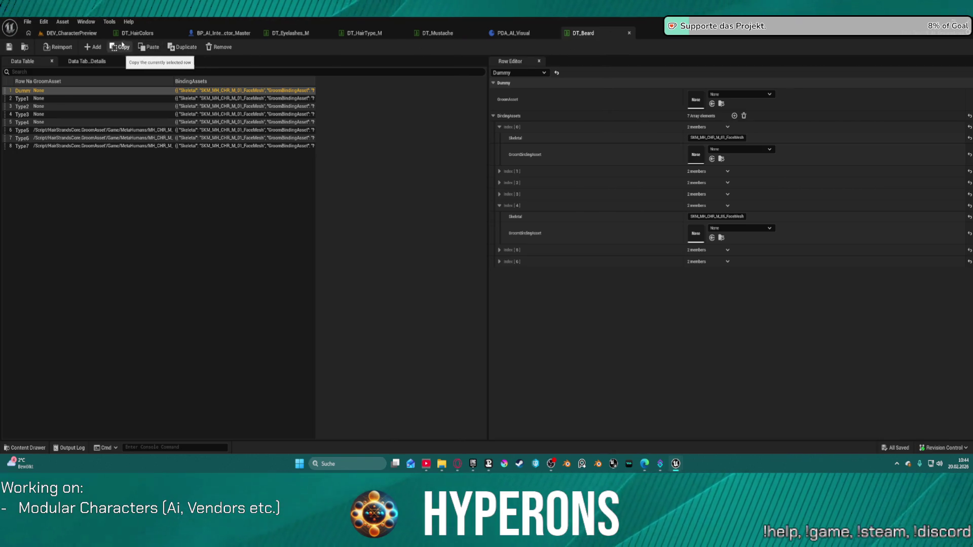
View the Type5 beard row in DT_Beard, then return to the DEV_CharacterPreview level.
left_click(123, 132)
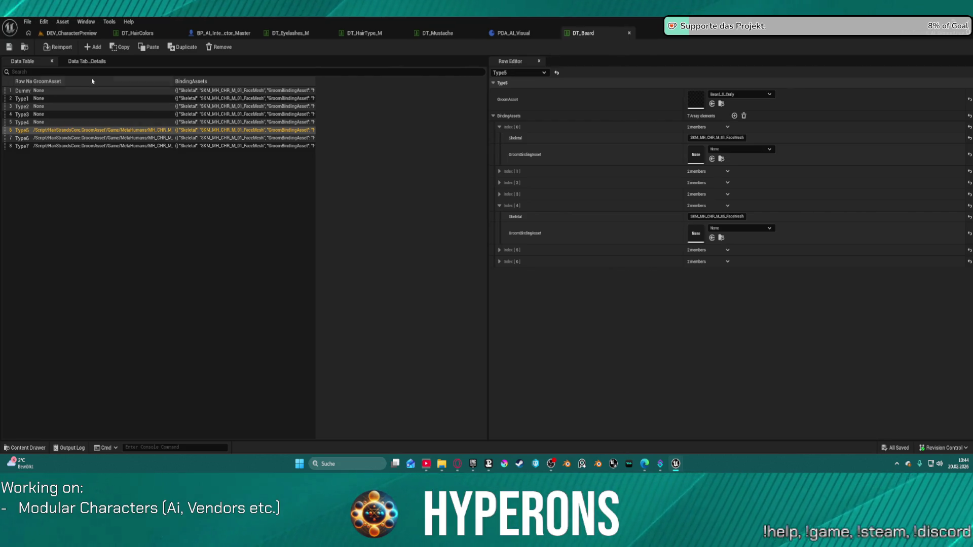
left_click(65, 33)
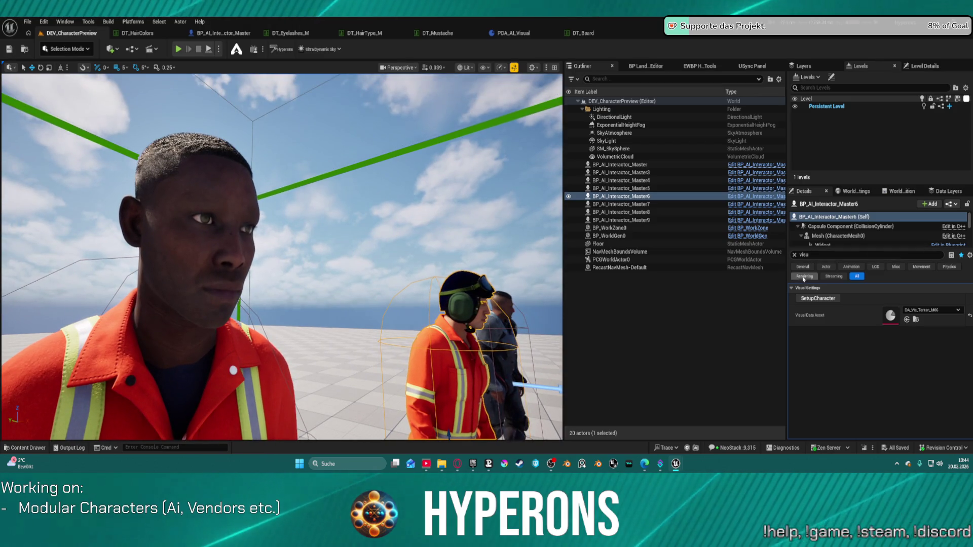
Rerun SetupCharacter on the left and middle orange-suited characters.
key("Up")
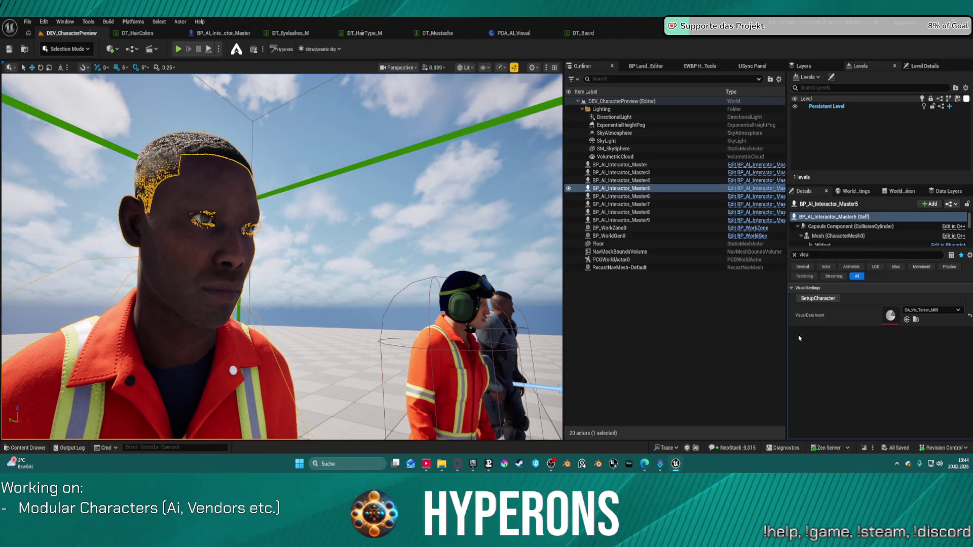
left_click(818, 298)
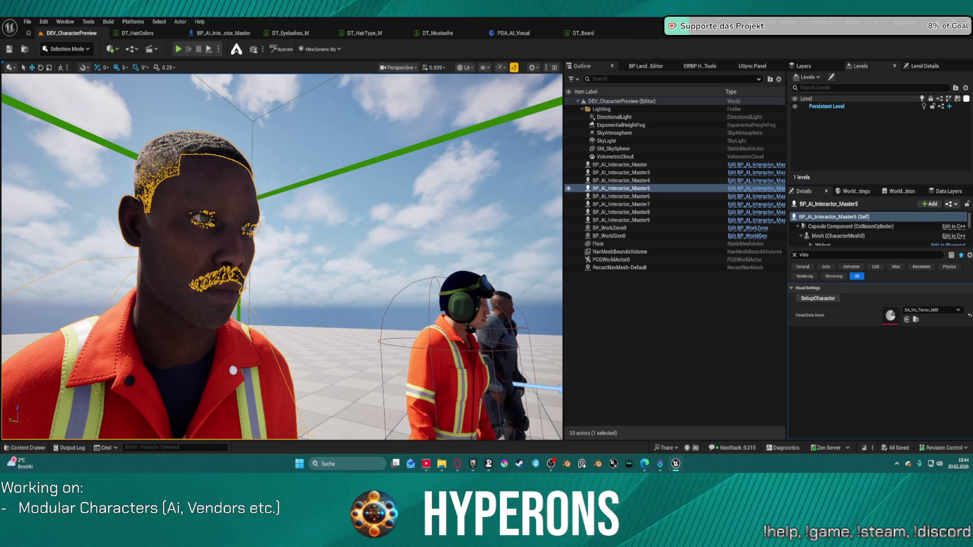
left_click(613, 148)
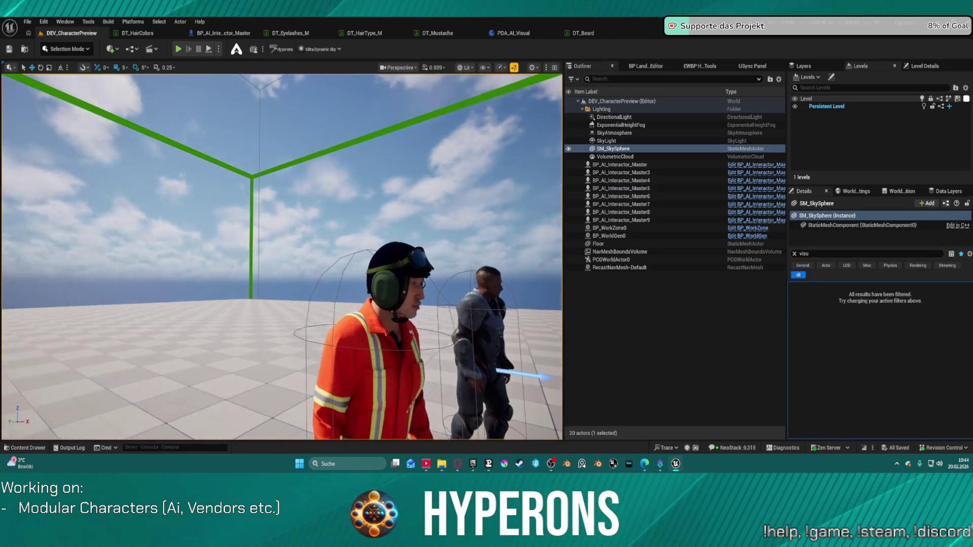
scroll(248, 265, "up", 10)
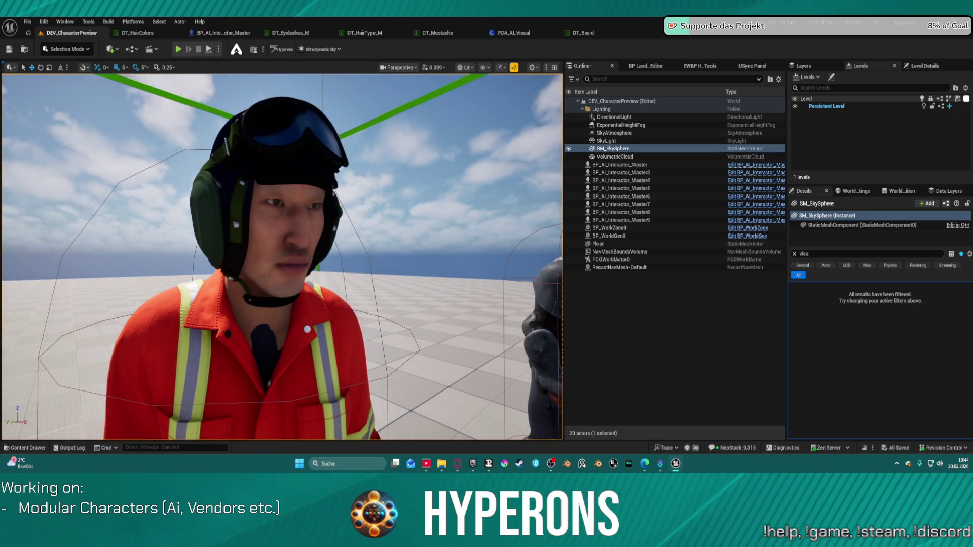
left_click(325, 248)
left_click(798, 298)
Rerun SetupCharacter on the armored character.
scroll(460, 254, "up", 5)
left_click(460, 253)
mouse_move(461, 253)
left_mouse_down()
mouse_move(446, 284)
mouse_move(390, 294)
mouse_move(370, 314)
mouse_move(405, 298)
mouse_move(276, 328)
mouse_move(253, 355)
mouse_move(218, 319)
mouse_move(147, 305)
mouse_move(167, 301)
mouse_move(178, 235)
left_mouse_up()
left_click(258, 359)
left_click(324, 228)
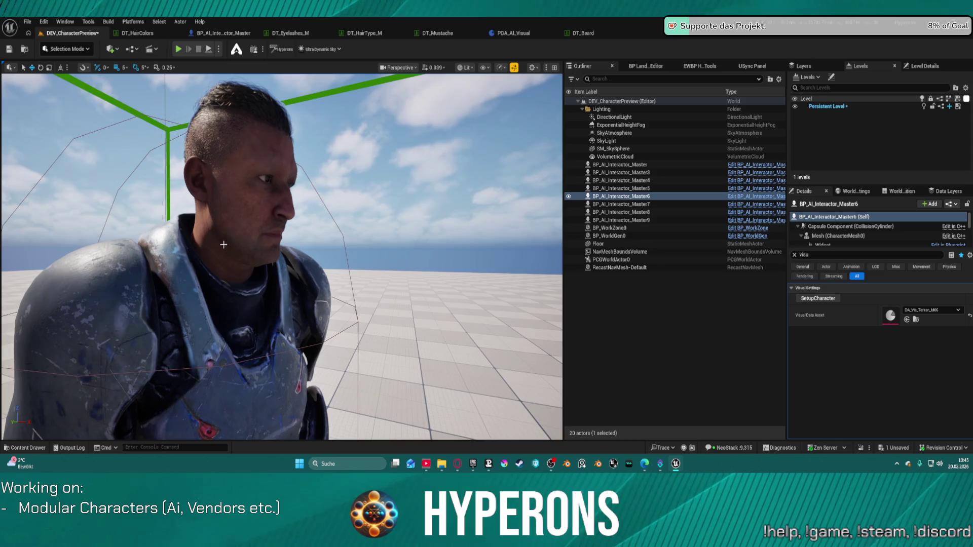
left_click(620, 204)
left_click(822, 299)
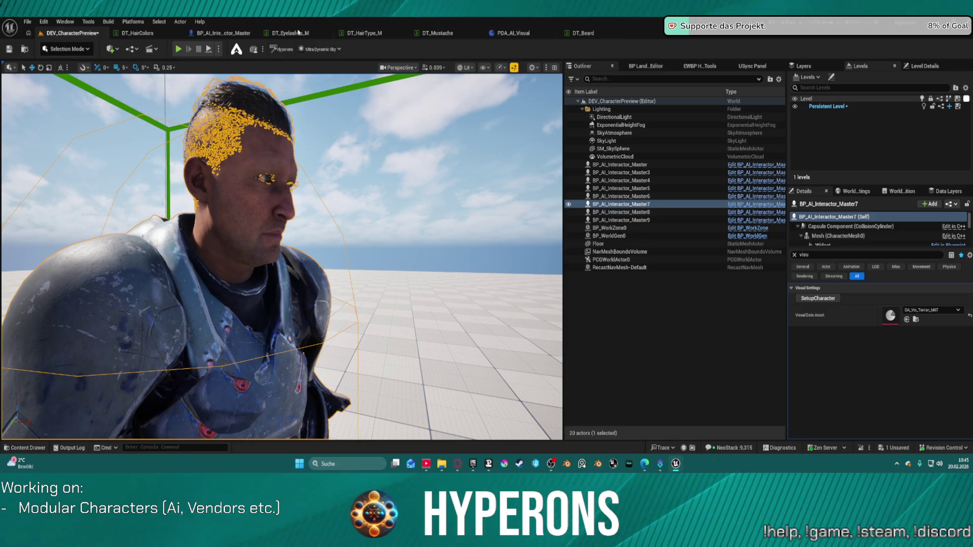
left_click(453, 36)
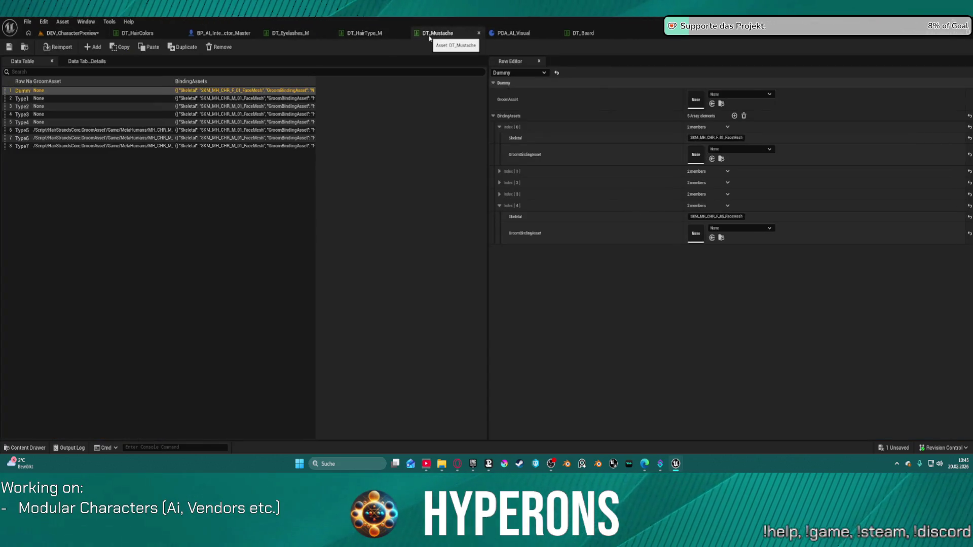
Expand the BindingAssets entries of mustache rows Type7 and Type6 in DT_Mustache.
left_click(105, 147)
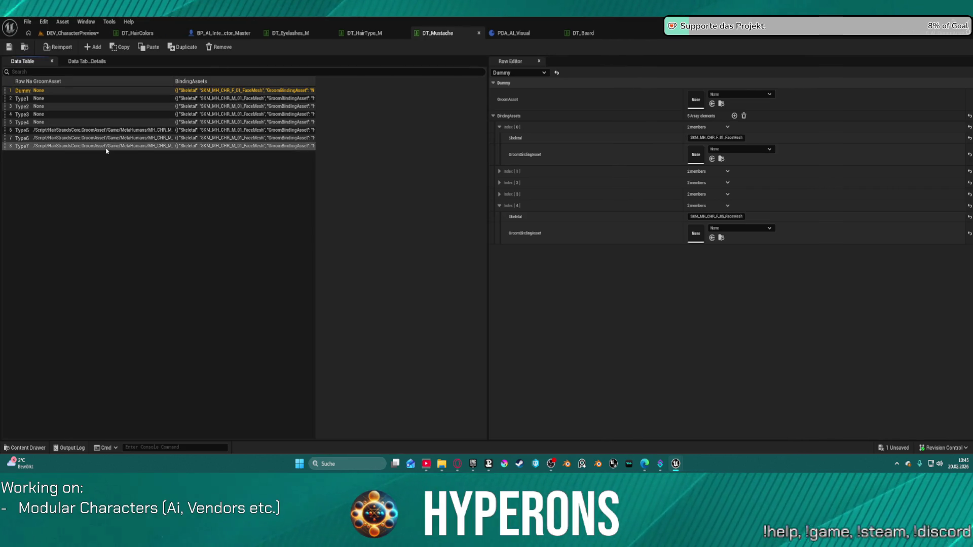
left_click(499, 262)
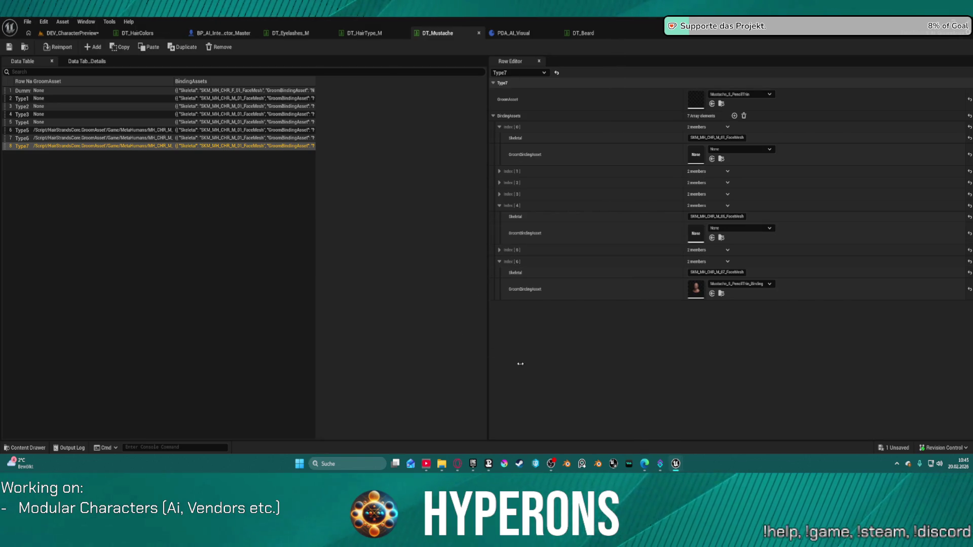
left_click(95, 138)
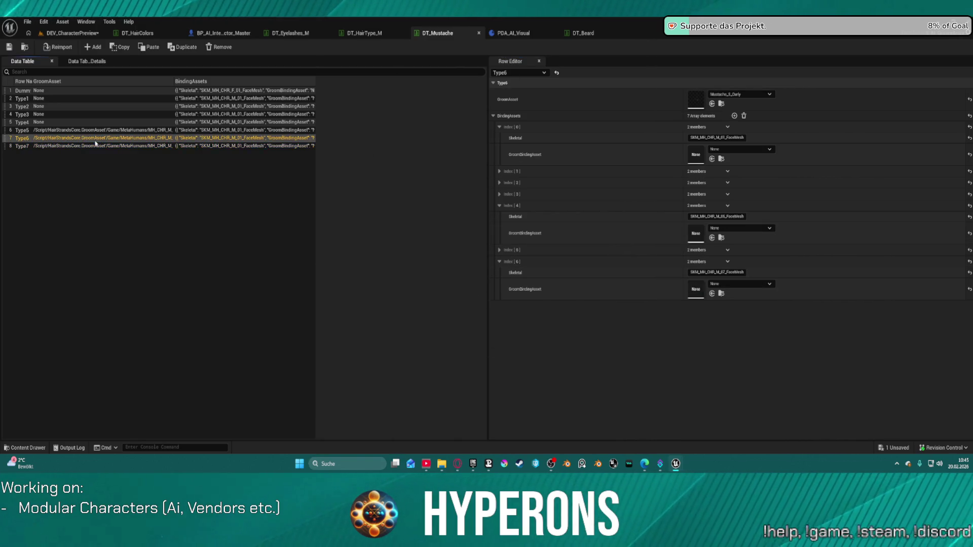
left_click(496, 249)
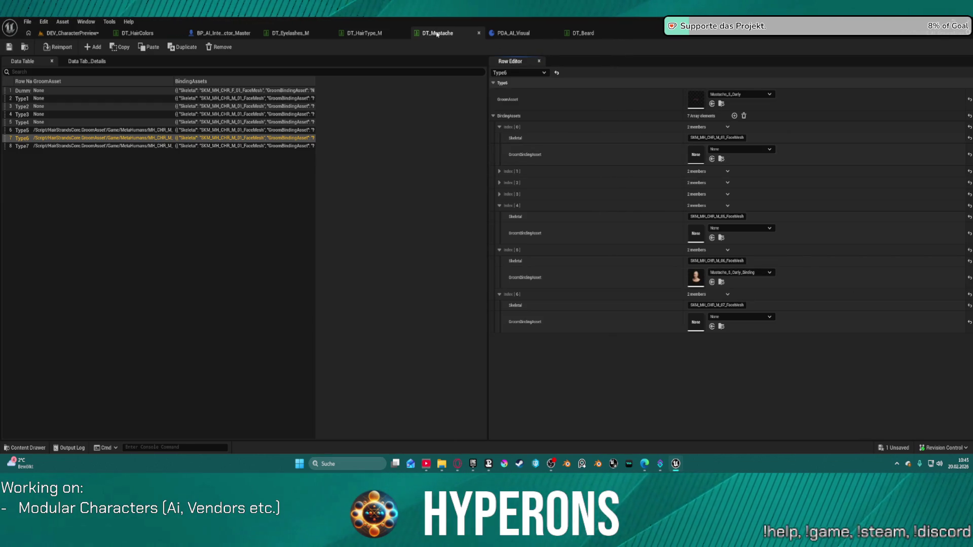
Expand the Type5 beard binding entries at indices 5 and 6 in DT_Beard.
left_click(583, 33)
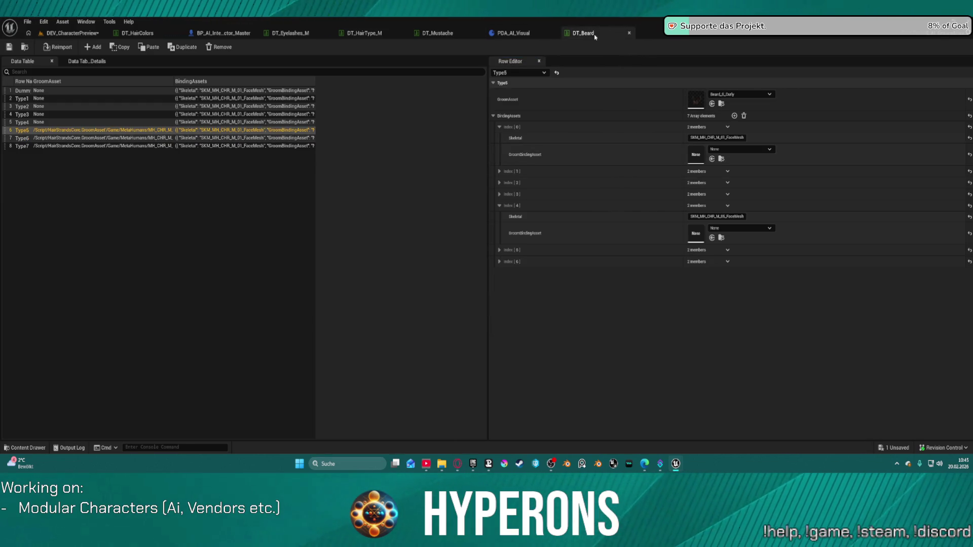
left_click(499, 250)
left_click(500, 295)
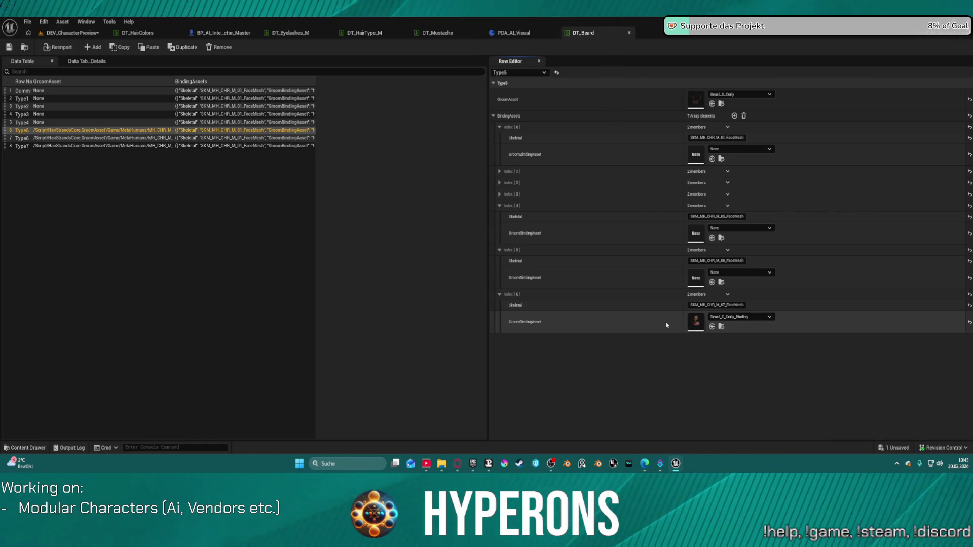
left_click(73, 32)
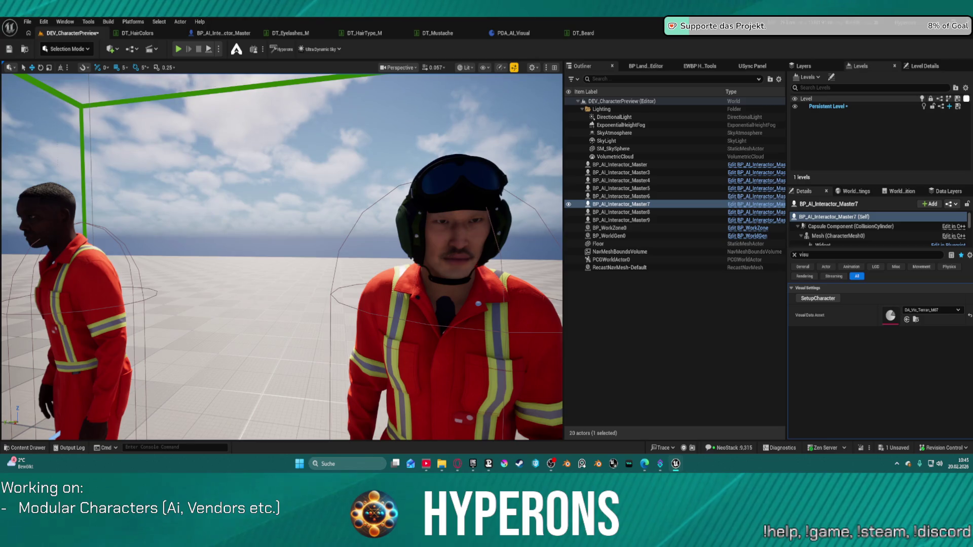
Fly up to BP_AI_Interactor_Master5 and select its Mustache and Beard groom components.
key("w")
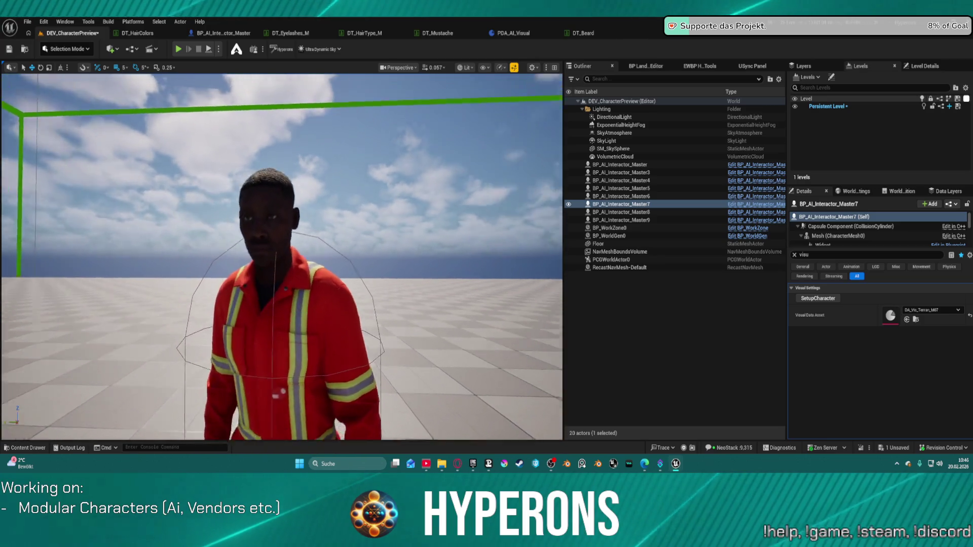
key("s")
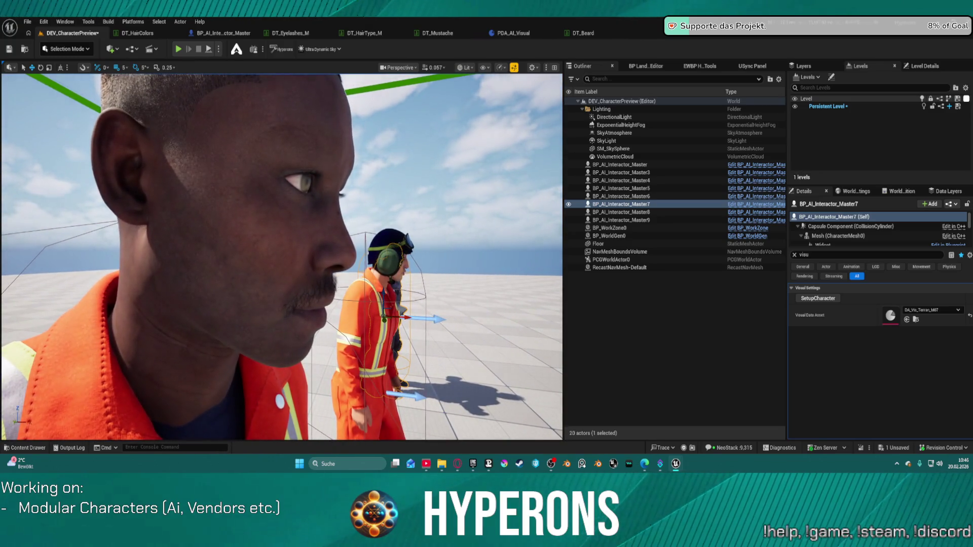
key("a")
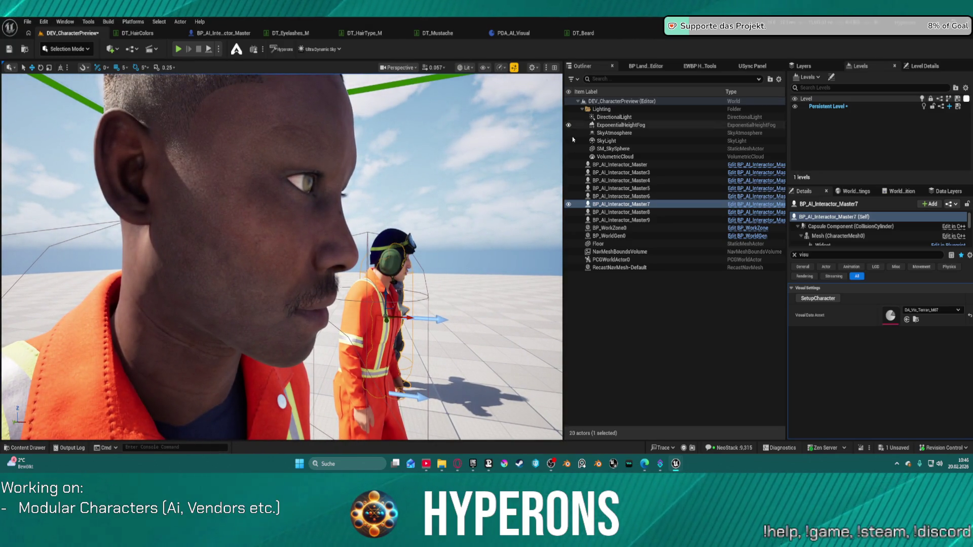
scroll(845, 229, "down", 5)
left_click(621, 188)
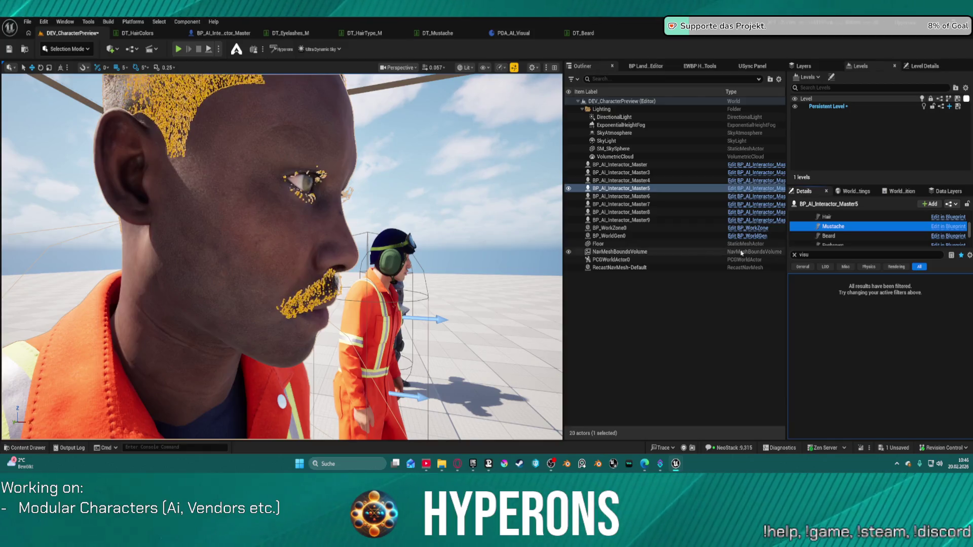
scroll(867, 235, "down", 5)
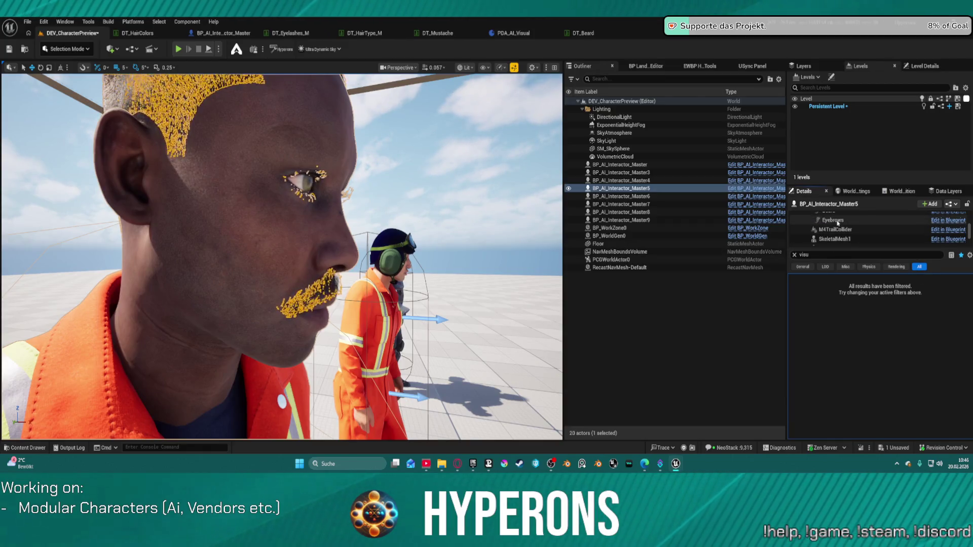
left_click(862, 229)
scroll(861, 226, "down", 1)
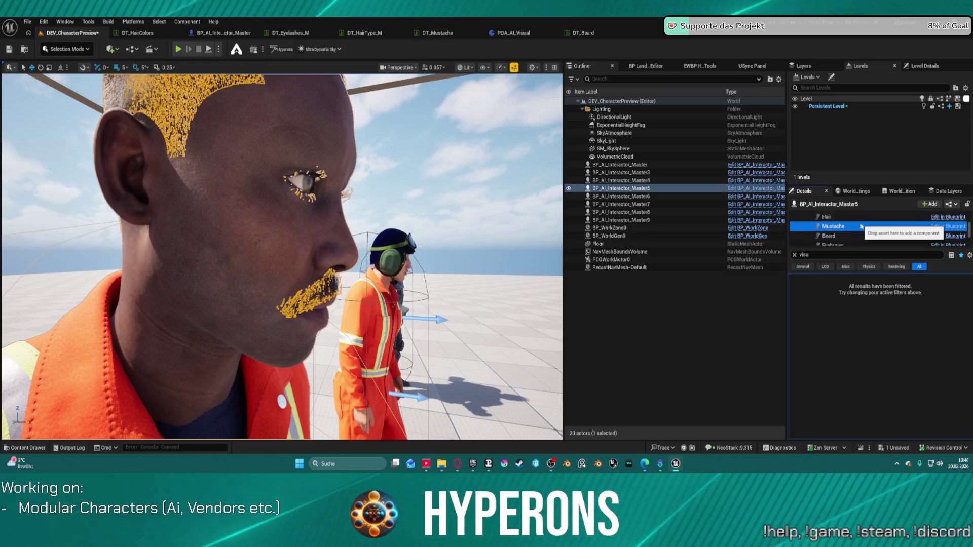
left_click(856, 223)
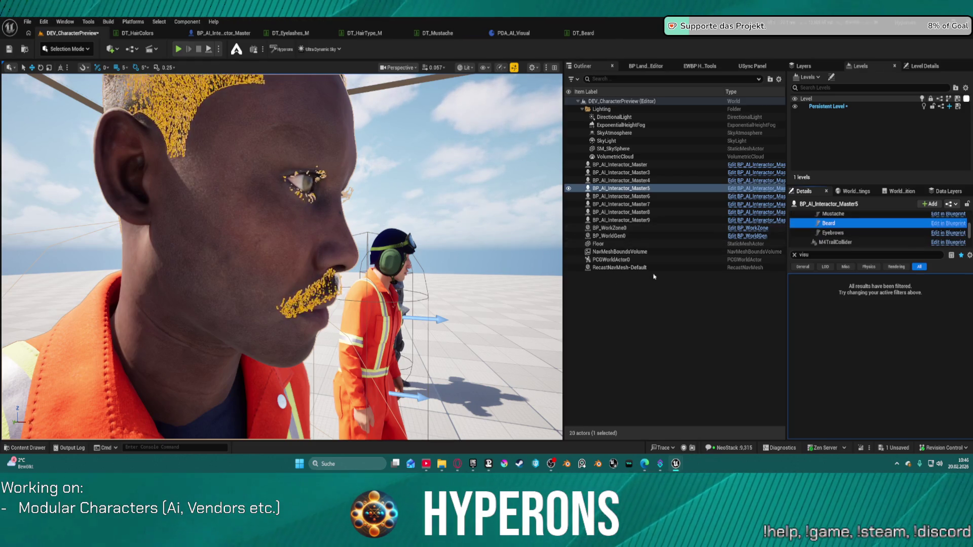
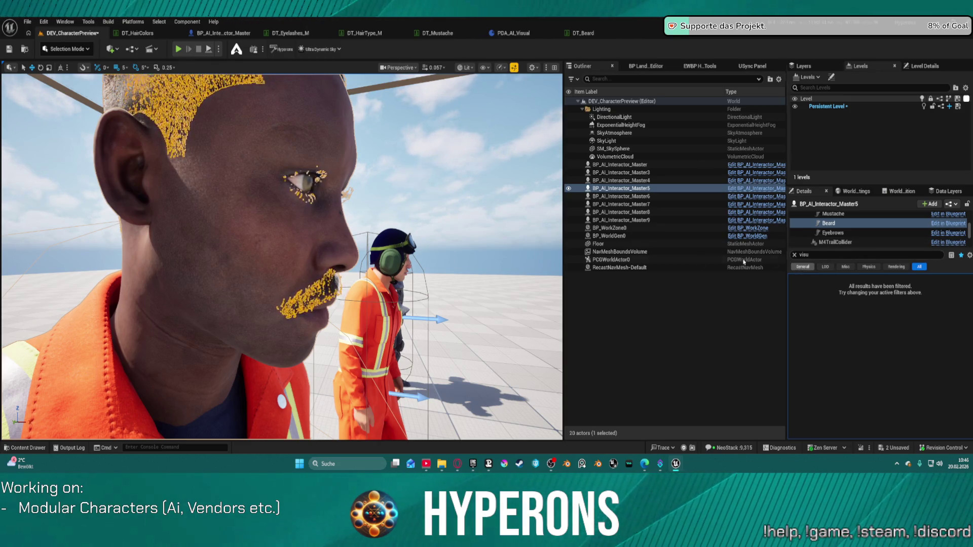
Reselect BP_AI_Interactor_Master5 with its groom hair and save the DEV_CharacterPreview level.
left_click(218, 228)
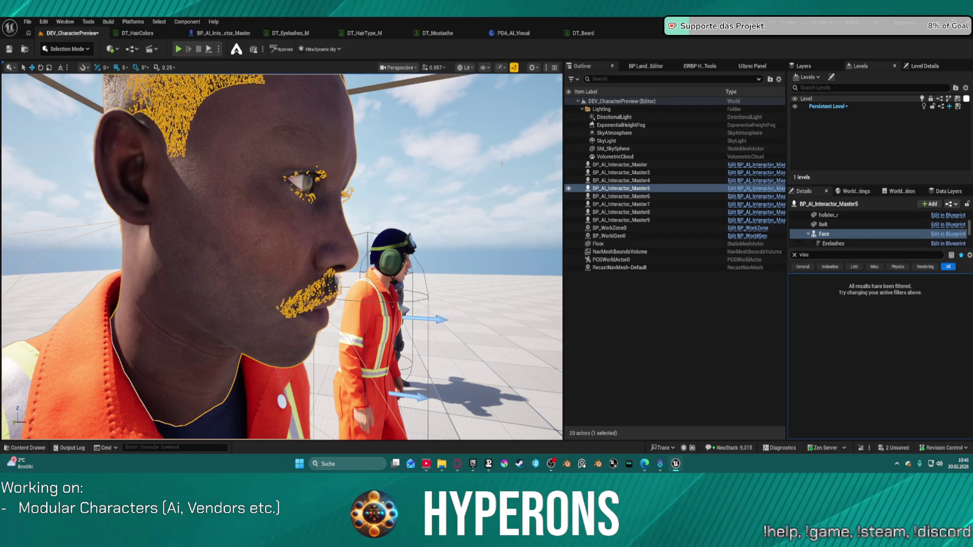
left_click(612, 148)
left_click(296, 218)
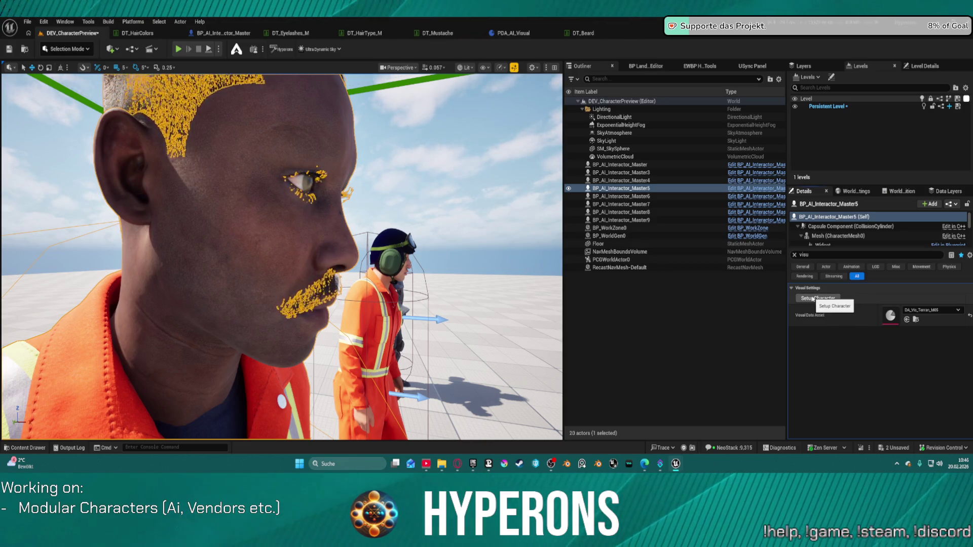
key("ctrl+s")
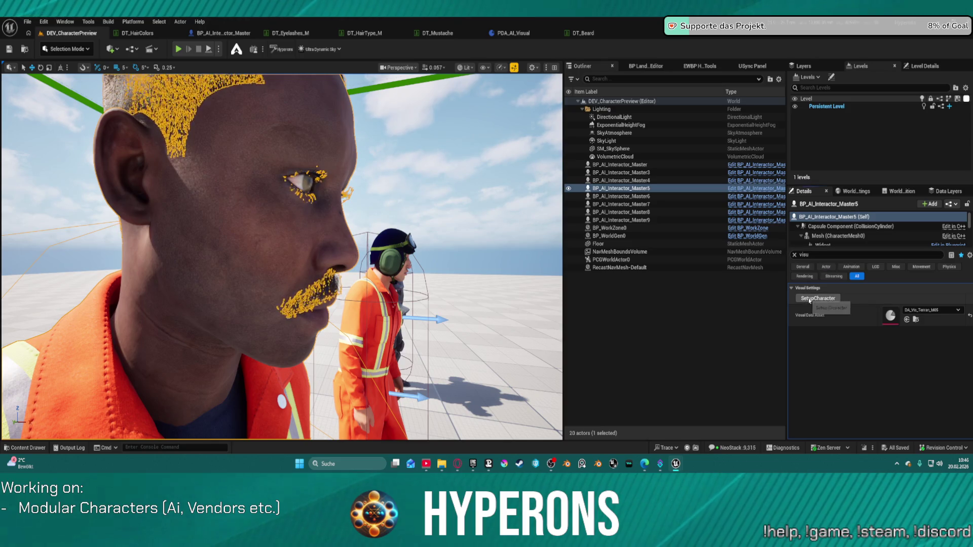
left_click(613, 148)
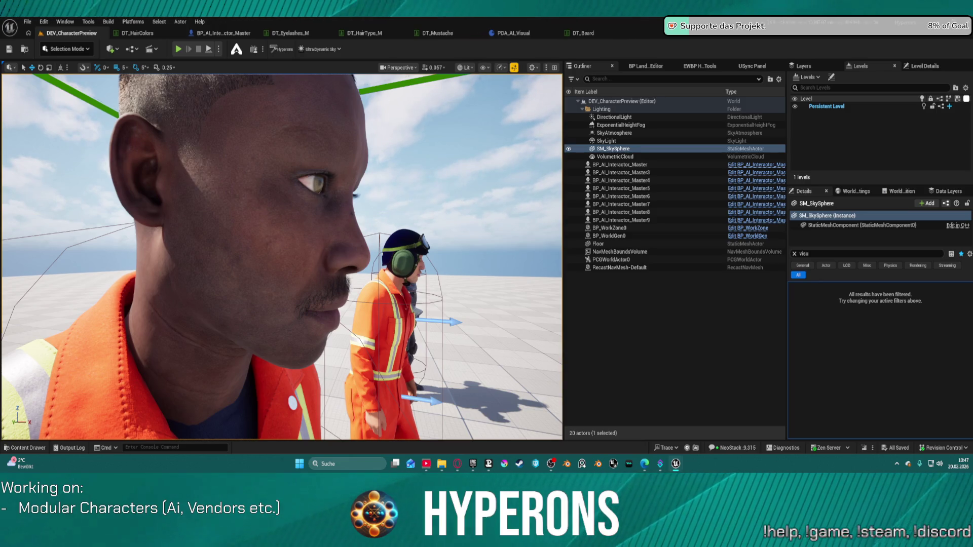
In AddMustache, replace Fuzz with the Mustache component on Add Groom Asset's Groom Component.
left_click(232, 32)
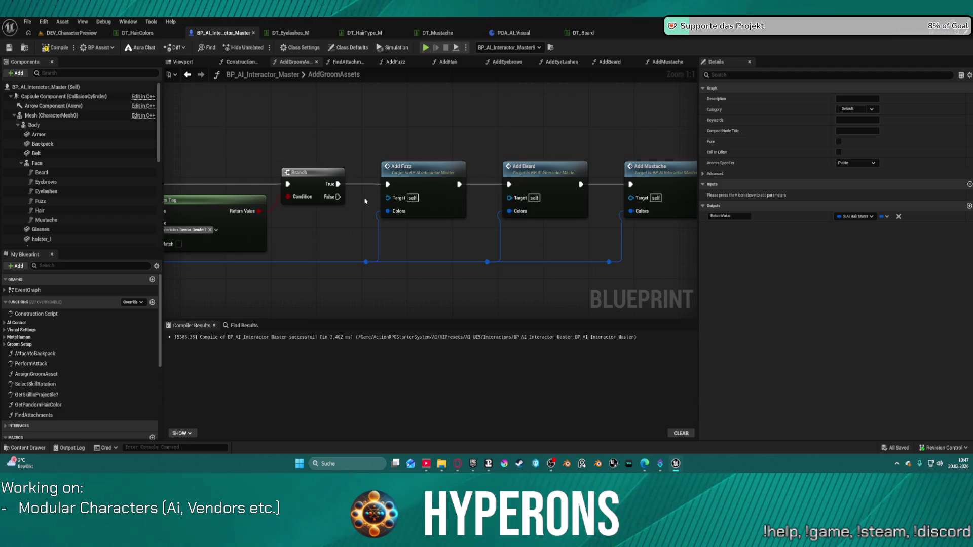
mouse_move(516, 184)
left_mouse_down()
mouse_move(466, 167)
mouse_move(275, 159)
mouse_move(287, 156)
left_mouse_up()
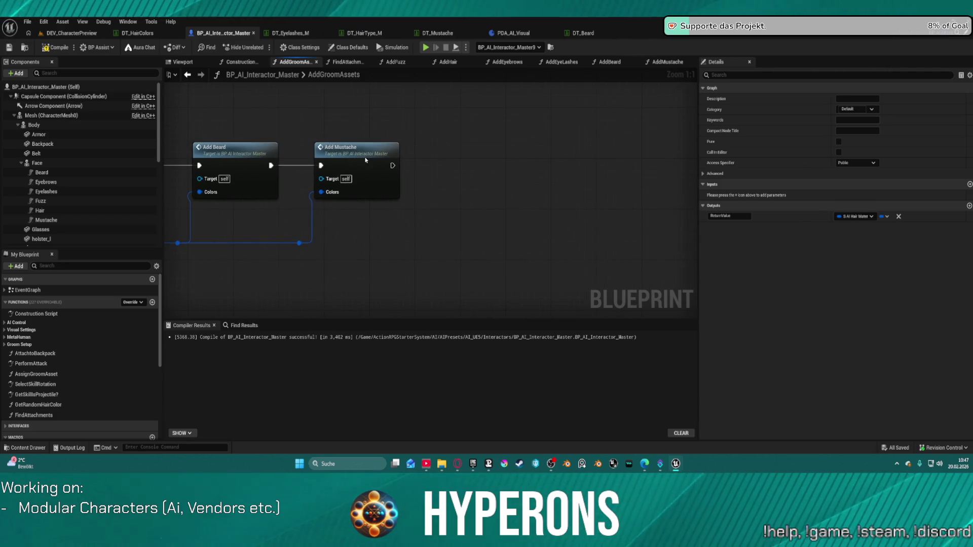
double_click(366, 159)
mouse_move(456, 185)
left_mouse_down()
mouse_move(470, 164)
mouse_move(688, 168)
left_mouse_up()
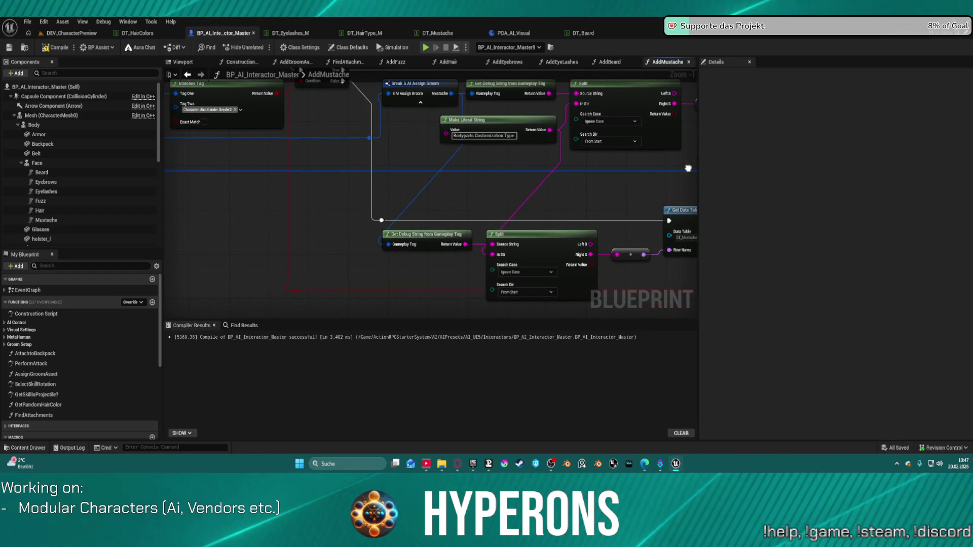
left_click_drag(393, 146, 688, 168)
mouse_move(385, 168)
left_mouse_down()
mouse_move(633, 212)
mouse_move(659, 233)
mouse_move(659, 254)
left_mouse_up()
left_click_drag(637, 198, 217, 206)
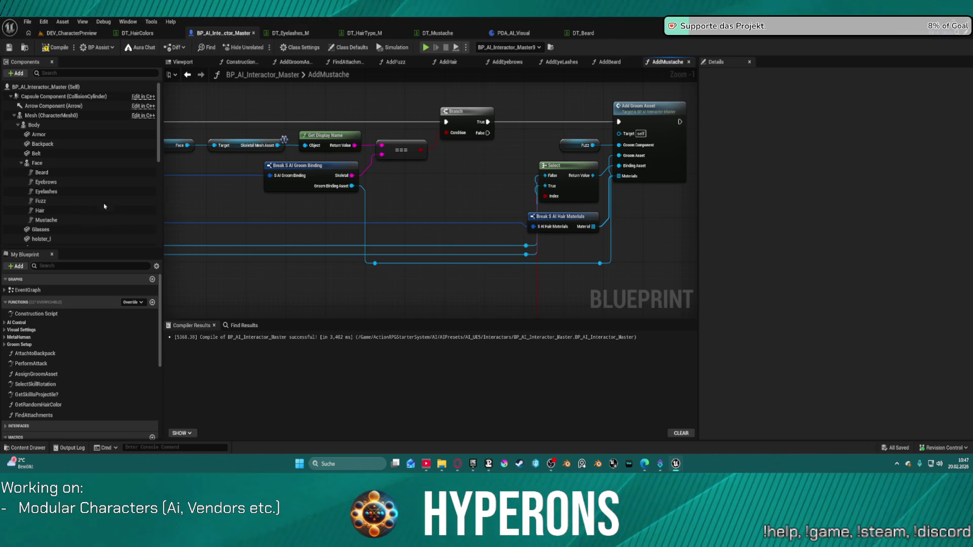
mouse_move(46, 220)
left_mouse_down()
mouse_move(351, 204)
mouse_move(588, 152)
mouse_move(543, 150)
left_mouse_up()
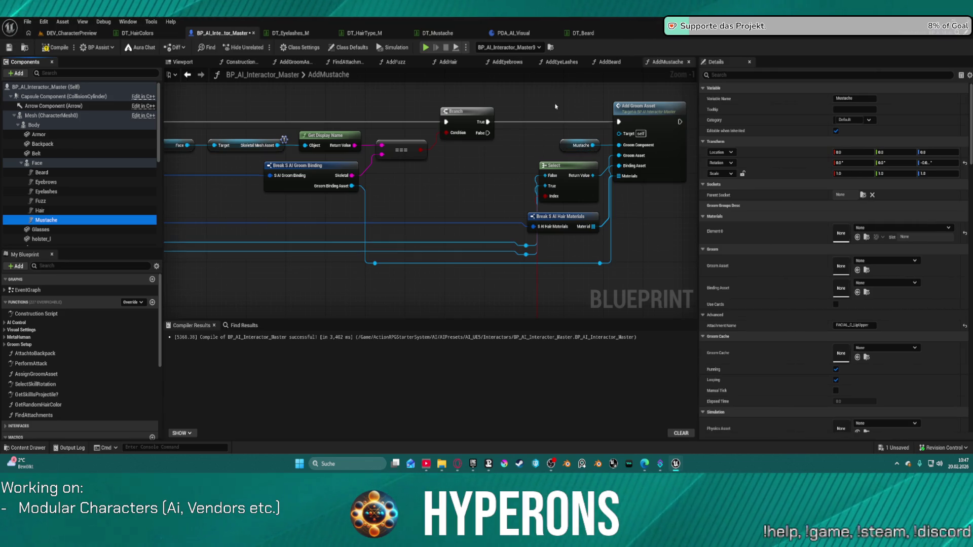
In AddBeard, replace Fuzz with the Beard component on Add Groom Asset's Groom Component.
left_click(617, 64)
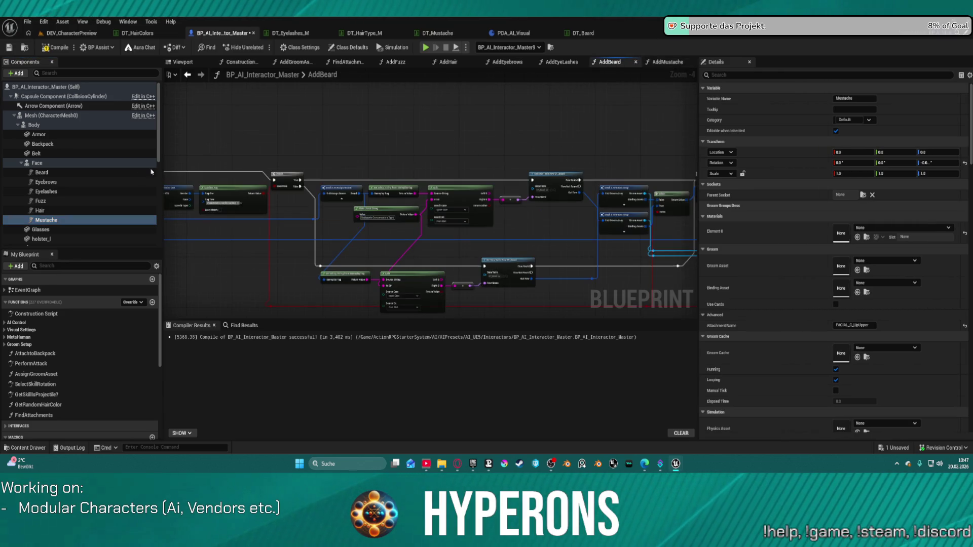
left_click(42, 173)
scroll(513, 143, "up", 4)
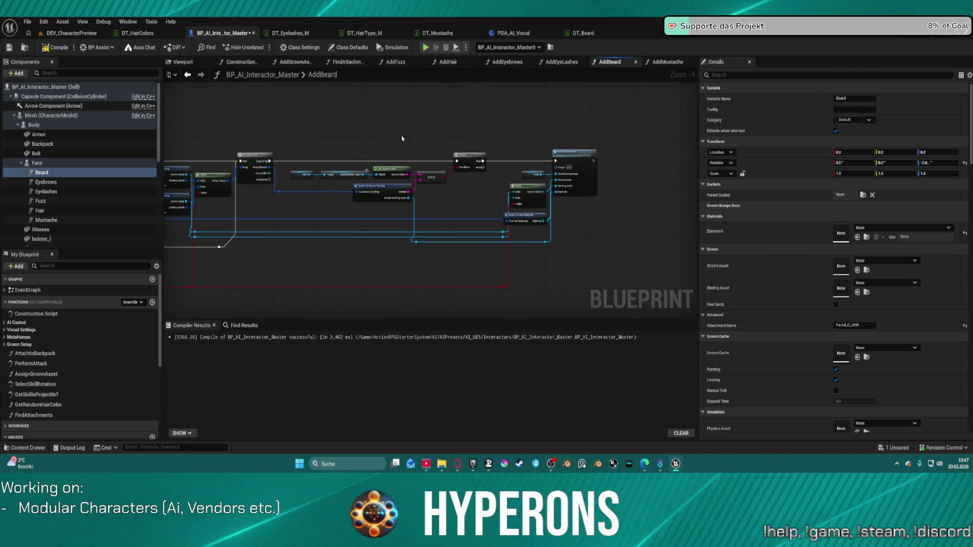
left_click_drag(45, 172, 502, 208)
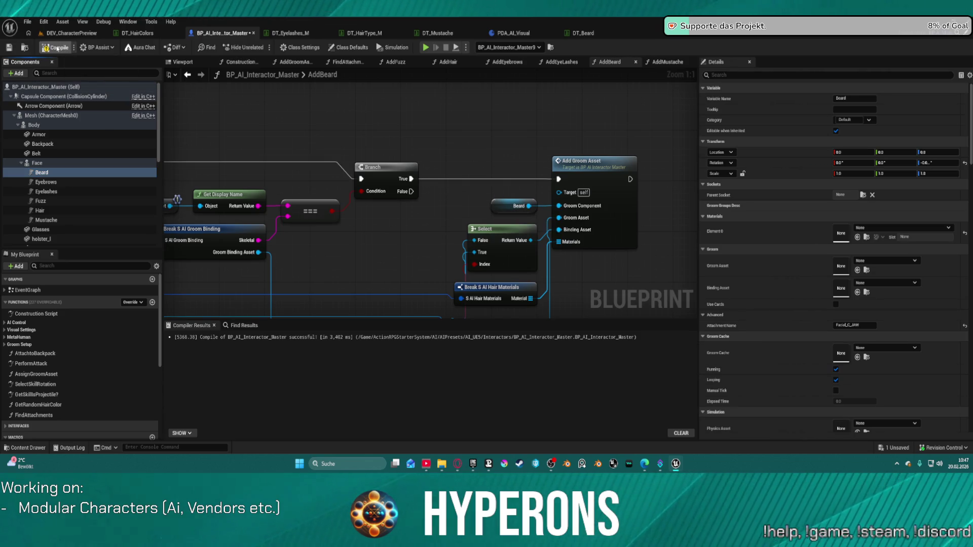
left_click(71, 33)
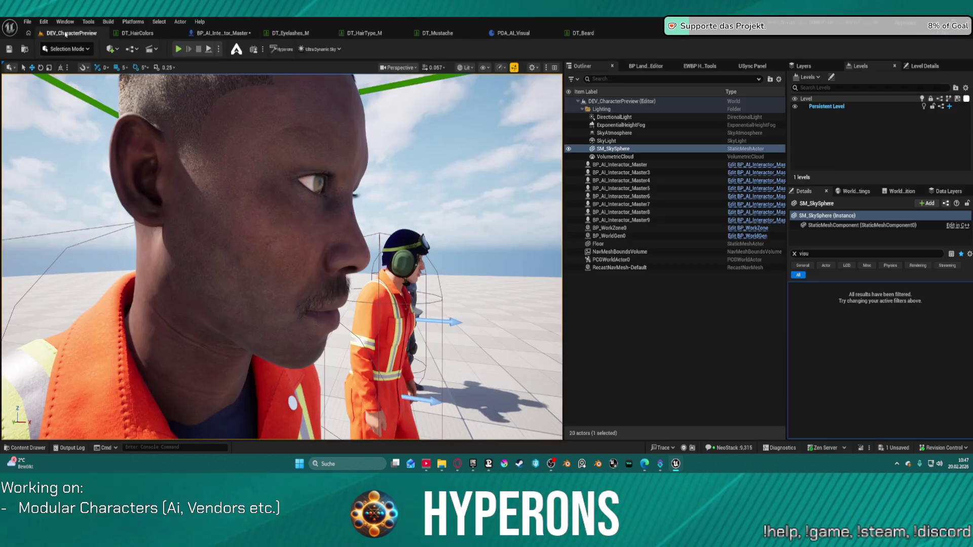
Rerun SetupCharacter on BP_AI_Interactor_Master5 to show beard and moustache, then view DT_Beard.
left_click(259, 228)
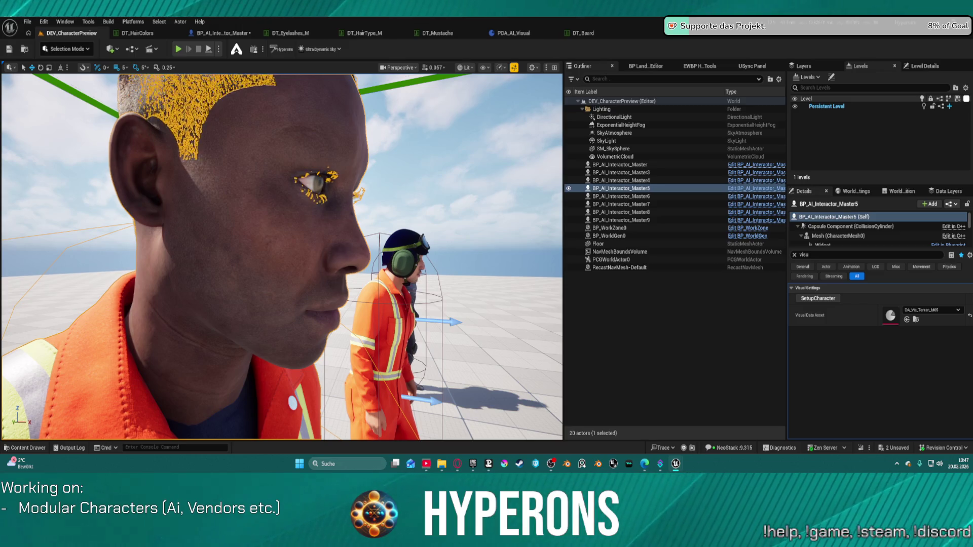
left_click(818, 298)
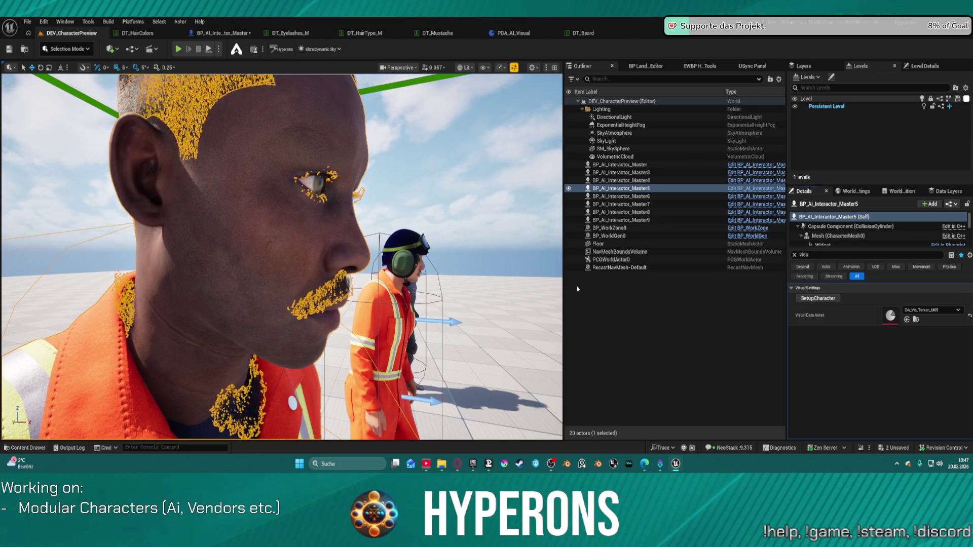
left_click(597, 244)
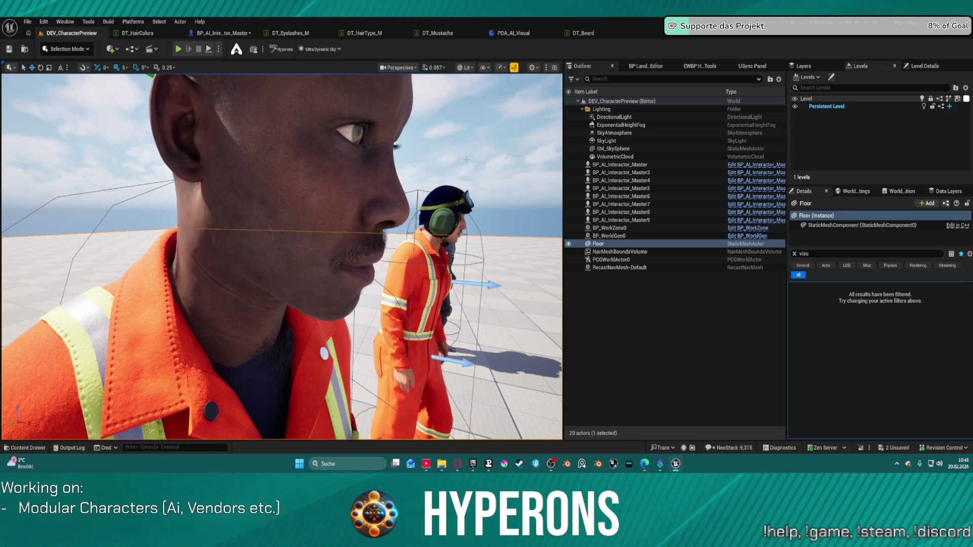
left_click(604, 33)
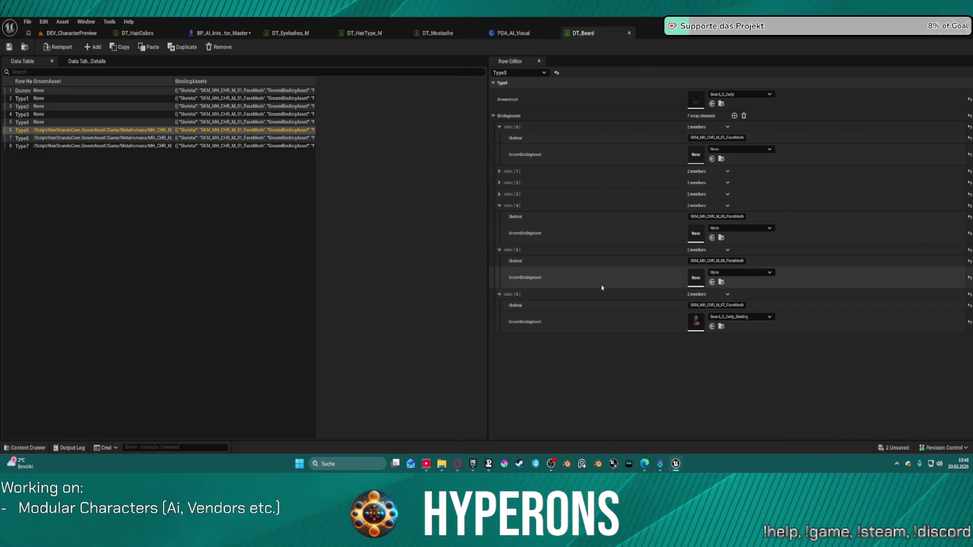
In DT_Beard row Type5, clear index 6, bind Beard_S_Curly_Binding at index 4, and save.
left_click(969, 295)
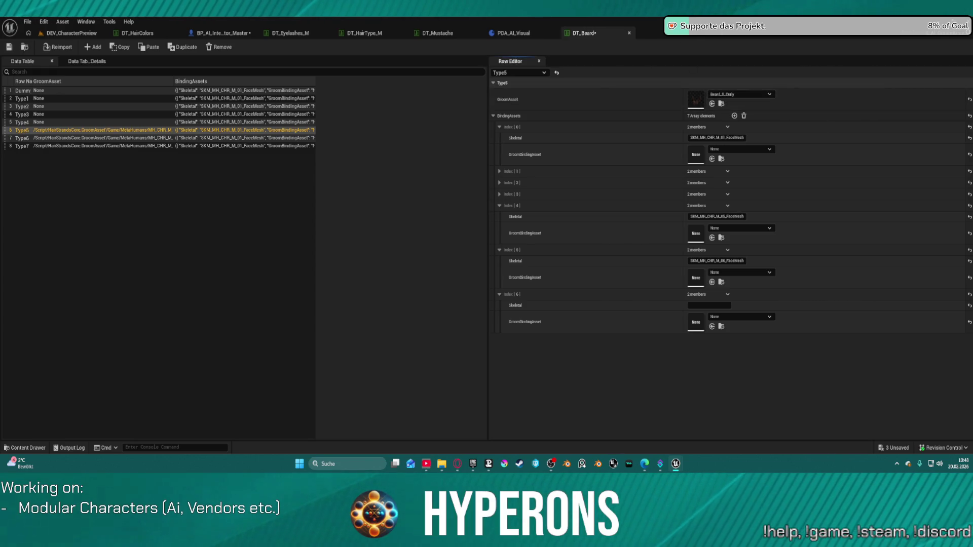
key("ctrl+v")
left_click(9, 49)
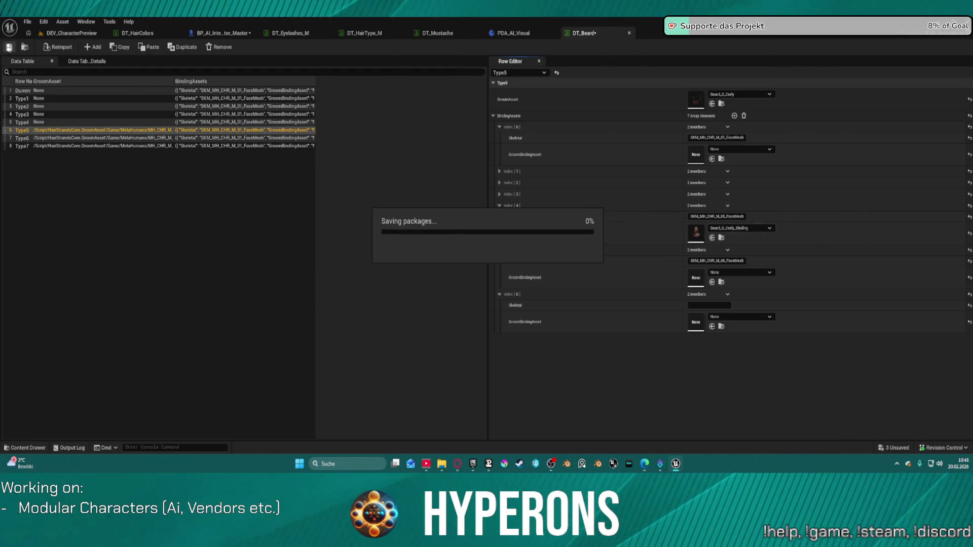
left_click(71, 33)
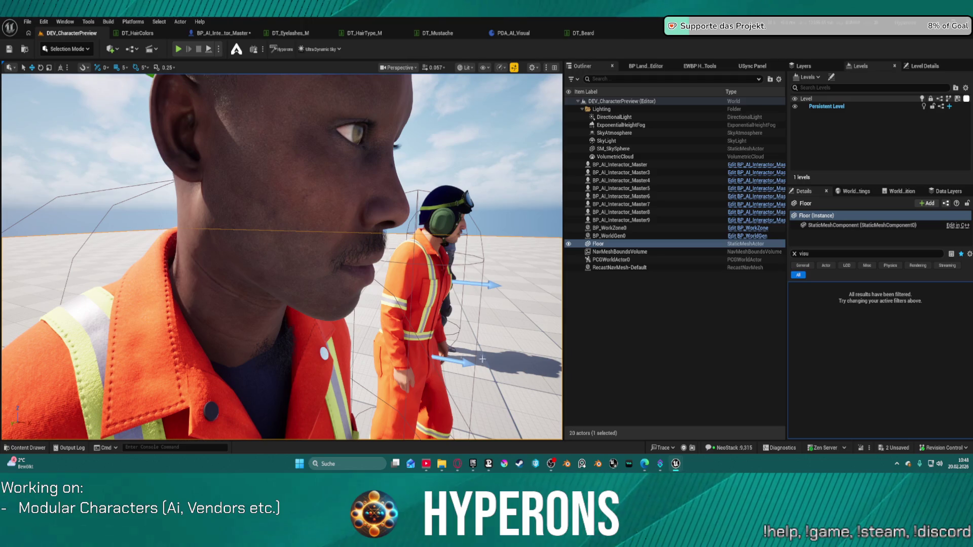
Rerun SetupCharacter on the preview character to apply the curly beard binding.
left_click(276, 193)
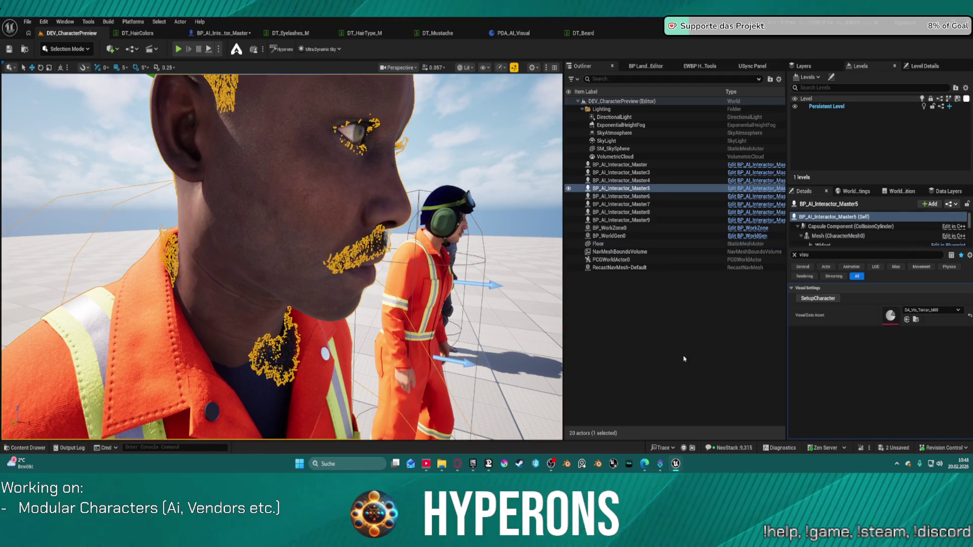
left_click(812, 299)
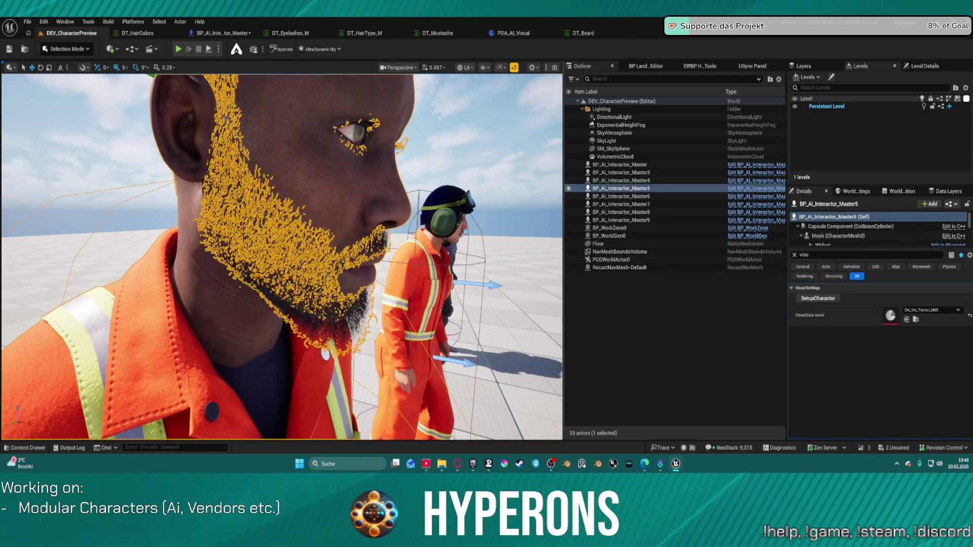
left_click(493, 181)
left_click_drag(493, 181, 441, 182)
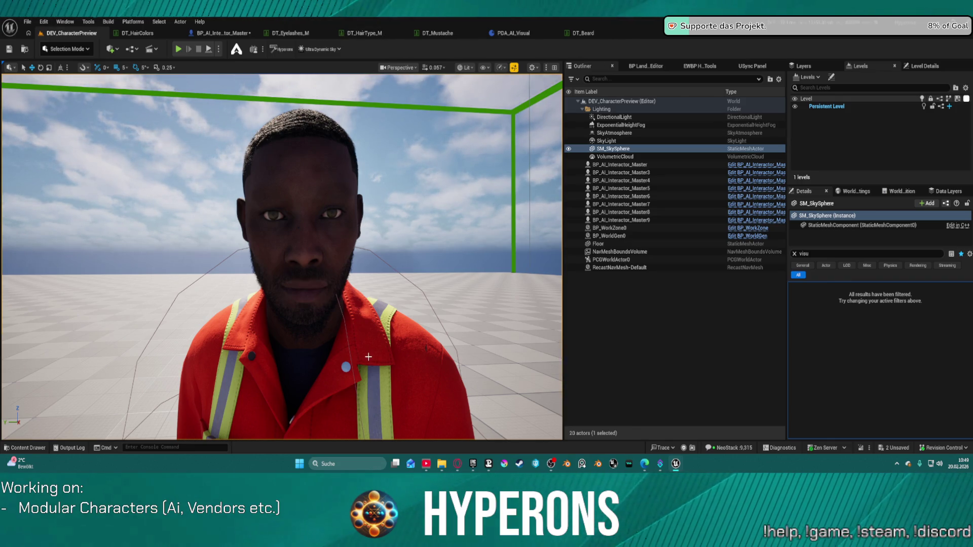
Run SetupCharacter again and frame the character to inspect its full curly beard.
left_click(412, 371)
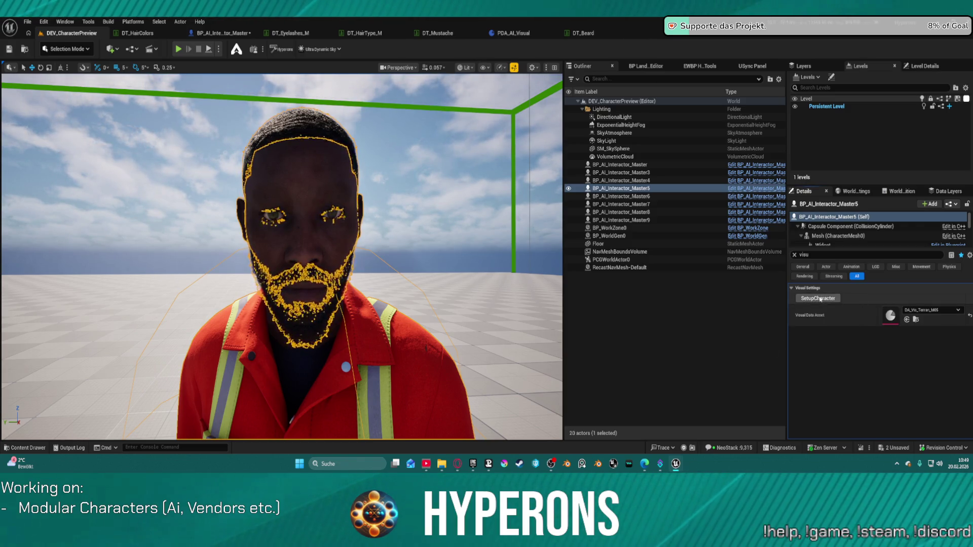
left_click(819, 298)
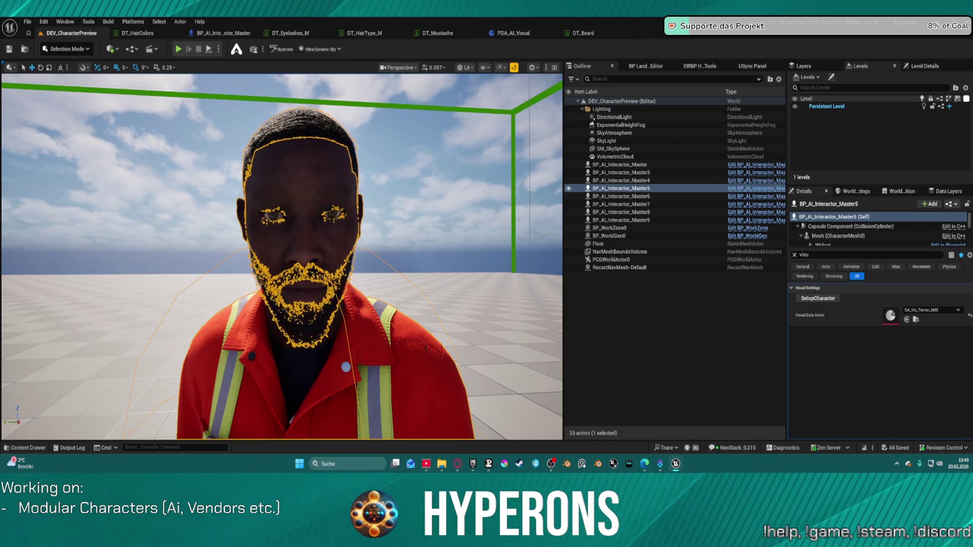
left_click(449, 361)
left_click(621, 188)
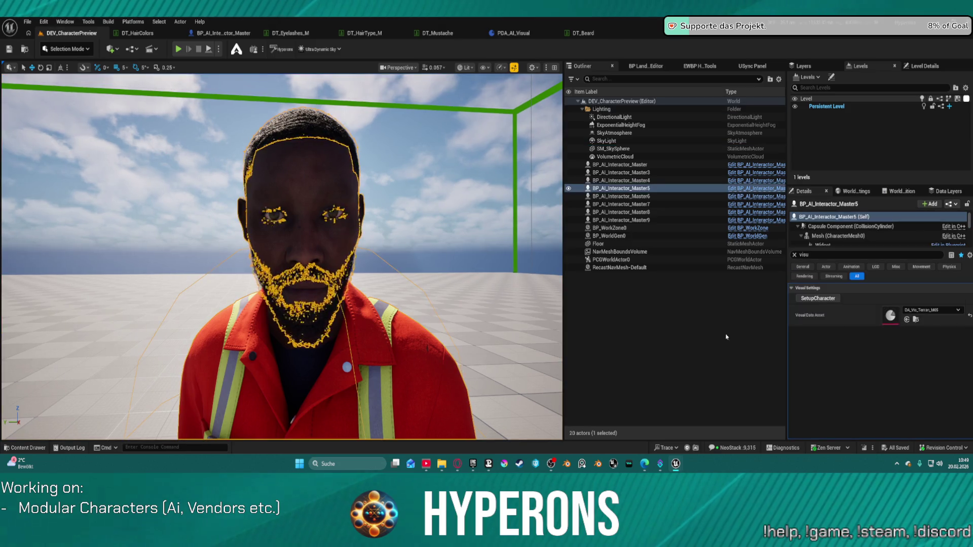
key("f")
left_click_drag(305, 365, 305, 366)
left_click(313, 390)
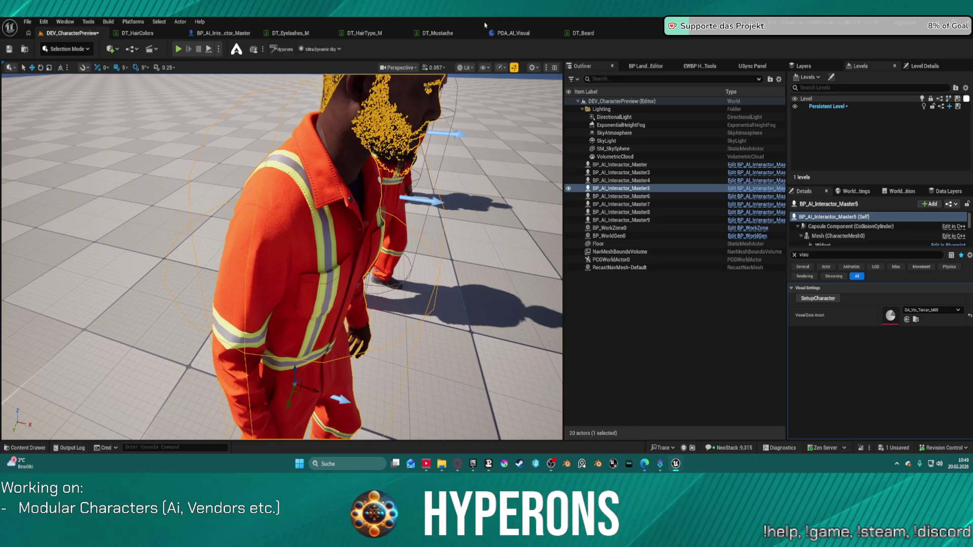
left_click(223, 33)
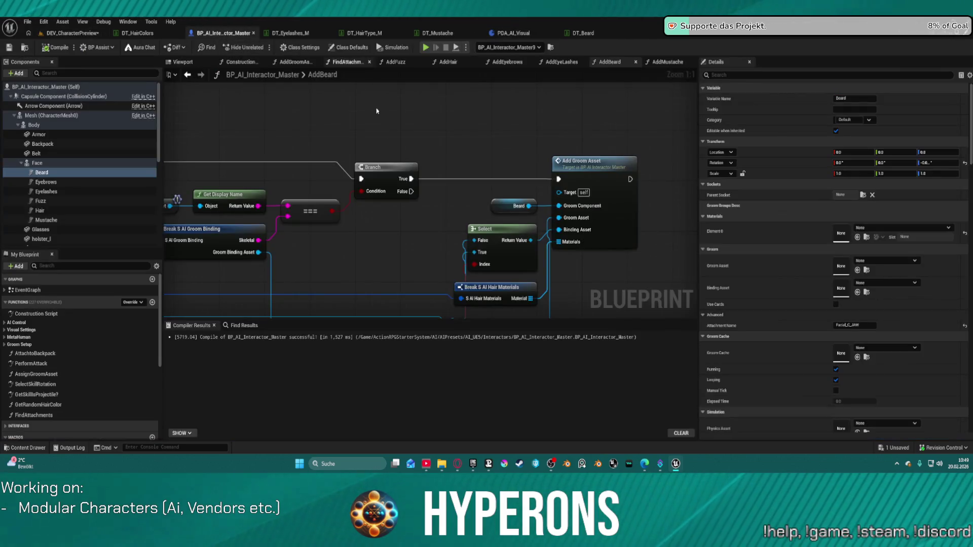
Review AddBeard's DT_Beard lookups and AddMustache's Branch, Split and Add Groom Asset nodes.
scroll(438, 219, "down", 1)
mouse_move(578, 130)
left_mouse_down()
mouse_move(557, 162)
mouse_move(578, 183)
mouse_move(424, 253)
mouse_move(614, 250)
mouse_move(621, 227)
left_mouse_up()
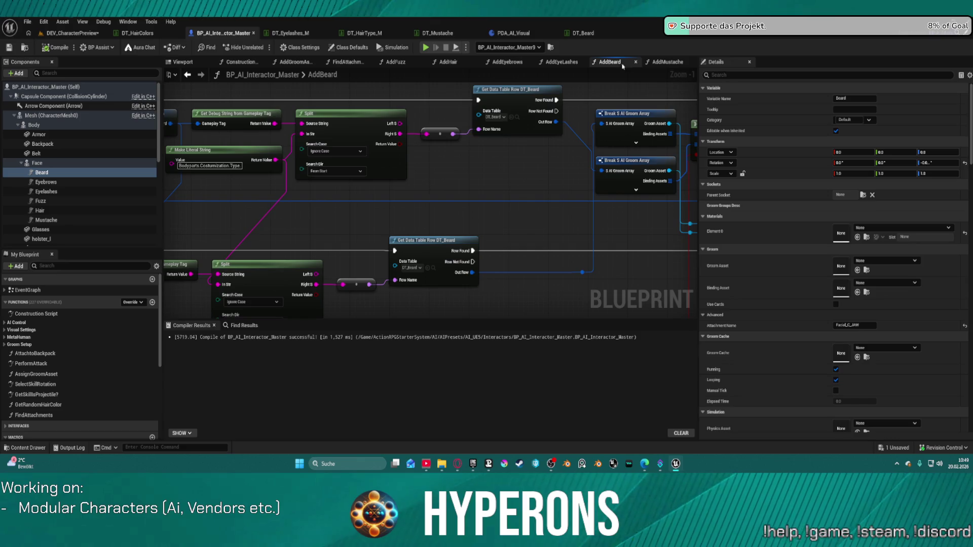
left_click_drag(380, 179, 602, 166)
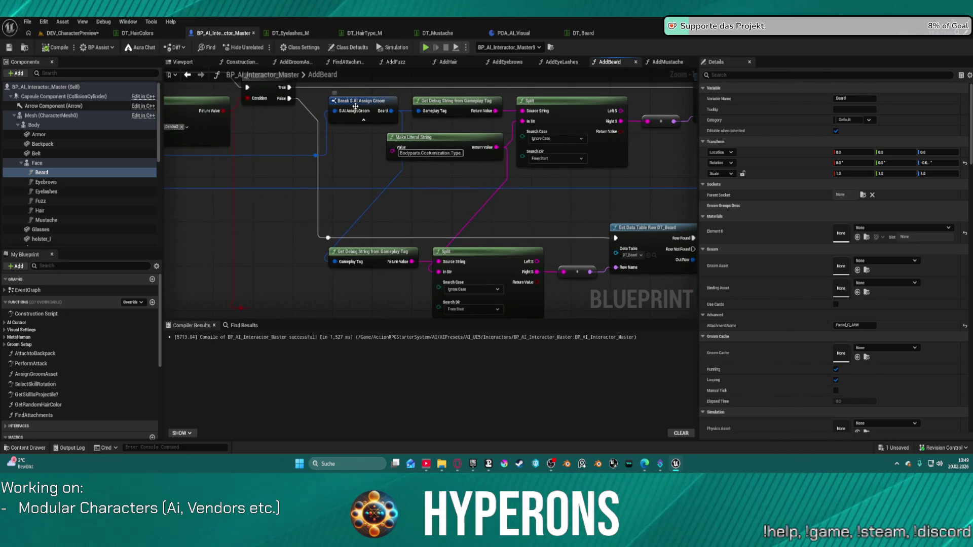
left_click_drag(355, 106, 616, 142)
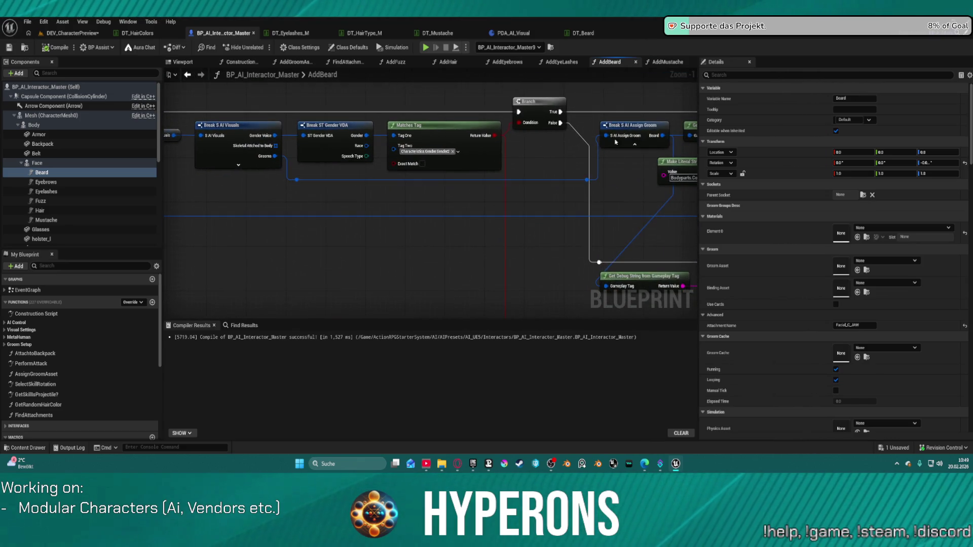
left_click(645, 61)
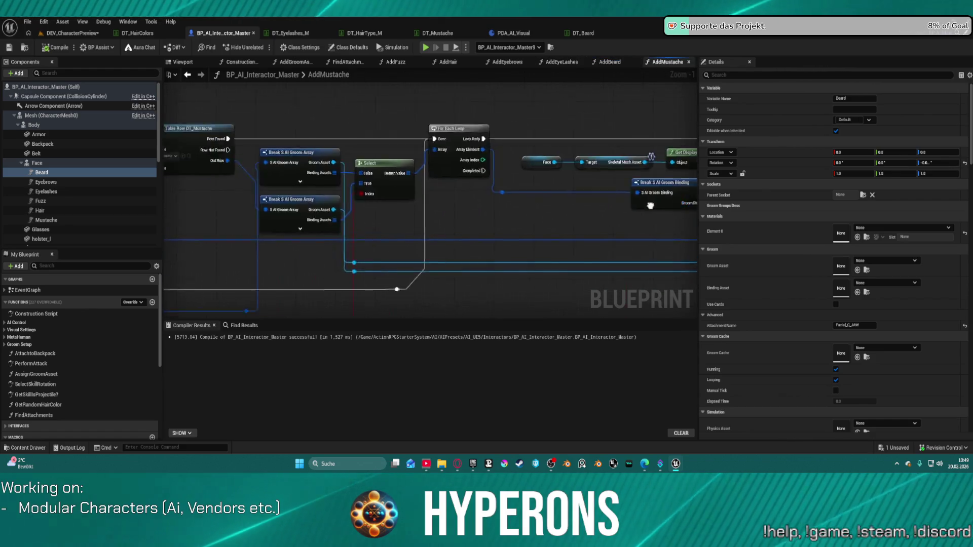
mouse_move(335, 93)
left_mouse_down()
mouse_move(340, 150)
mouse_move(650, 196)
left_mouse_up()
mouse_move(337, 126)
left_mouse_down()
mouse_move(34, 137)
mouse_move(306, 149)
left_mouse_up()
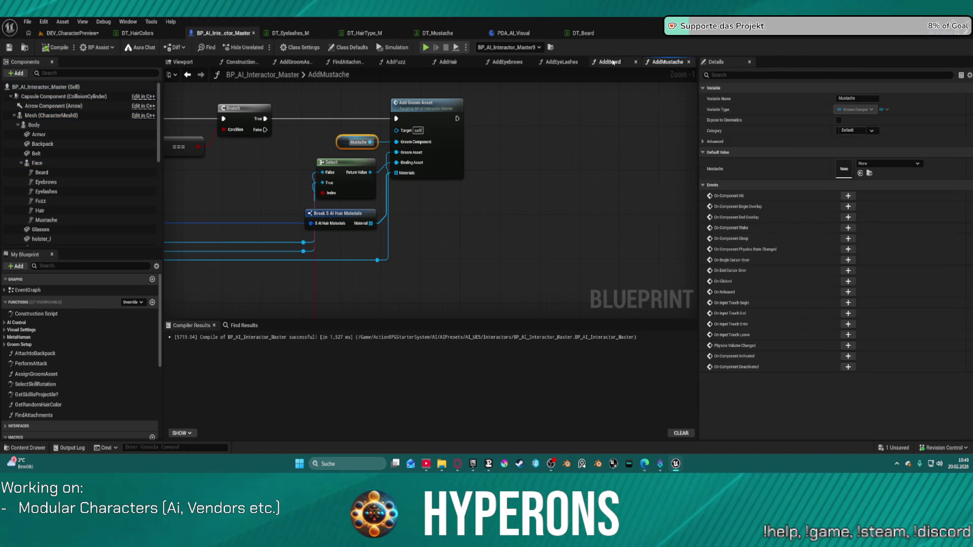
Trace AddBeard from its For Each Loop back to the entry node, then check PDA_AI_Visual.
left_click(609, 62)
mouse_move(587, 147)
left_mouse_down()
mouse_move(268, 151)
mouse_move(592, 145)
left_mouse_up()
left_click_drag(354, 147, 471, 152)
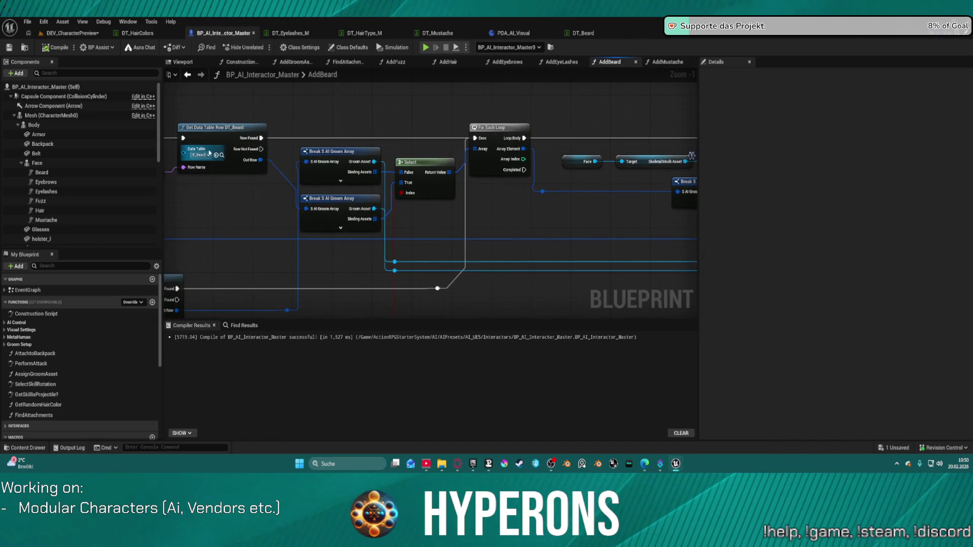
mouse_move(304, 191)
left_mouse_down()
mouse_move(467, 190)
mouse_move(495, 211)
mouse_move(480, 191)
mouse_move(531, 144)
mouse_move(547, 182)
mouse_move(593, 197)
left_mouse_up()
left_click_drag(422, 315, 695, 272)
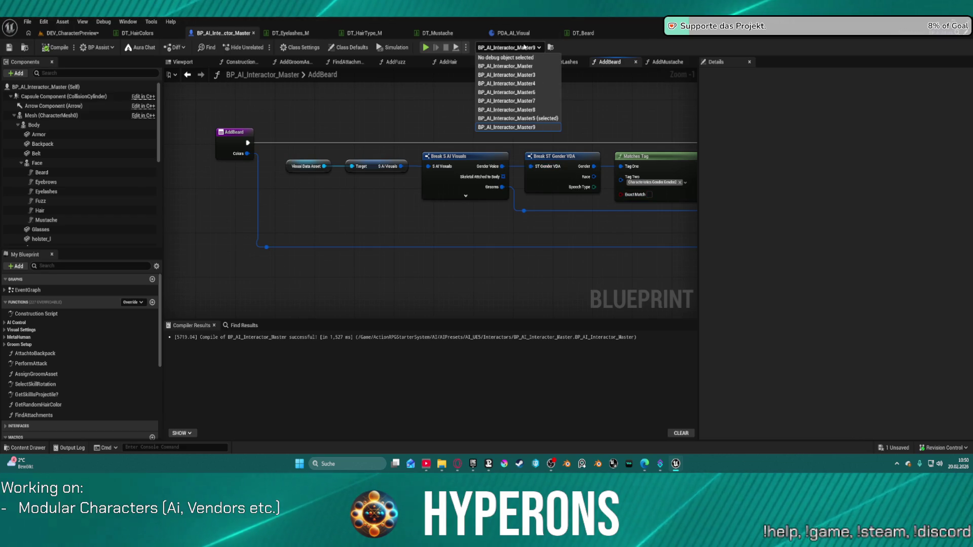
left_click(512, 33)
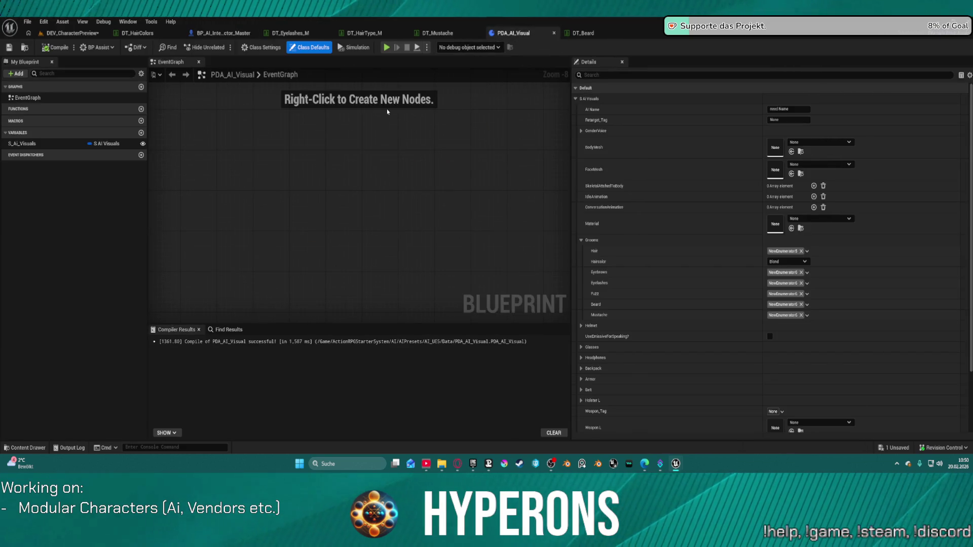
left_click(227, 34)
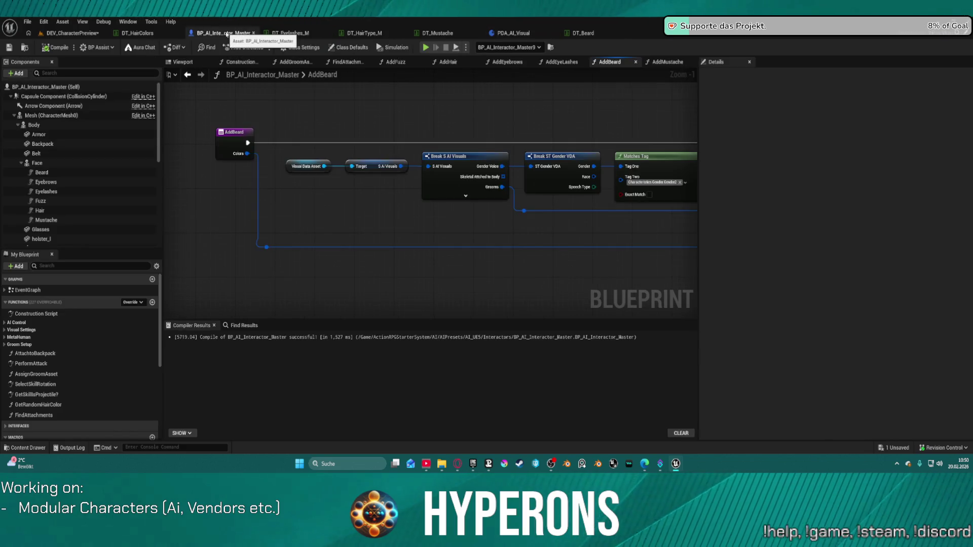
left_click(102, 31)
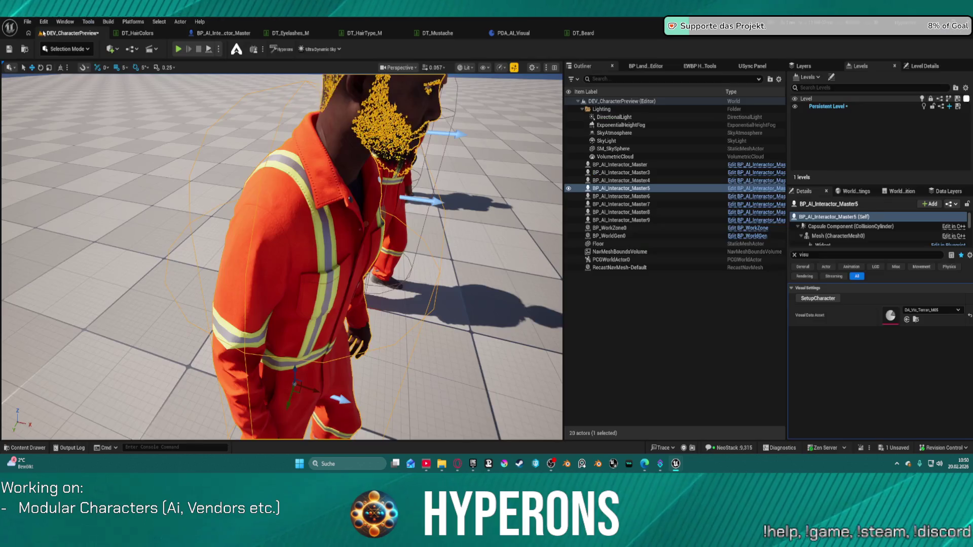
Save the current level DEV_CharacterPreview via File > Save Current Level.
left_click(28, 21)
mouse_move(91, 80)
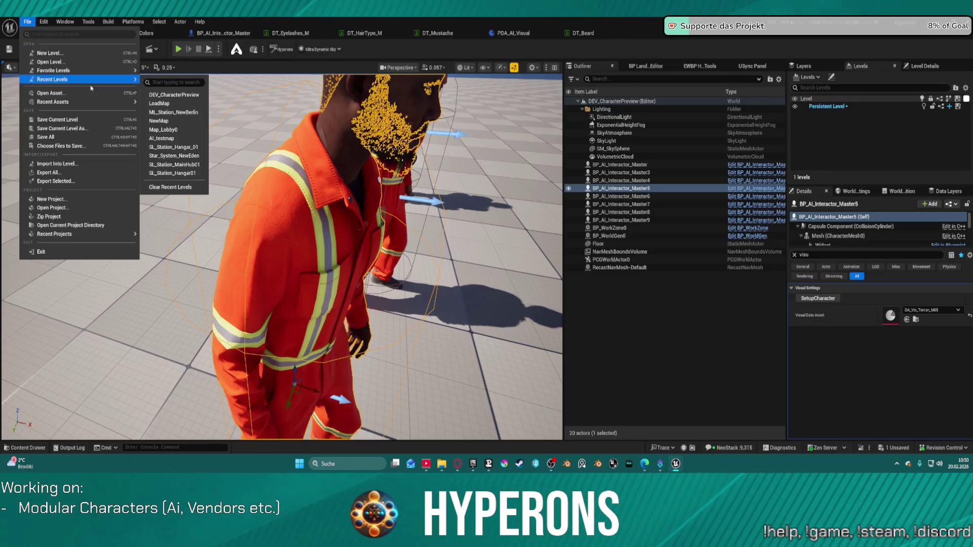
left_click(174, 95)
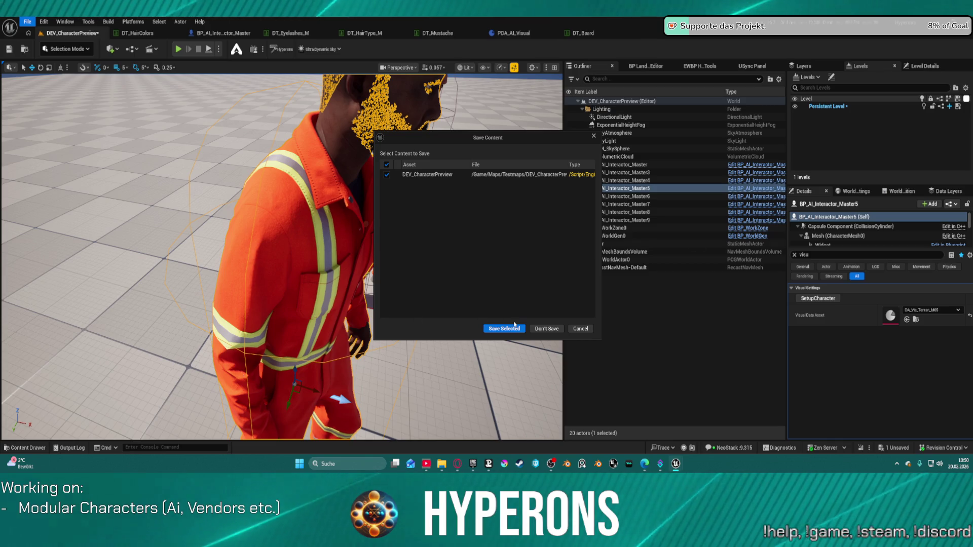
left_click(517, 329)
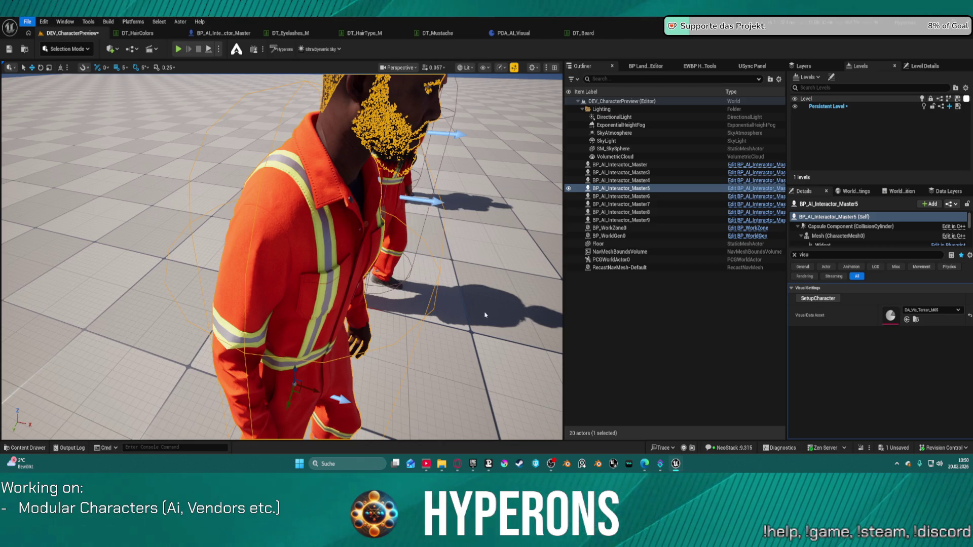
Rerun SetupCharacter on BP_AI_Interactor_Master5 and frame its regenerated hair and beard.
key("Escape")
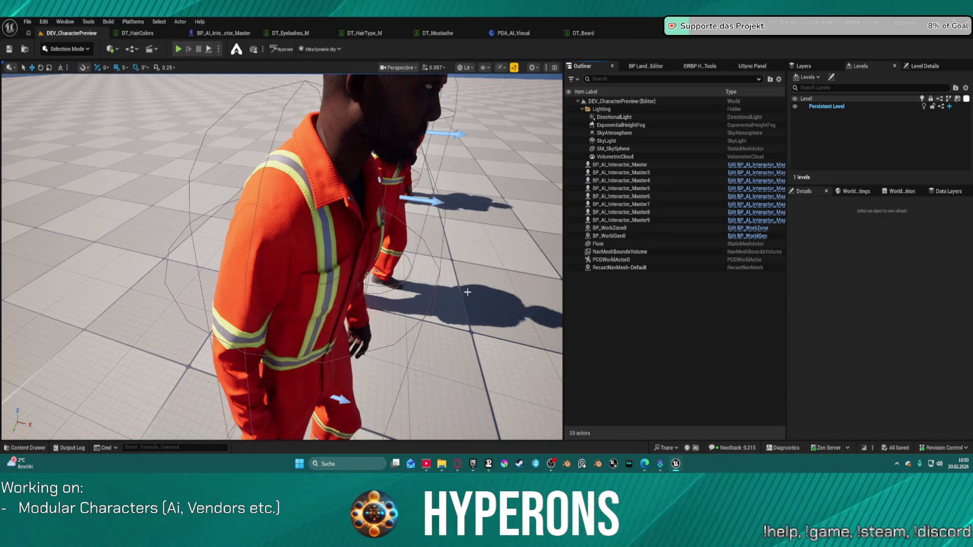
left_click_drag(491, 294, 487, 263)
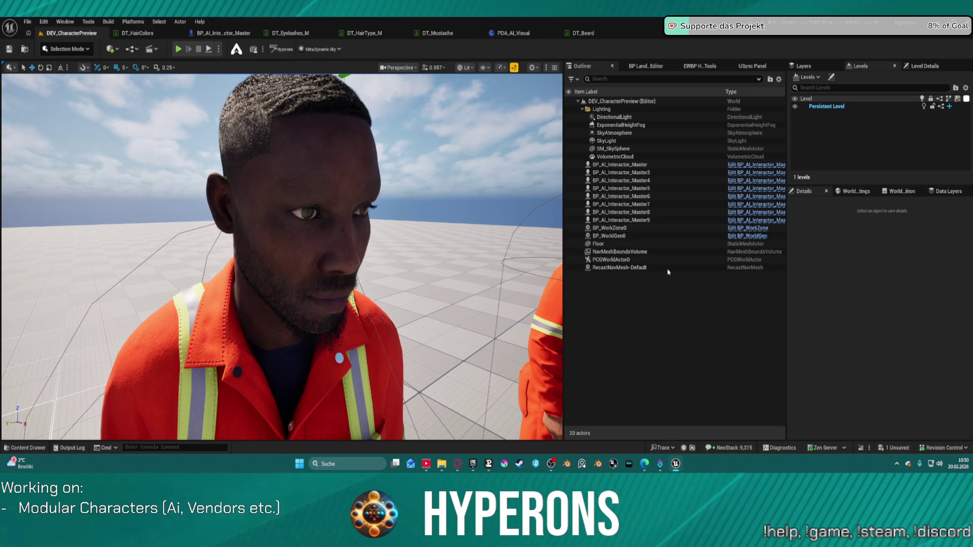
left_click(321, 170)
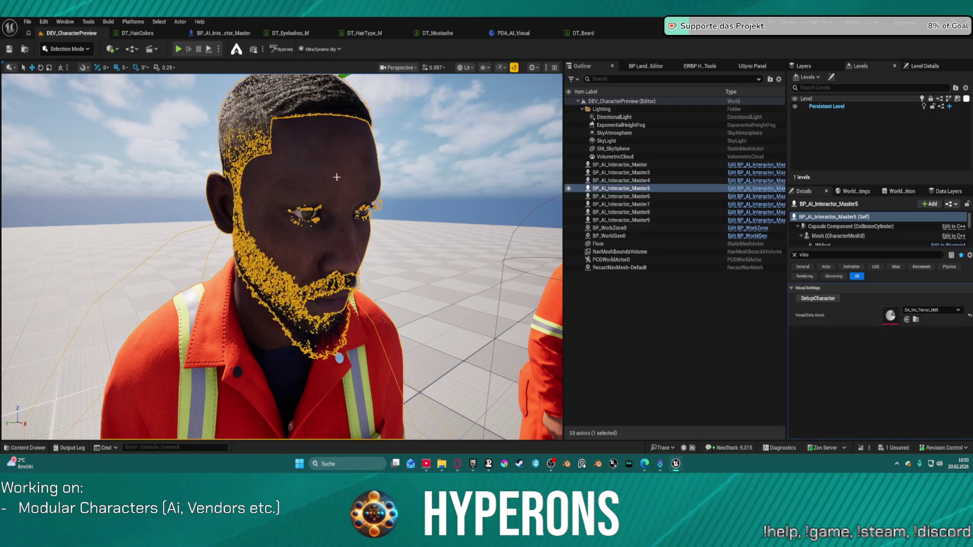
left_click(830, 299)
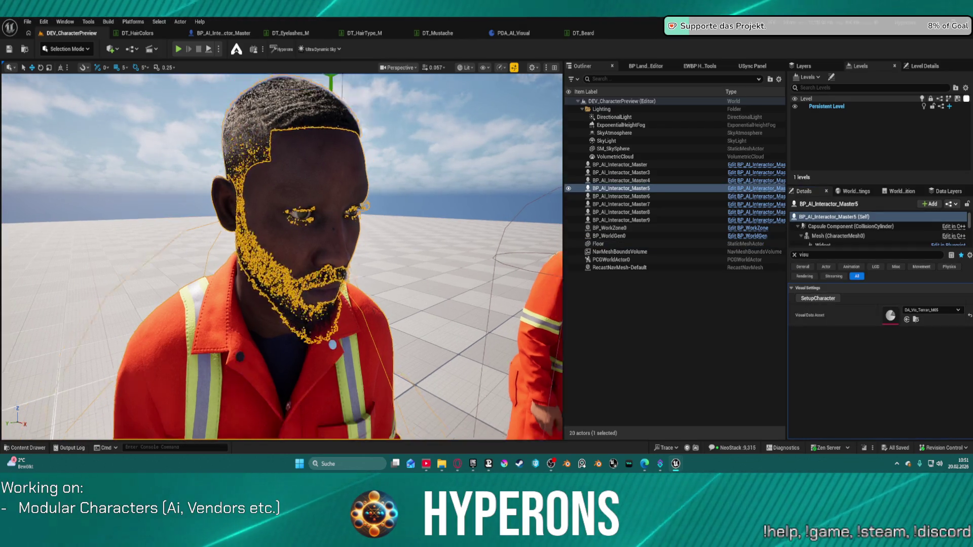
scroll(292, 361, "down", 5)
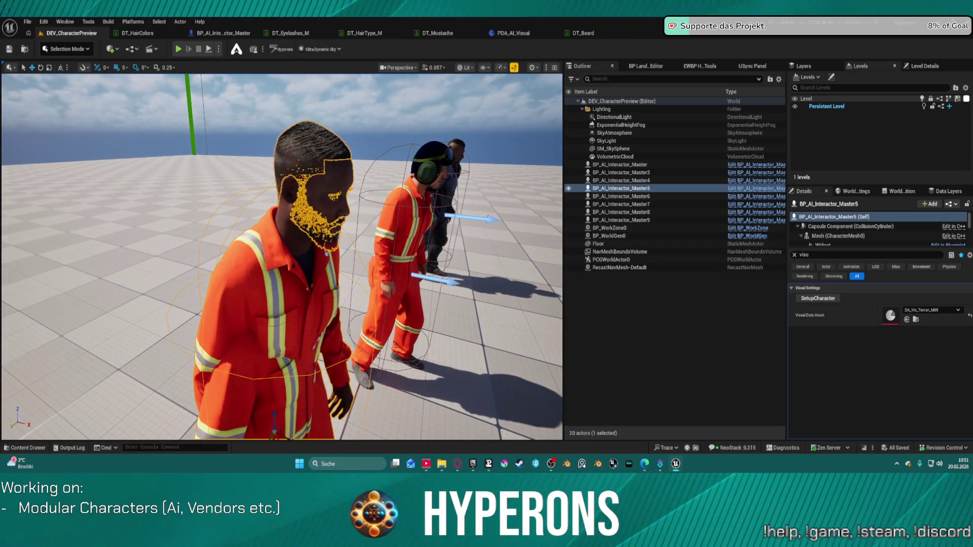
key("f")
left_click_drag(272, 240, 289, 195)
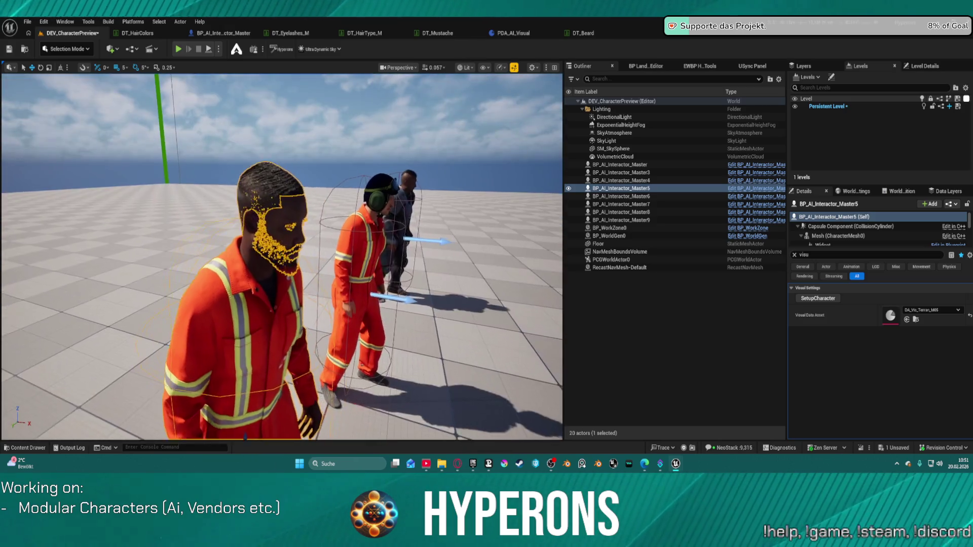
scroll(366, 167, "up", 3)
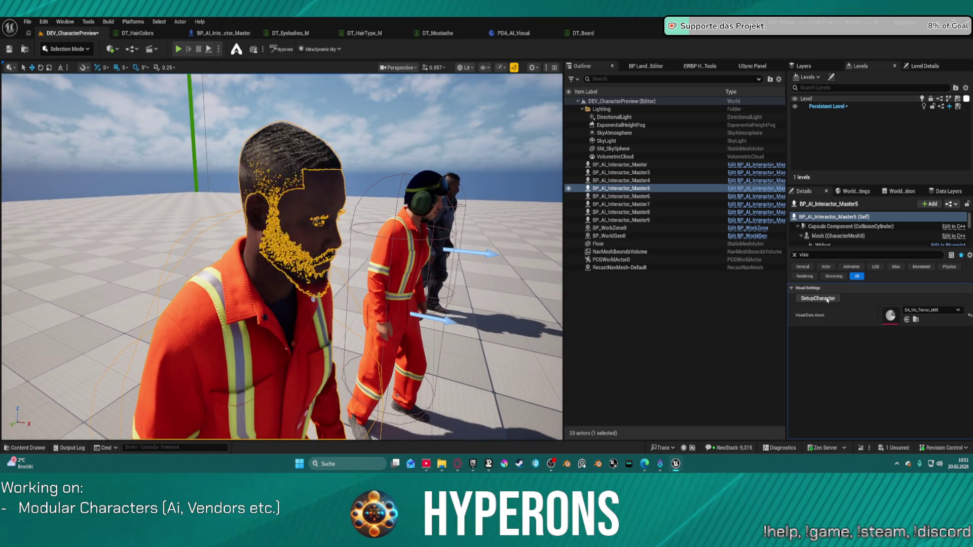
scroll(923, 234, "down", 5)
scroll(923, 235, "down", 4)
scroll(923, 231, "down", 3)
Inspect the Mustache component's groom asset properties in Details.
left_click(923, 226)
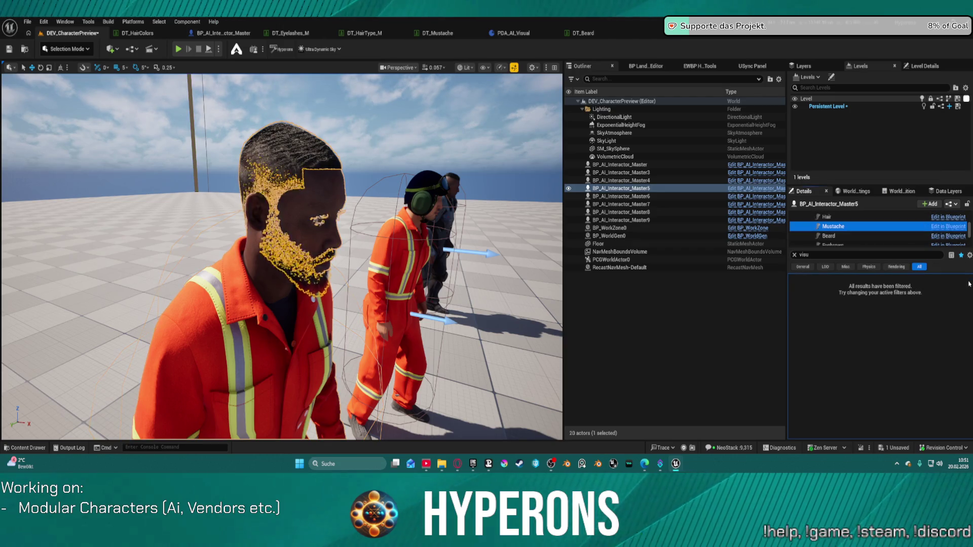
left_click(792, 254)
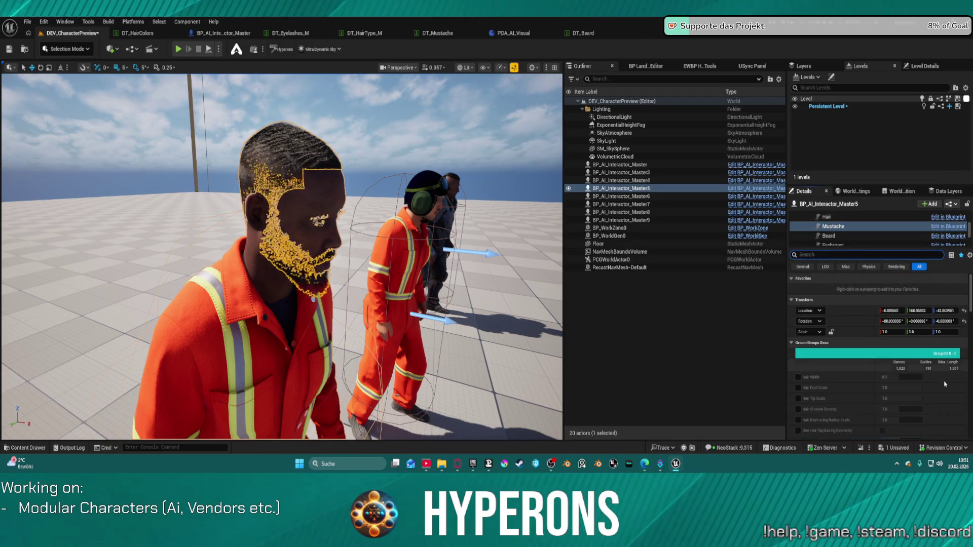
scroll(944, 360, "down", 3)
scroll(945, 360, "down", 6)
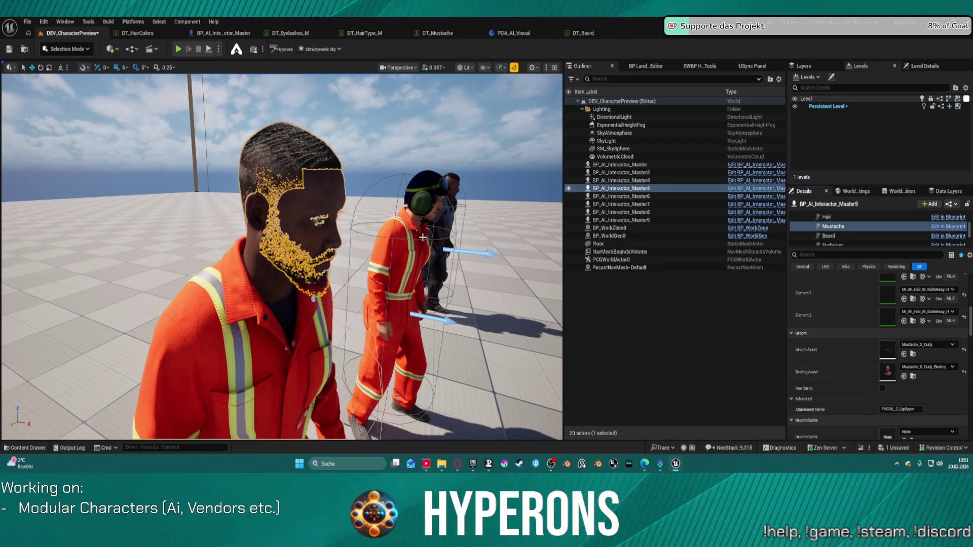
Delete BP_AI_Interactor_Master5 from the level via the Outliner, leaving 19 actors.
left_click_drag(282, 254, 282, 330)
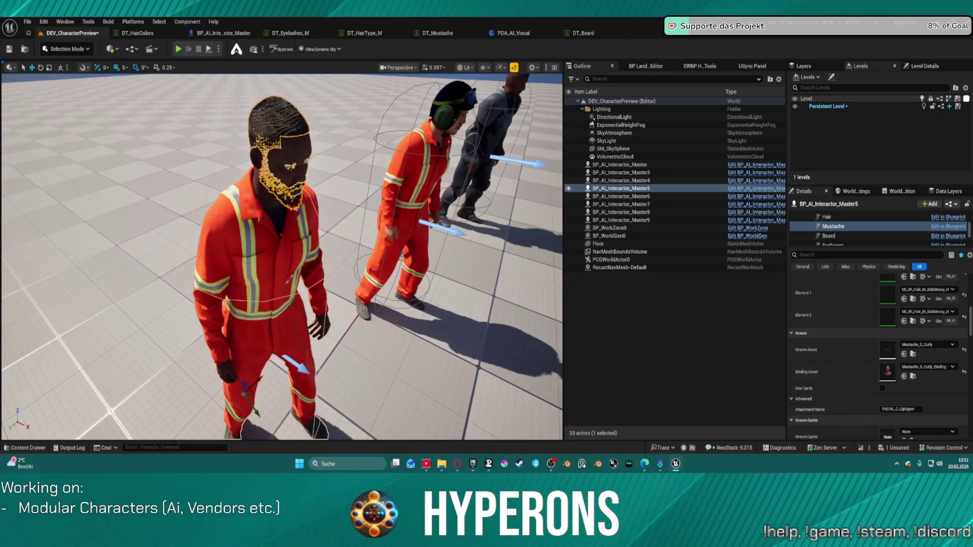
left_click(268, 302)
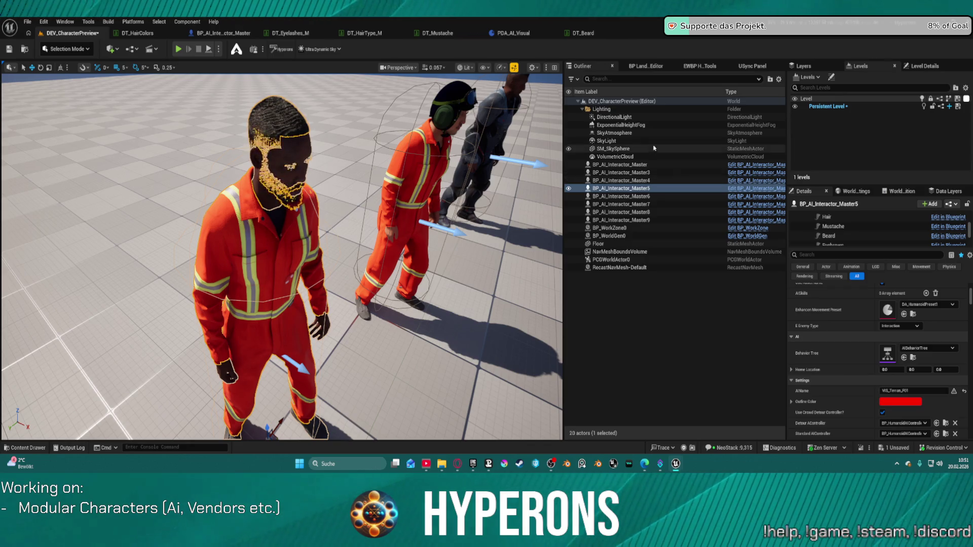
left_click(607, 188)
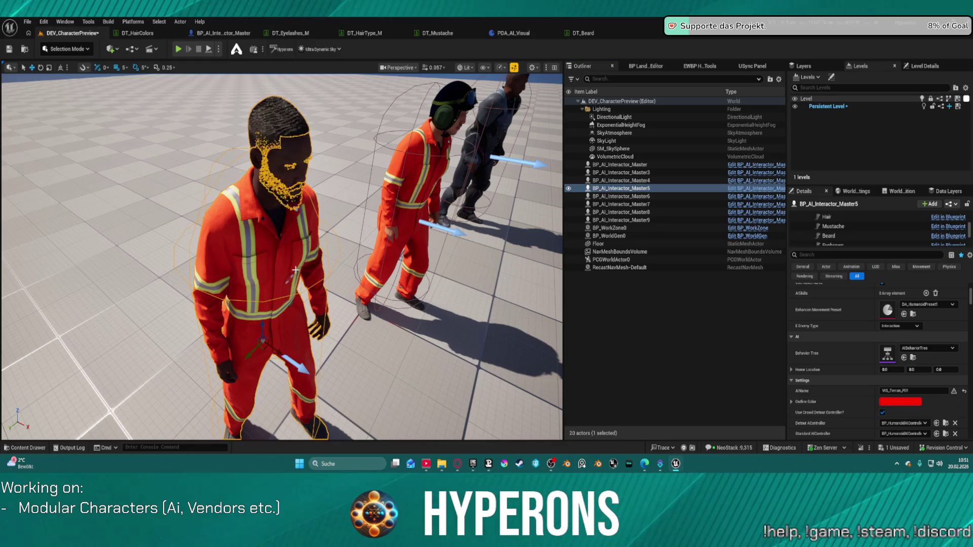
key("Delete")
key("ctrl+z")
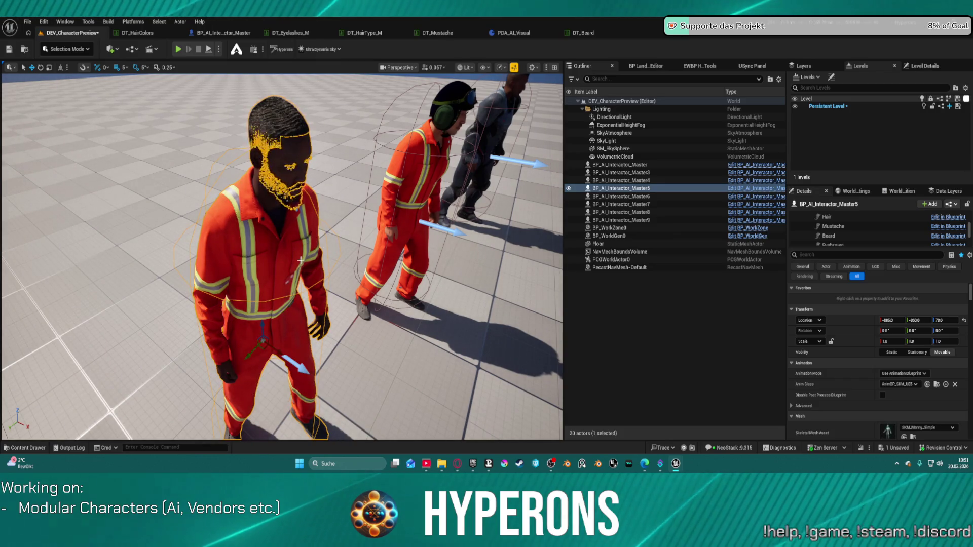
key("Delete")
left_click(408, 207)
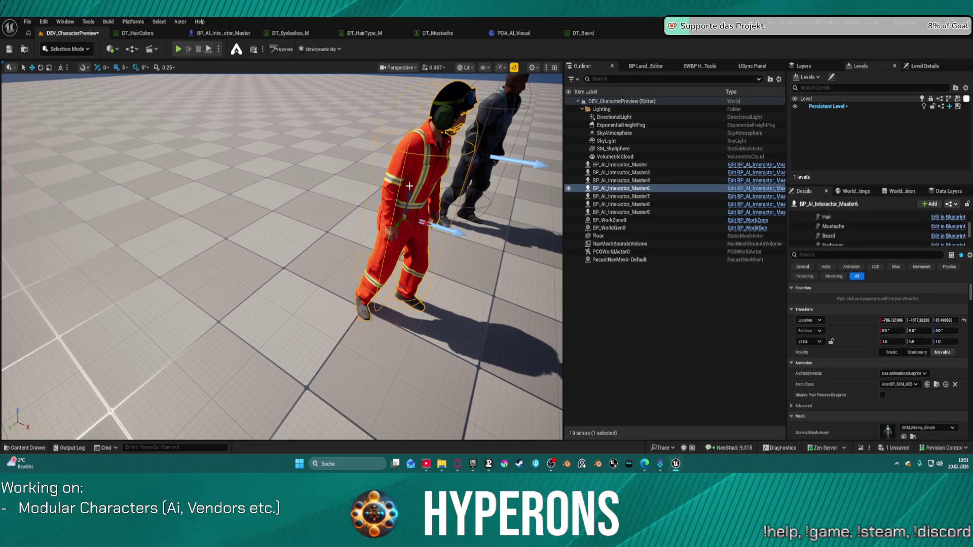
Duplicate the orange-suited character toward the camera, run SetupCharacter, and test with Play/Stop.
mouse_move(396, 228)
left_mouse_down()
mouse_move(182, 352)
mouse_move(183, 273)
left_mouse_up()
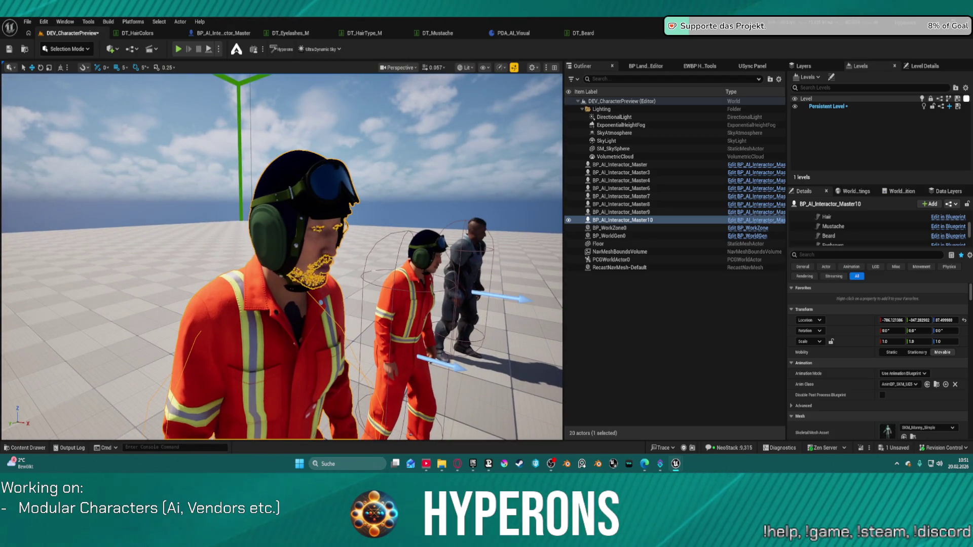
mouse_move(355, 253)
left_mouse_down()
mouse_move(253, 254)
mouse_move(223, 238)
left_mouse_up()
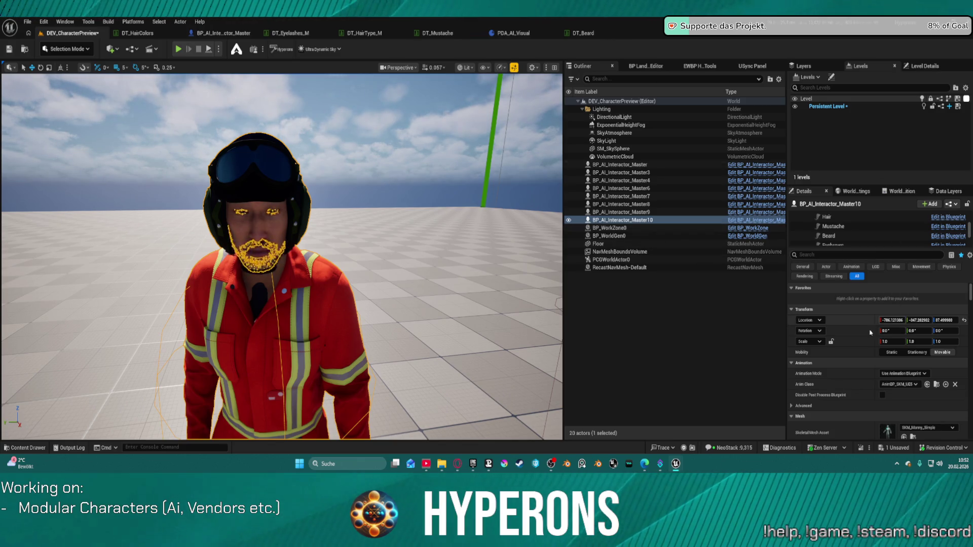
left_click(823, 255)
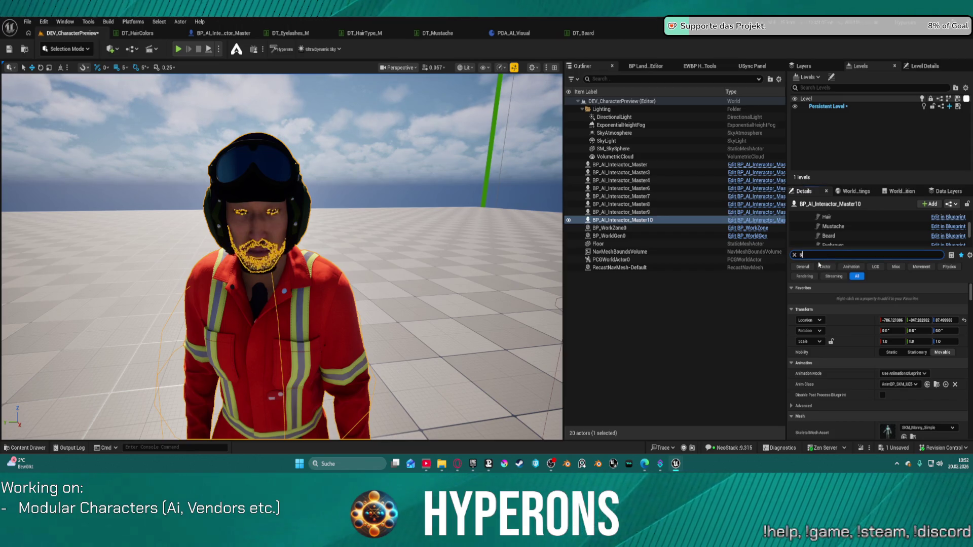
type("etuo")
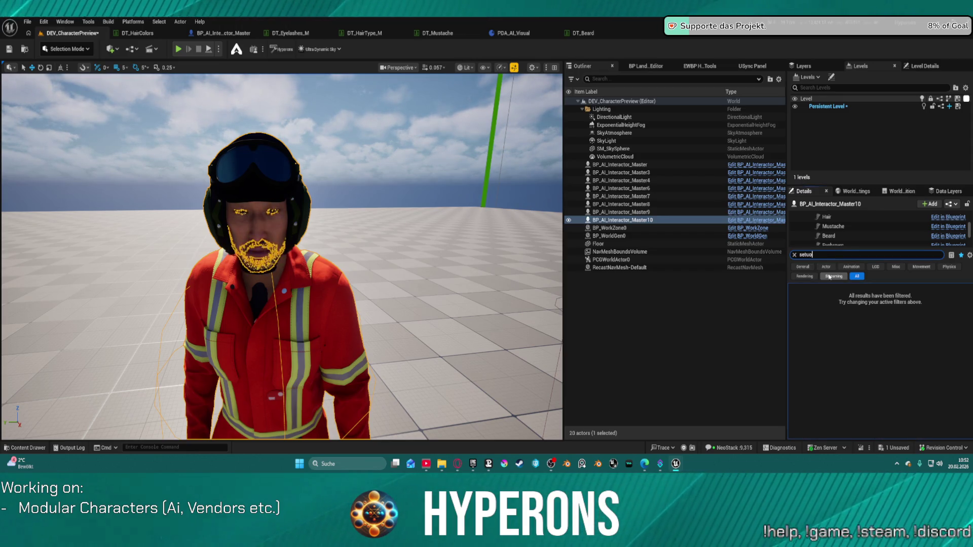
key("BackSpace")
left_click(824, 301)
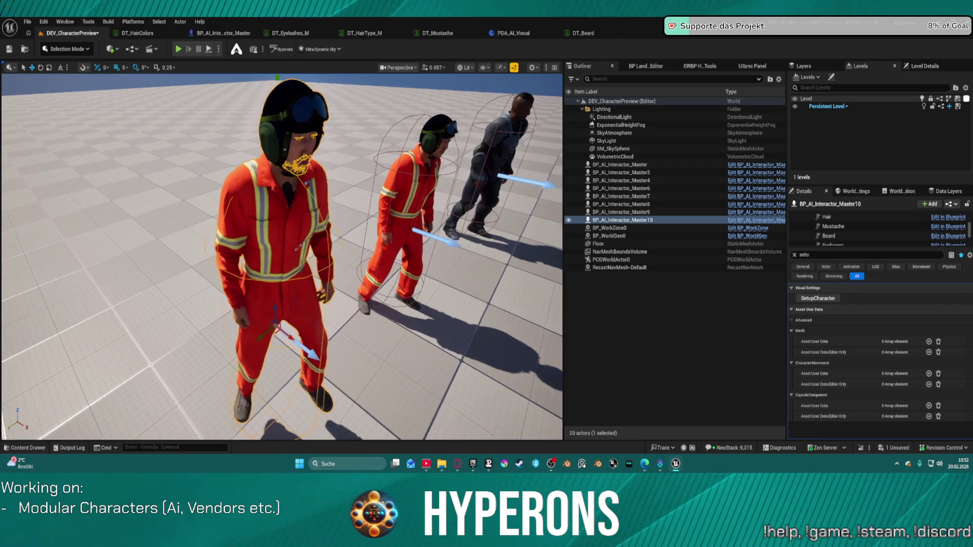
left_click(211, 50)
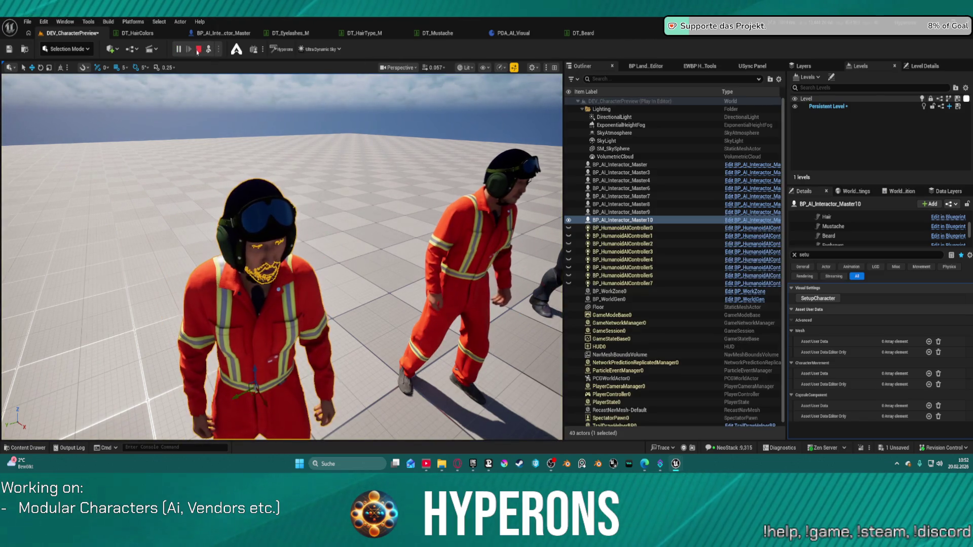
left_click(198, 49)
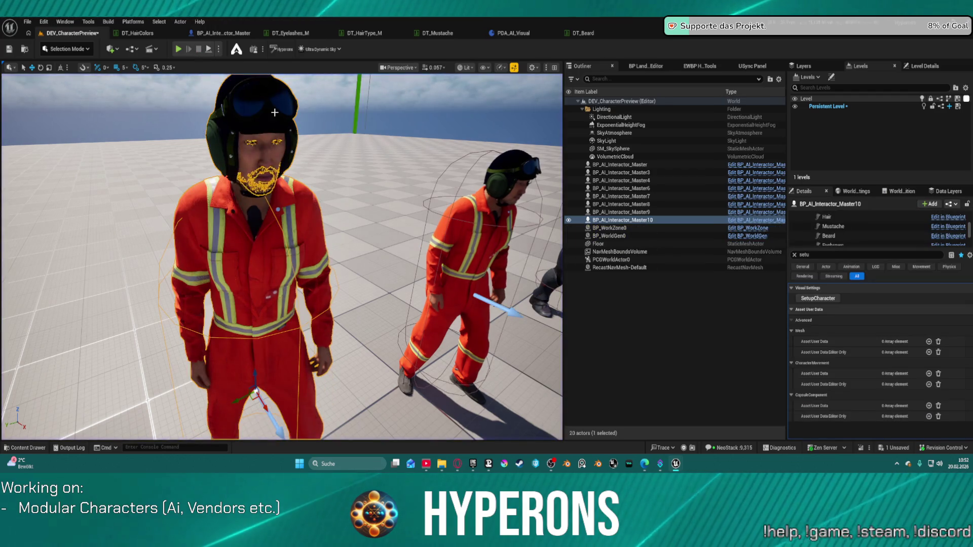
Rename the duplicated actor from Interactor_Master10 to BP_AI_Interactor_Master5 in the Outliner.
key("f")
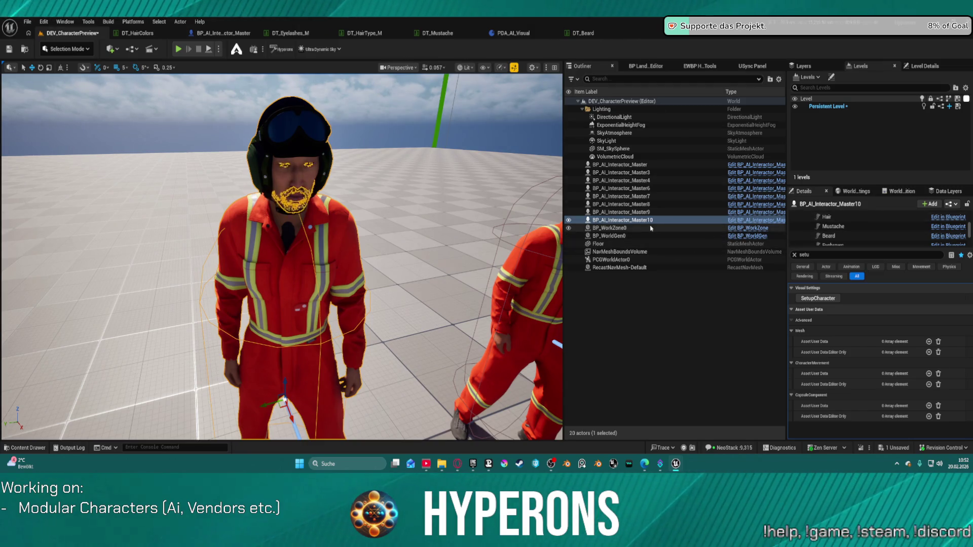
left_click(640, 220)
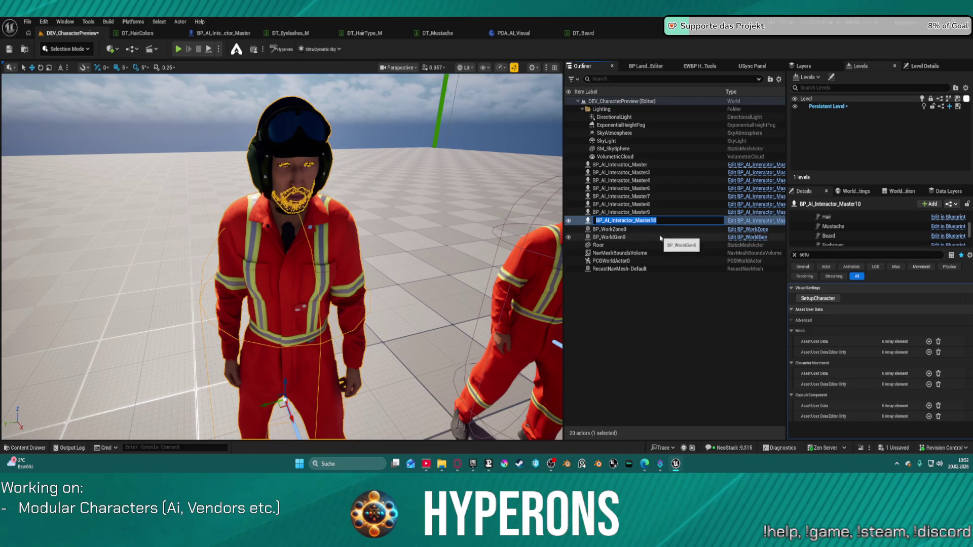
key("End")
key("BackSpace")
type("r")
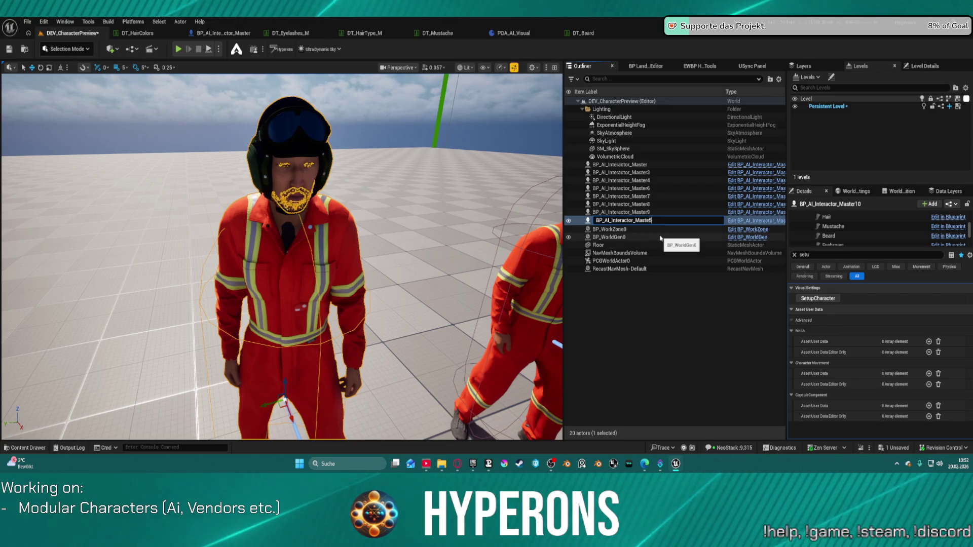
key("Return")
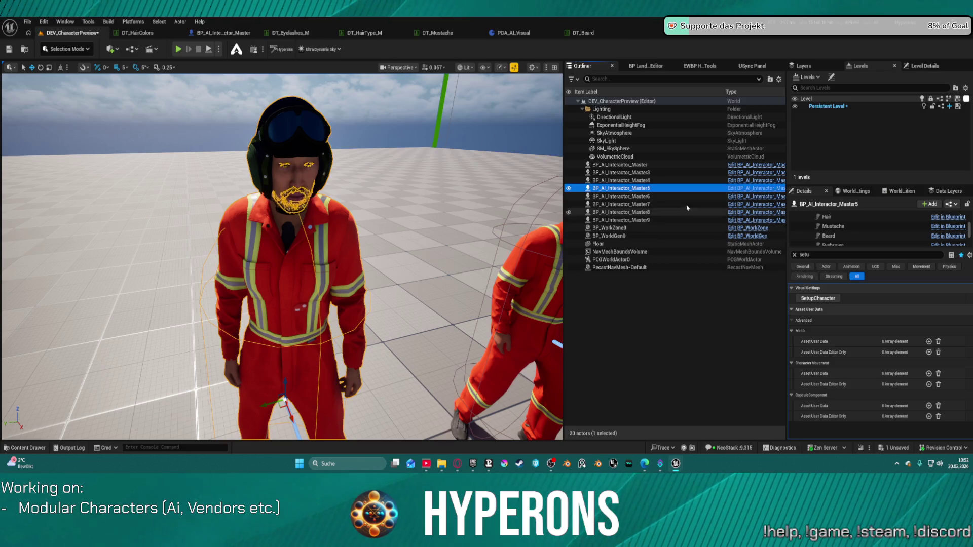
Rerun SetupCharacter on BP_AI_Interactor_Master5 and compare it with the other characters.
left_click(818, 254)
type("u")
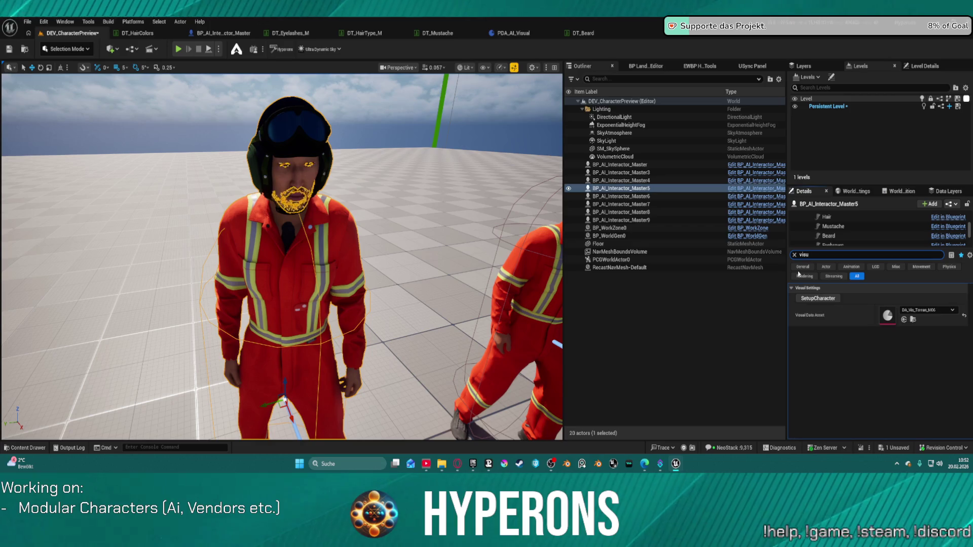
left_click(826, 298)
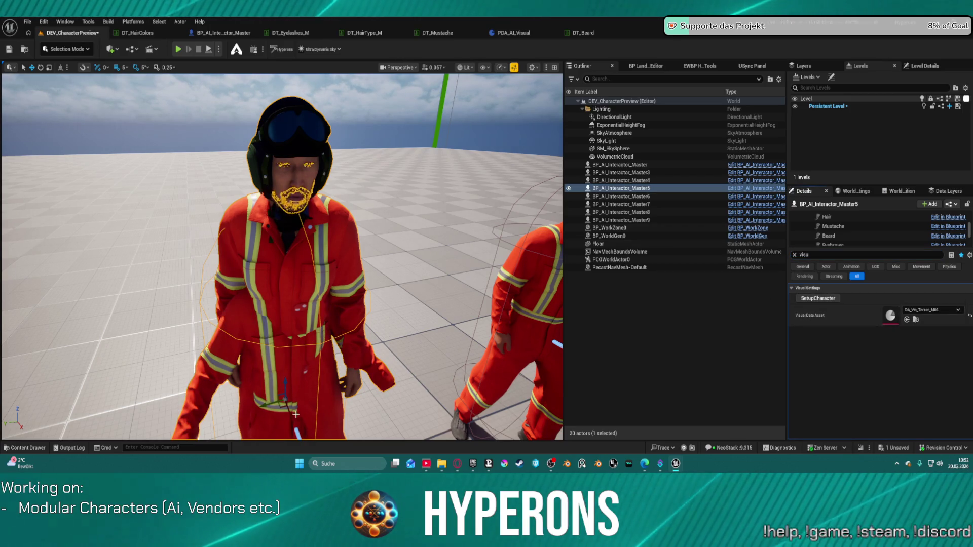
mouse_move(293, 414)
left_mouse_down()
mouse_move(358, 411)
mouse_move(355, 344)
mouse_move(354, 378)
mouse_move(395, 378)
mouse_move(425, 357)
mouse_move(436, 375)
mouse_move(436, 284)
left_mouse_up()
left_click(361, 287)
left_click(354, 406)
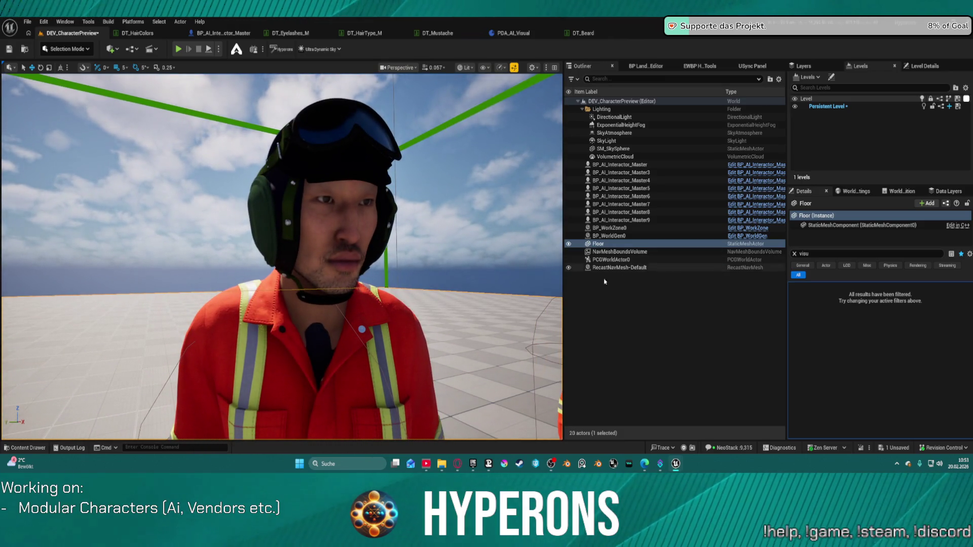
Assign DA_Vis_Terran_M05 as the character's Visual Data Asset.
left_click(377, 390)
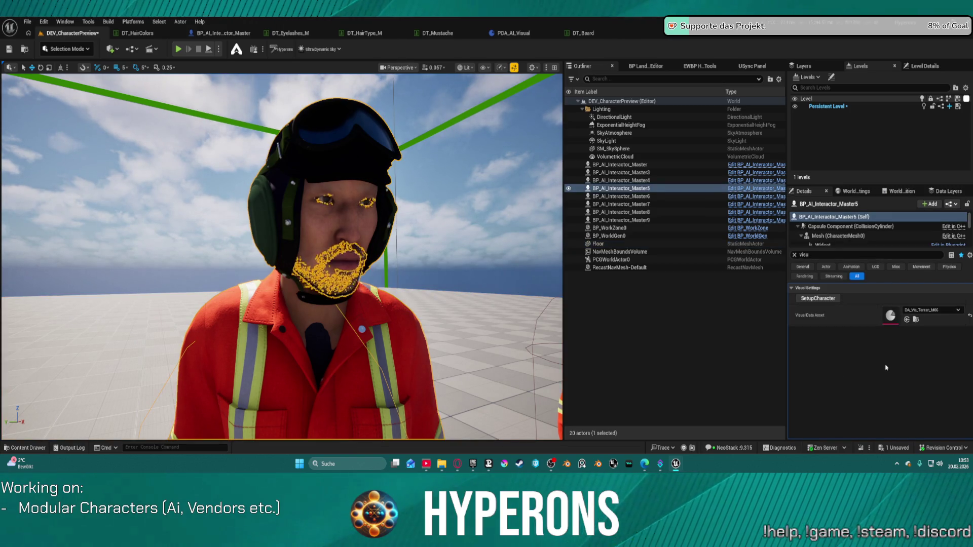
left_click(925, 311)
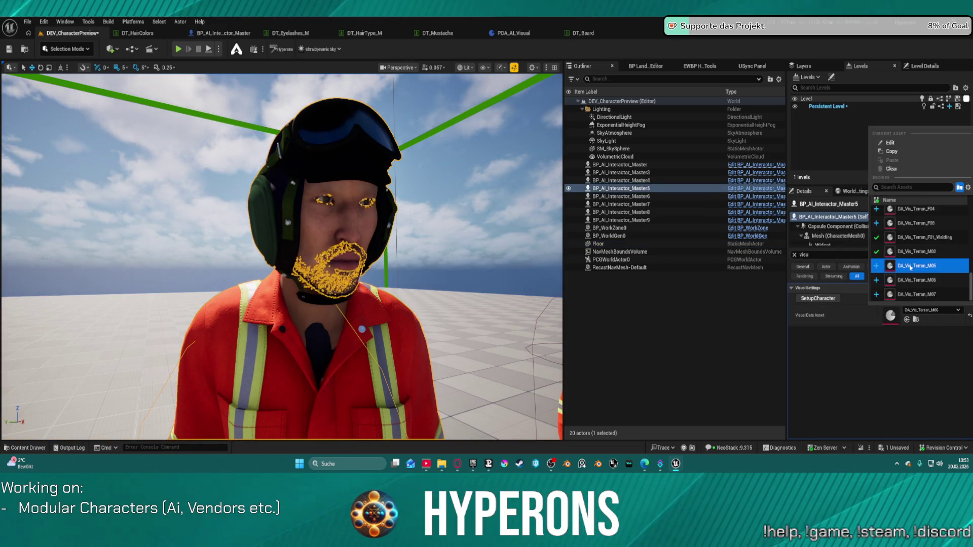
left_click(916, 265)
left_click(505, 343)
mouse_move(505, 343)
left_mouse_down()
mouse_move(497, 264)
mouse_move(503, 357)
left_mouse_up()
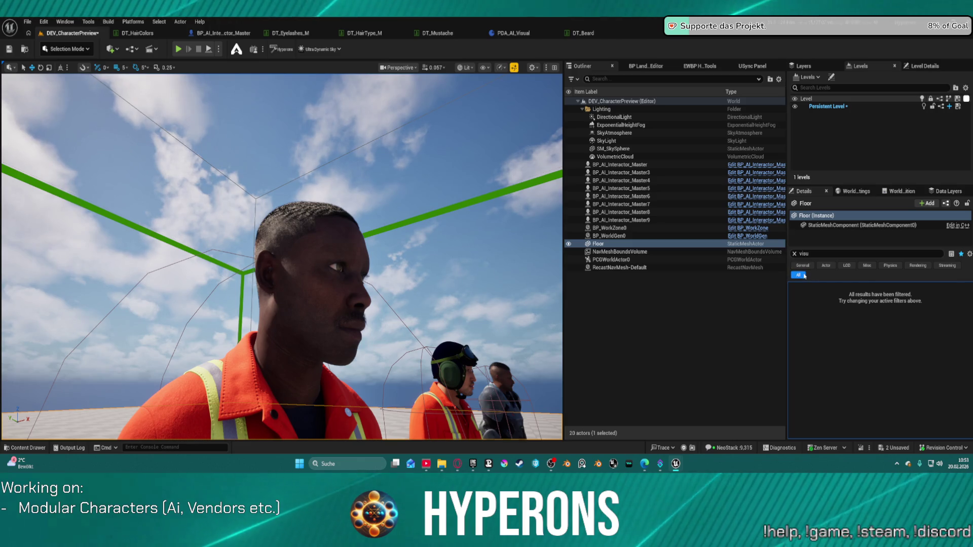
Rerun SetupCharacter to rebuild the character with its new face and full groom beard.
left_click(304, 231)
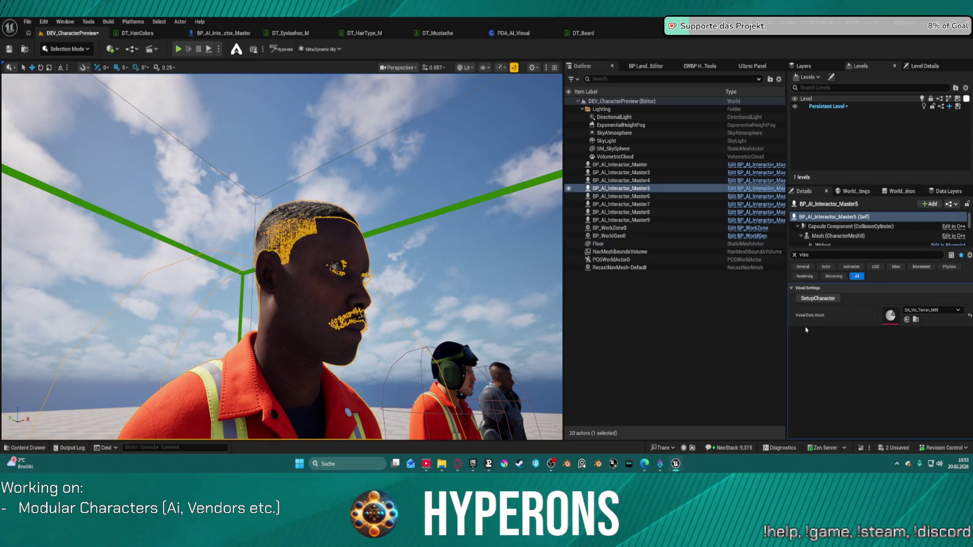
left_click(820, 298)
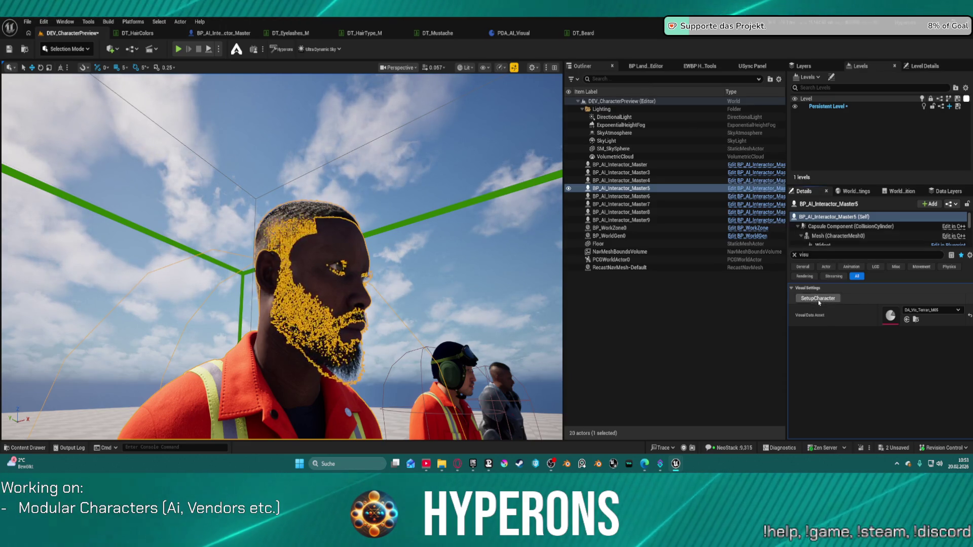
left_click(391, 146)
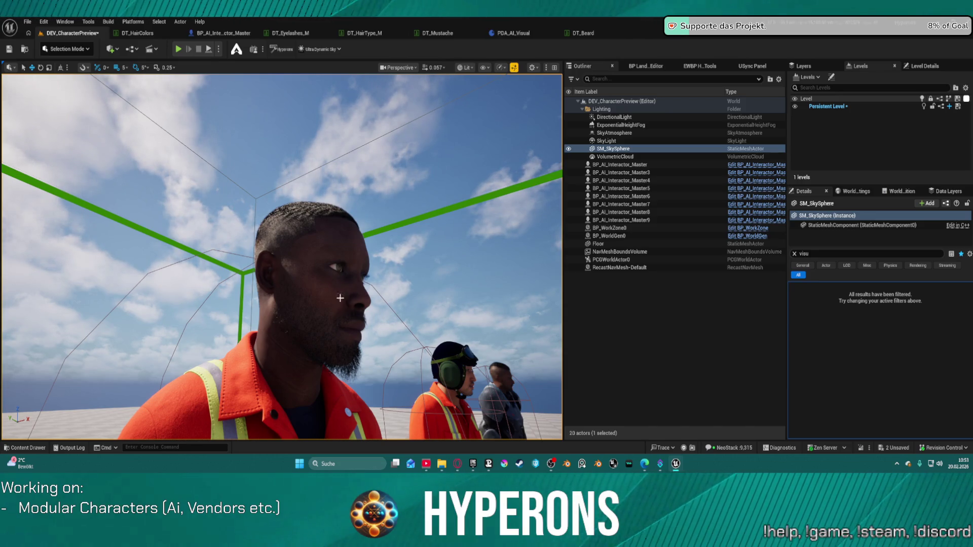
left_click(340, 298)
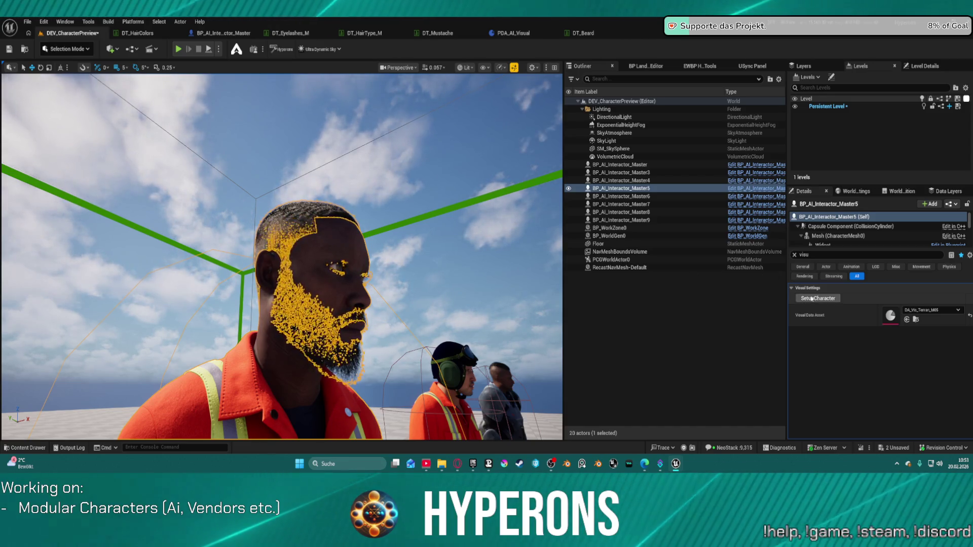
left_click(812, 299)
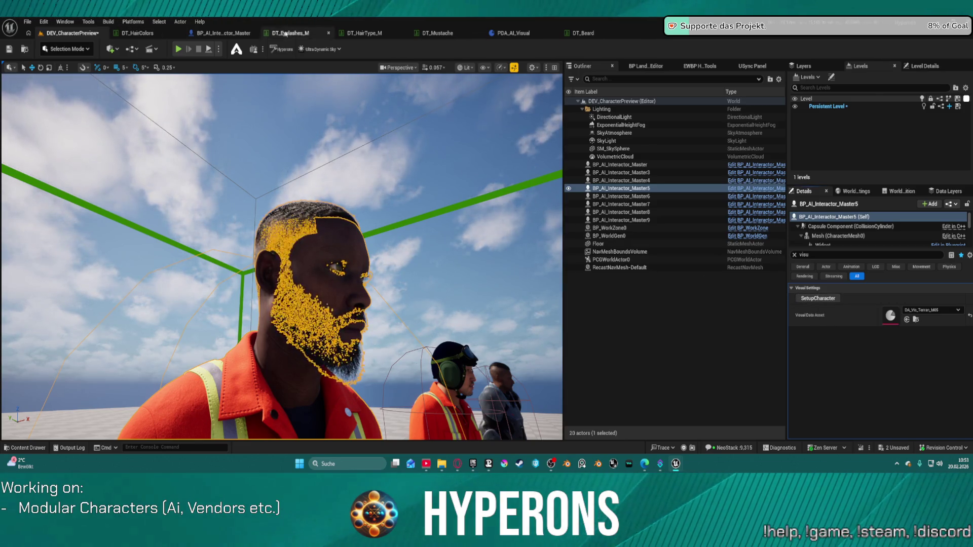
left_click(225, 33)
Survey the AddBeard graph, checking the Beard variable and the Branch, Select and Add Groom Asset nodes.
scroll(496, 187, "down", 1)
mouse_move(495, 187)
left_mouse_down()
mouse_move(397, 191)
mouse_move(293, 147)
mouse_move(202, 83)
left_mouse_up()
mouse_move(430, 213)
left_mouse_down()
mouse_move(422, 221)
mouse_move(433, 213)
left_mouse_up()
left_click_drag(387, 241, 391, 235)
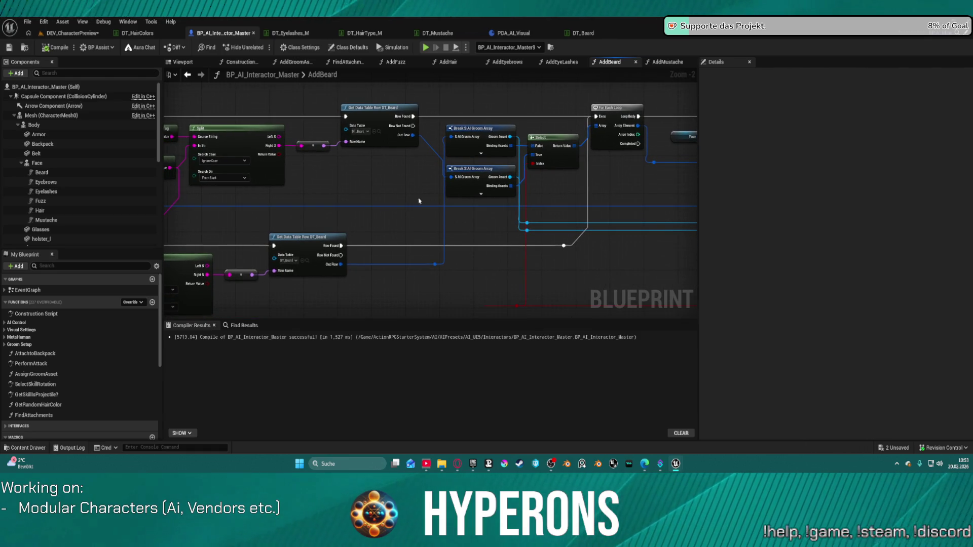
mouse_move(636, 267)
left_mouse_down()
mouse_move(584, 246)
mouse_move(352, 223)
mouse_move(304, 167)
mouse_move(237, 124)
left_mouse_up()
scroll(584, 245, "down", 1)
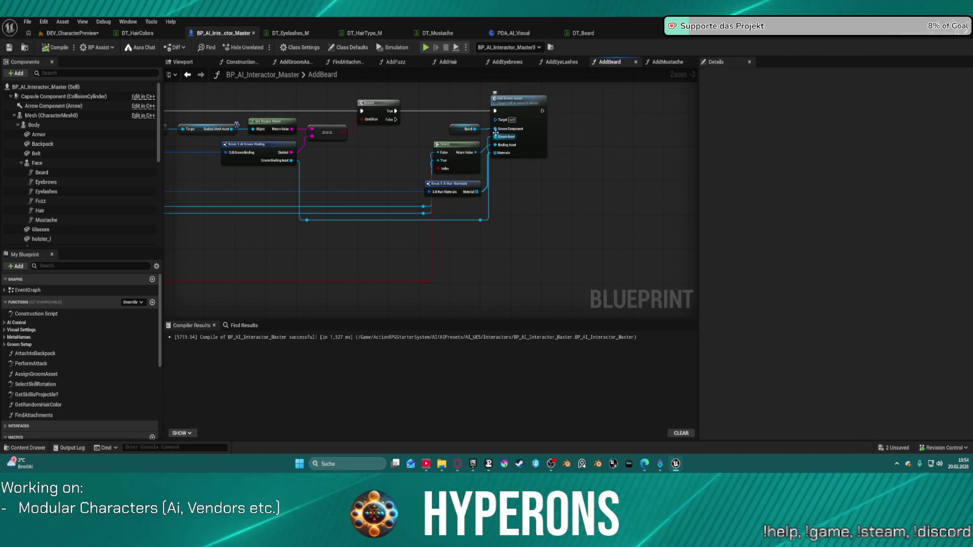
left_click(455, 125)
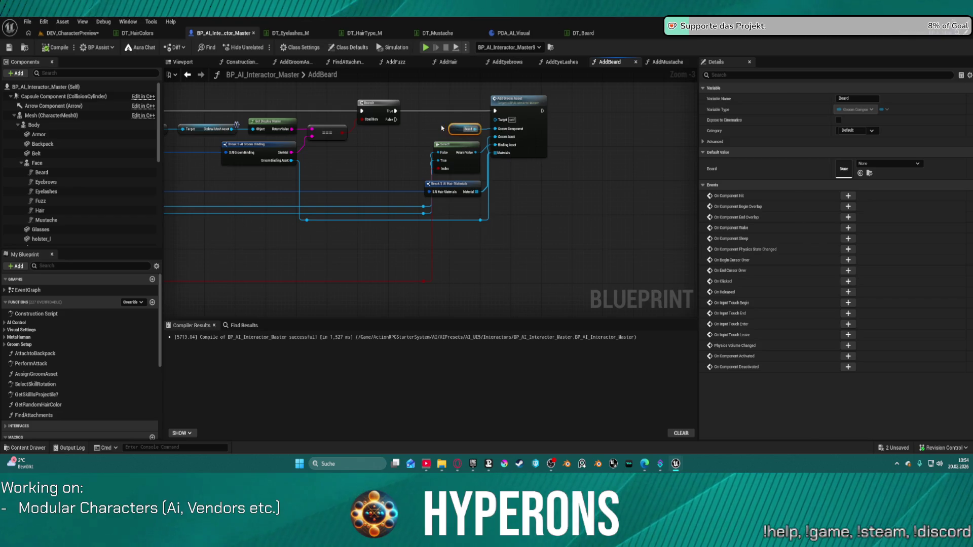
mouse_move(598, 158)
left_mouse_down()
mouse_move(489, 196)
mouse_move(510, 256)
mouse_move(363, 237)
mouse_move(324, 116)
left_mouse_up()
scroll(324, 116, "down", 1)
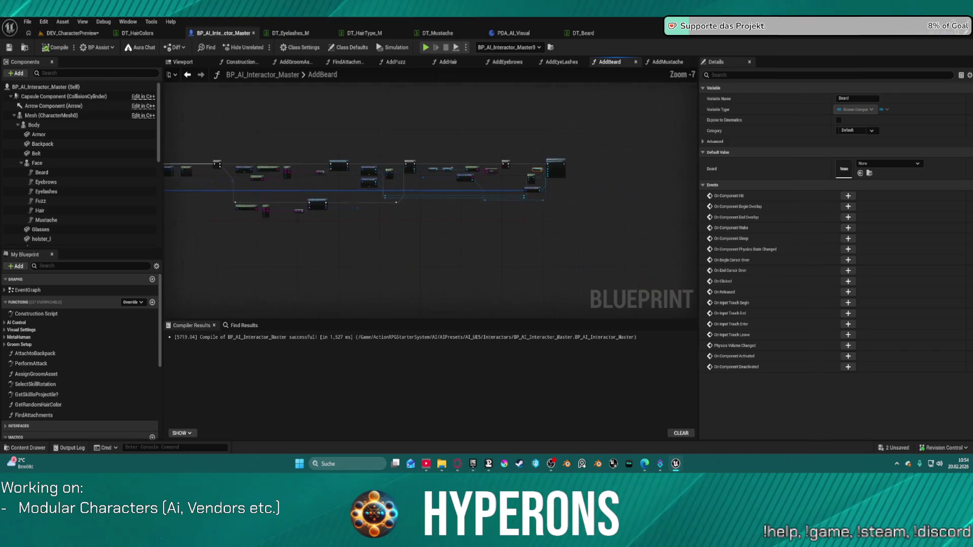
left_click_drag(210, 184, 240, 189)
scroll(468, 181, "up", 2)
mouse_move(397, 309)
left_mouse_down()
mouse_move(453, 285)
mouse_move(415, 261)
mouse_move(453, 273)
left_mouse_up()
Search the action menu for 'gro' and add a Set Groom Asset node for Beard.
type("remove gr")
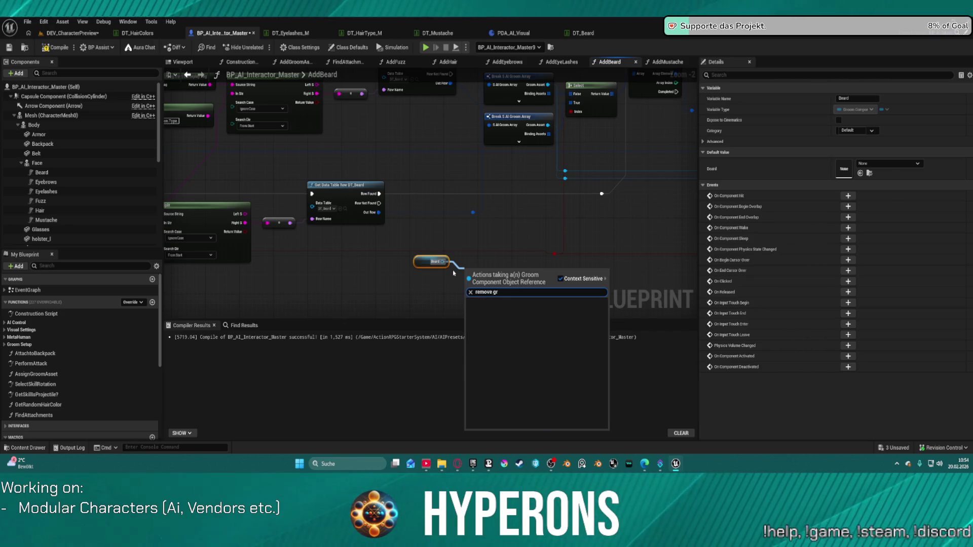
key("BackSpace")
key("BackSpace")
key("BackSpace")
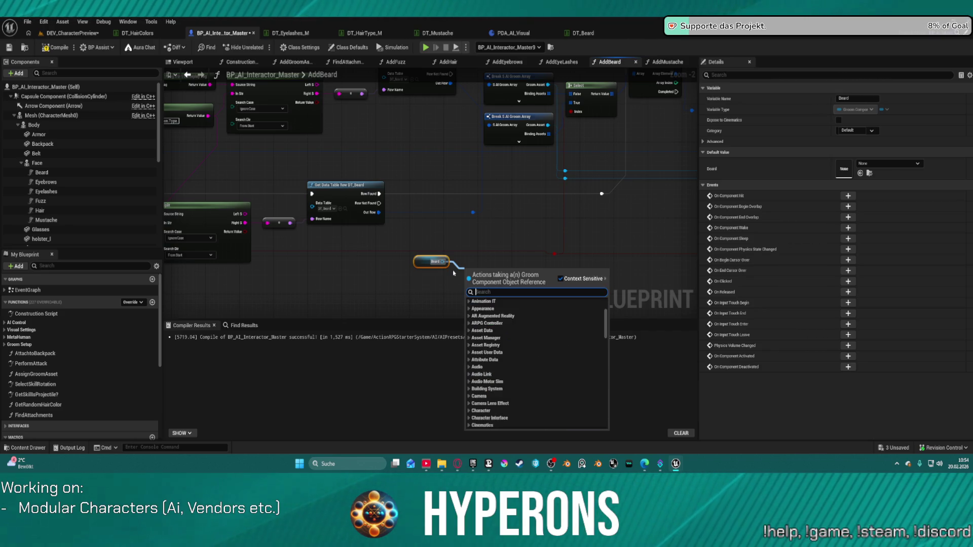
type("gro")
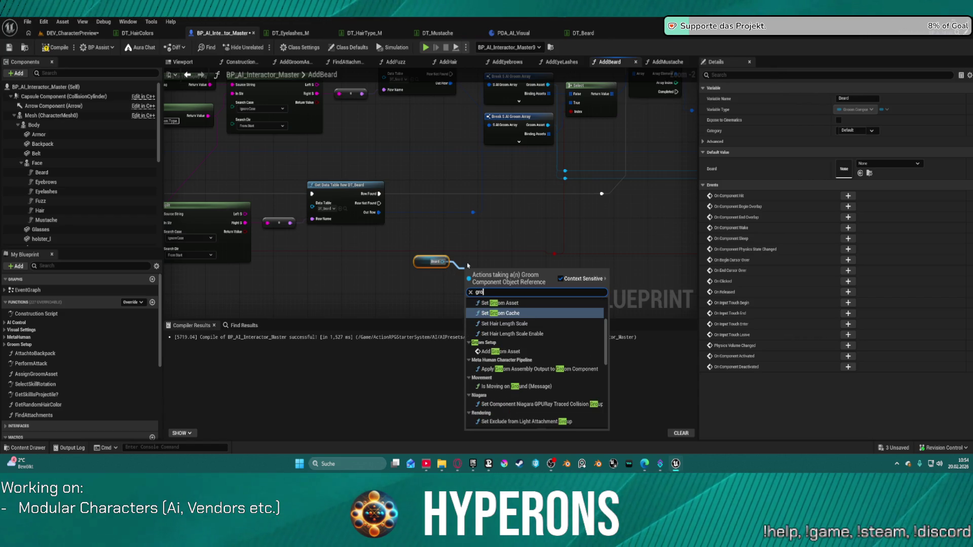
left_click(513, 358)
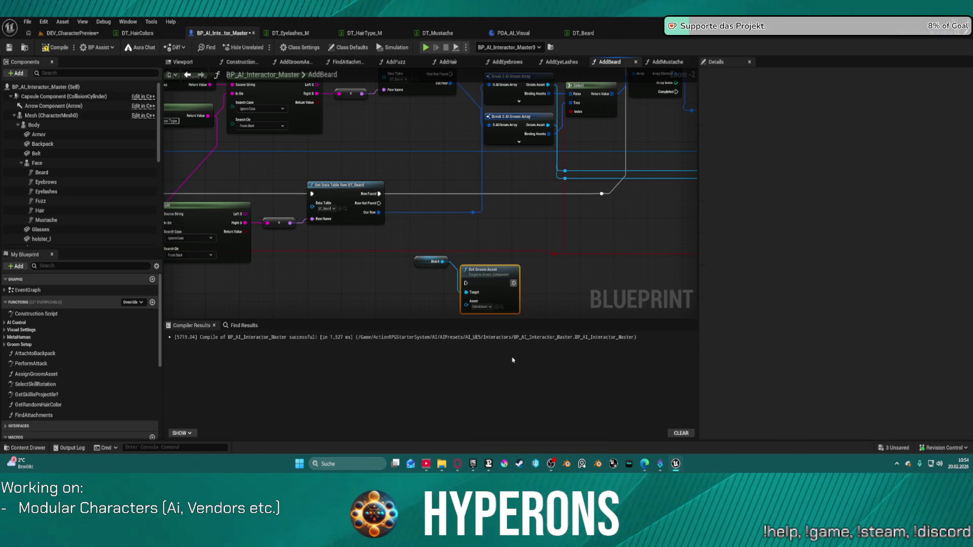
mouse_move(492, 272)
left_mouse_down()
mouse_move(212, 171)
mouse_move(378, 258)
mouse_move(527, 198)
left_mouse_up()
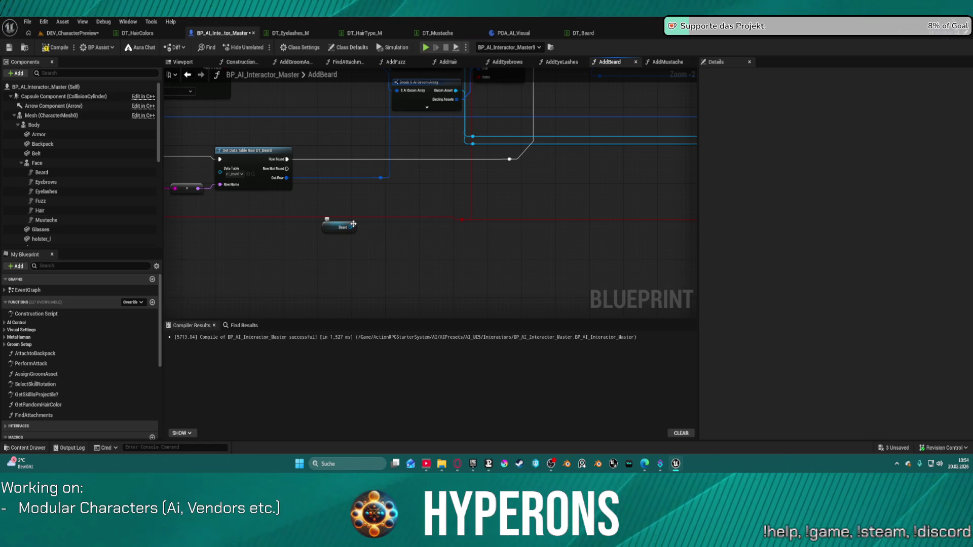
From the Beard reference, find and place the Set Groom Asset node on Beard.
left_click_drag(351, 227, 383, 206)
type("reset")
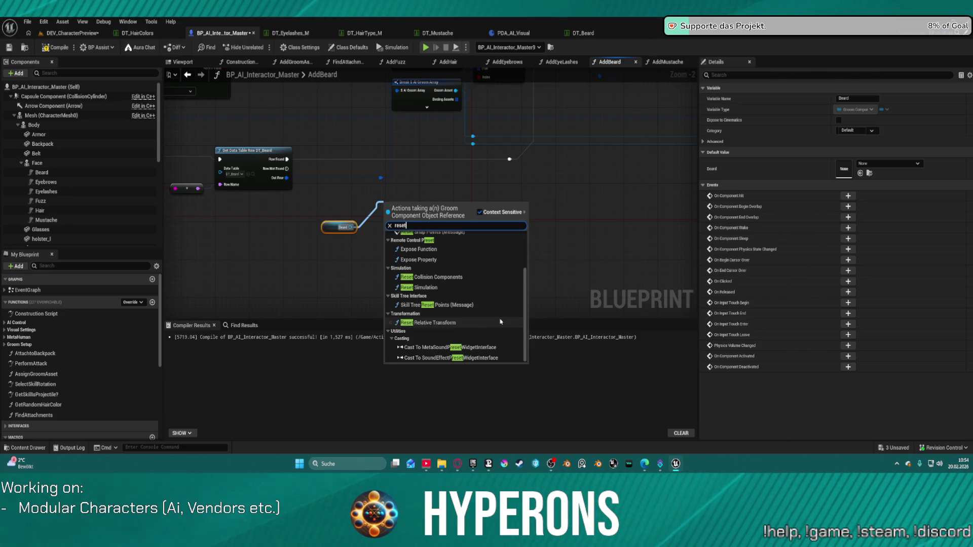
key("BackSpace")
key("BackSpace")
key("BackSpace")
type("c")
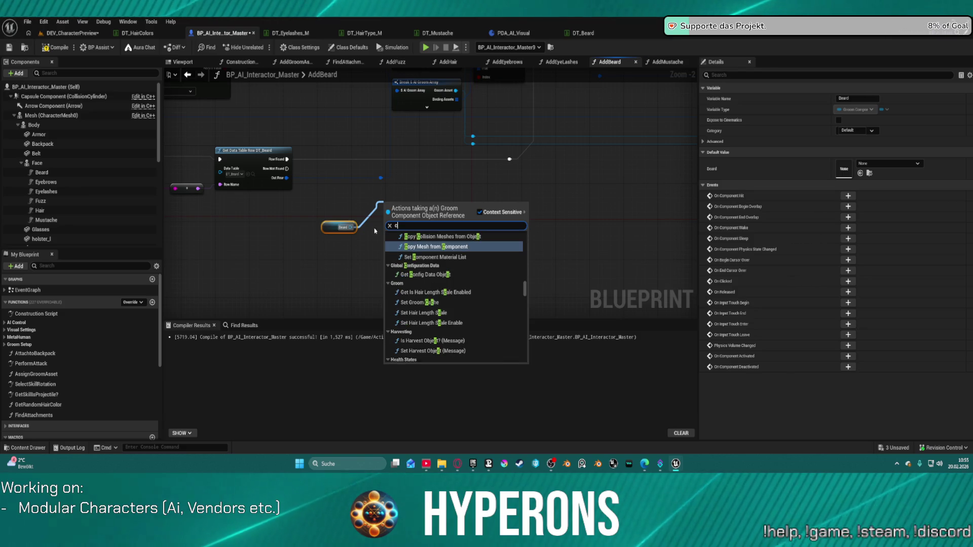
type("lear")
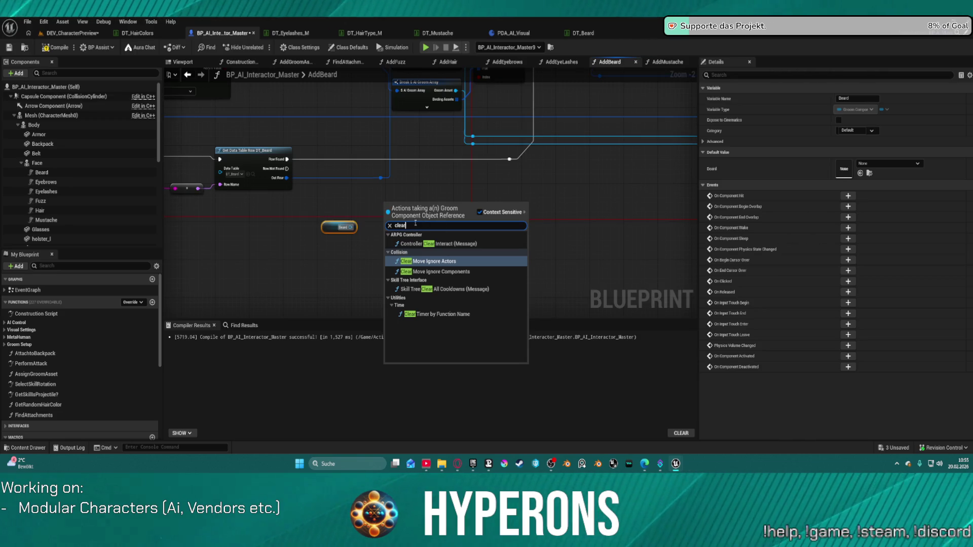
type("groom")
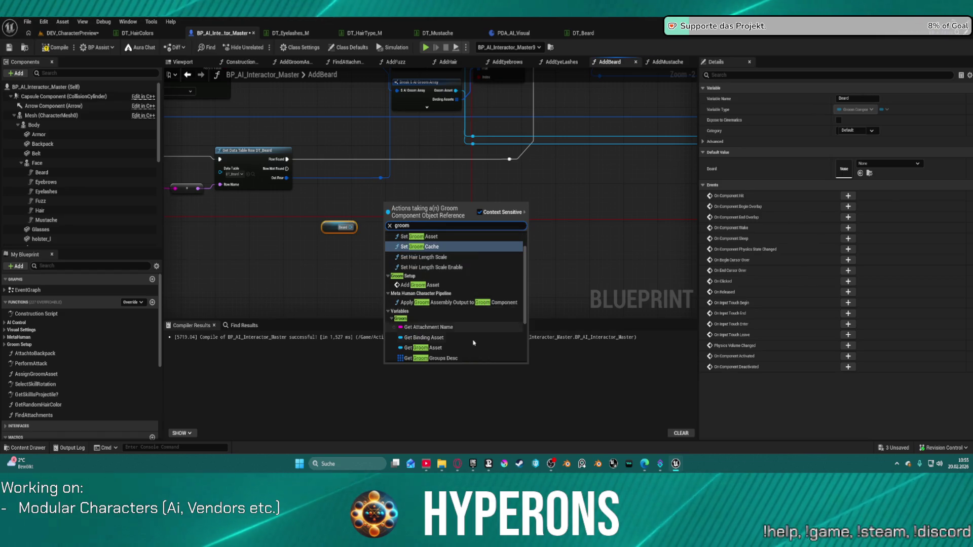
scroll(472, 347, "down", 4)
scroll(457, 320, "up", 3)
scroll(457, 321, "up", 3)
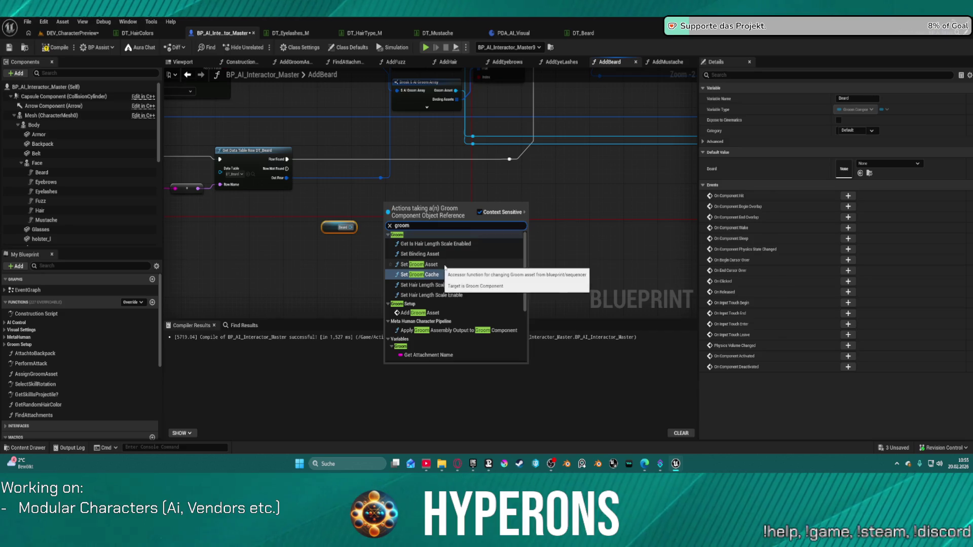
left_click(455, 265)
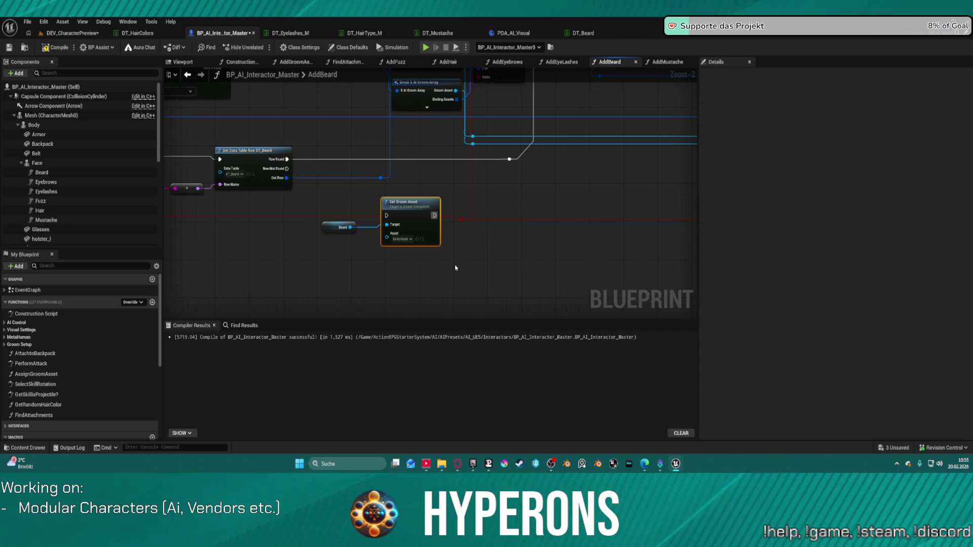
Connect both Row Not Found pins to Set Groom Asset and compile the blueprint.
mouse_move(390, 218)
left_mouse_down()
mouse_move(311, 191)
mouse_move(287, 168)
left_mouse_up()
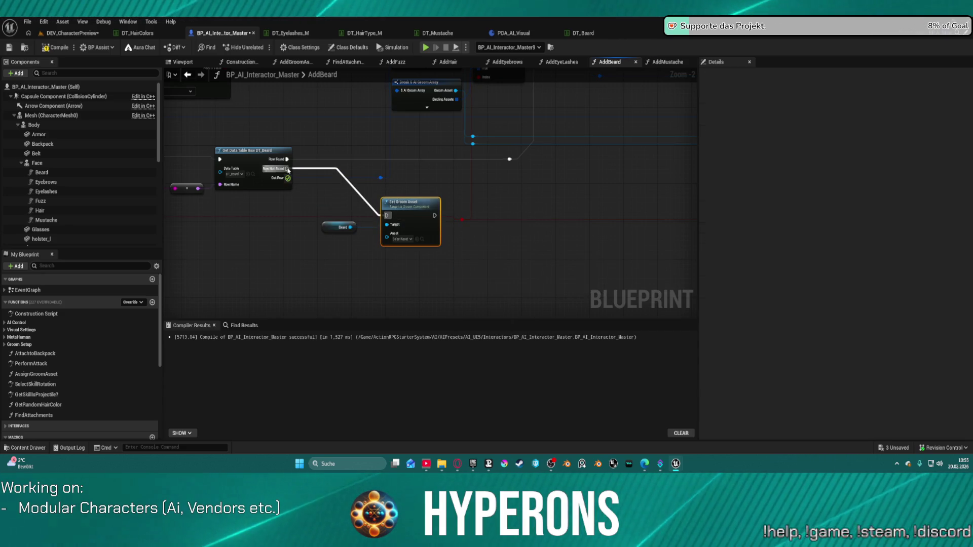
mouse_move(387, 215)
left_mouse_down()
mouse_move(316, 156)
mouse_move(372, 104)
mouse_move(374, 148)
mouse_move(358, 133)
left_mouse_up()
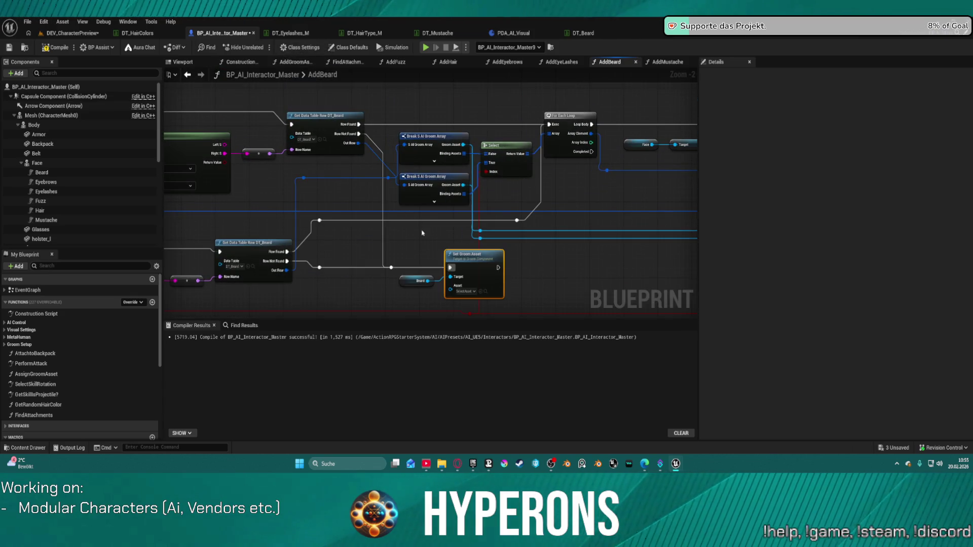
left_click(54, 49)
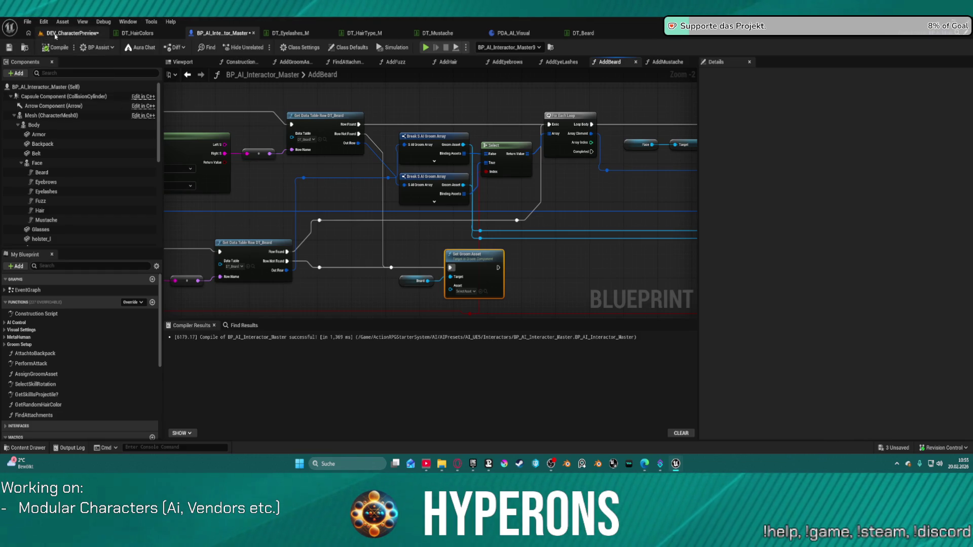
left_click(56, 33)
left_click(818, 299)
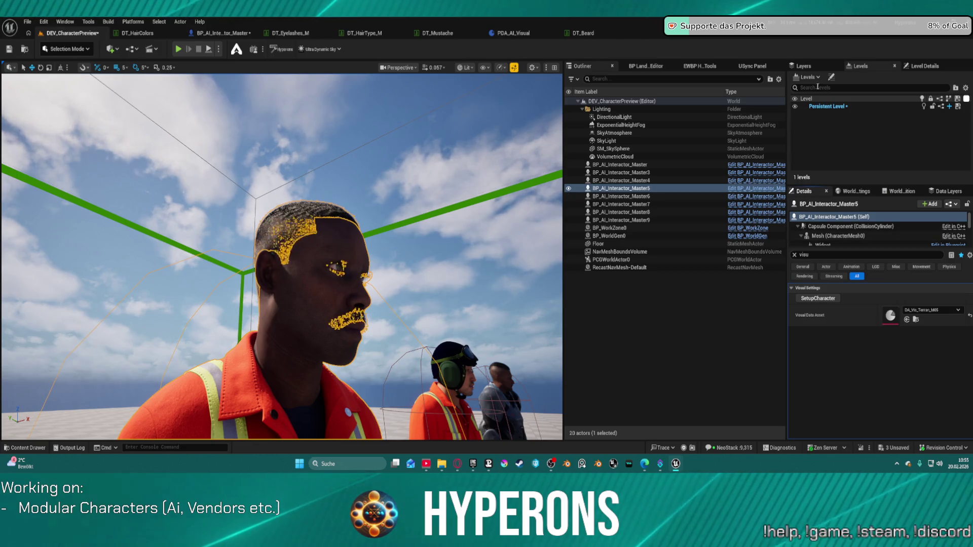
Rerun SetupCharacter twice on the front character until it wears a moustache, then inspect its face.
left_click_drag(464, 290, 337, 296)
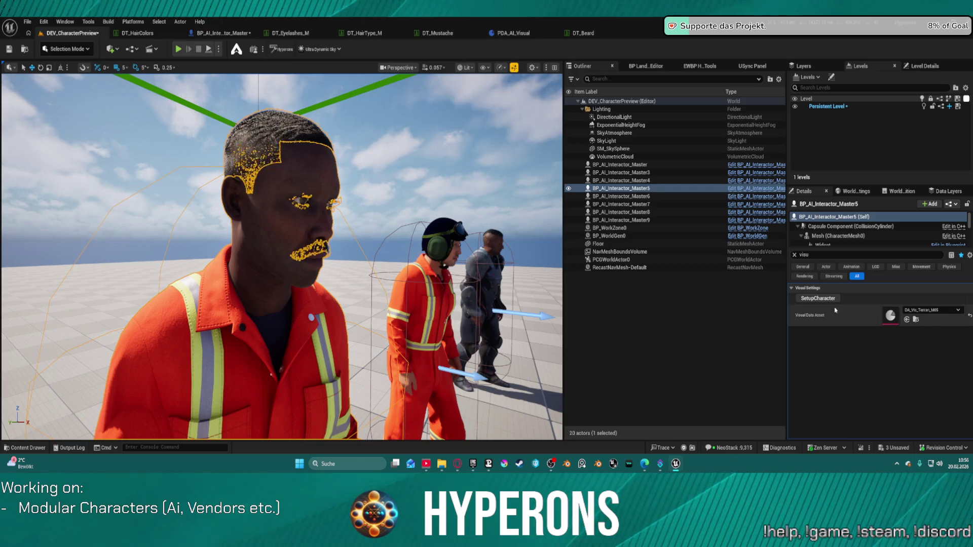
left_click(818, 298)
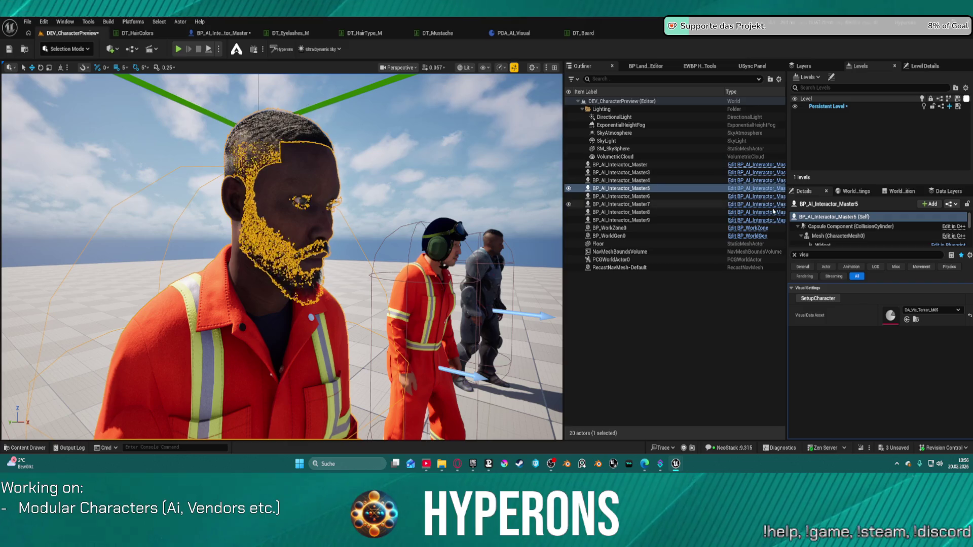
left_click(819, 299)
mouse_move(355, 254)
left_mouse_down()
mouse_move(304, 253)
mouse_move(327, 254)
mouse_move(329, 274)
mouse_move(319, 254)
left_mouse_up()
mouse_move(417, 124)
left_mouse_down()
mouse_move(405, 126)
mouse_move(417, 124)
left_mouse_up()
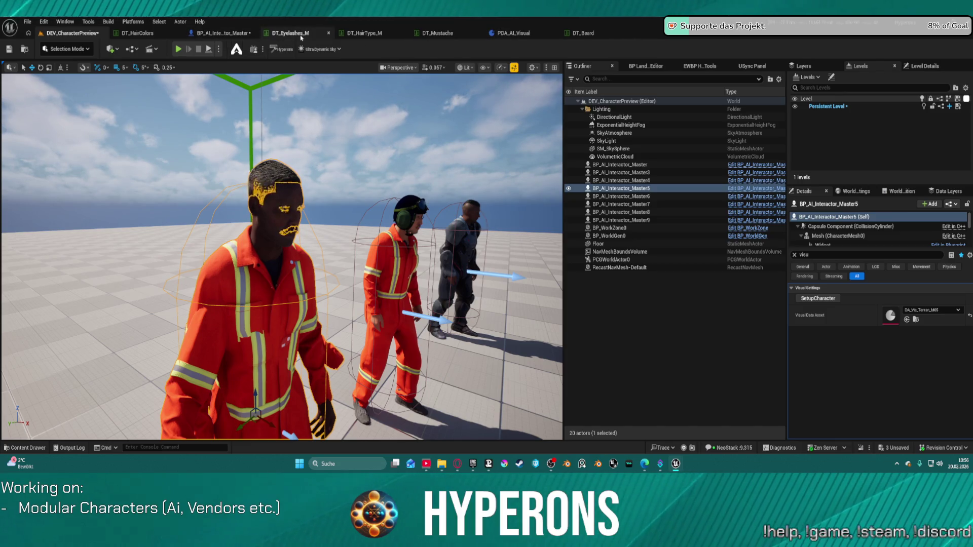
Paste the Beard's Set Groom Asset into AddMustache, run it on Row Not Found, targeting Mustache.
left_click(223, 32)
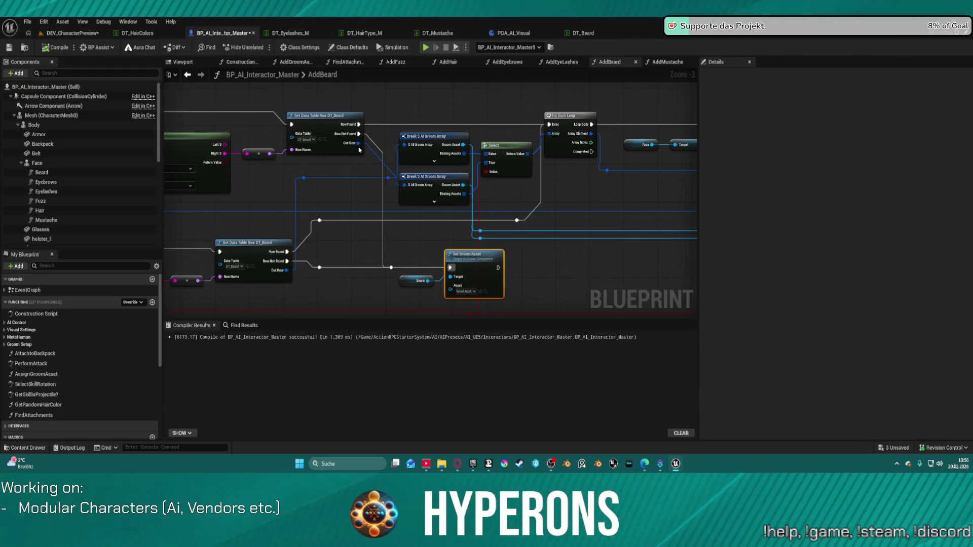
mouse_move(421, 253)
left_mouse_down()
mouse_move(446, 274)
mouse_move(463, 263)
left_mouse_up()
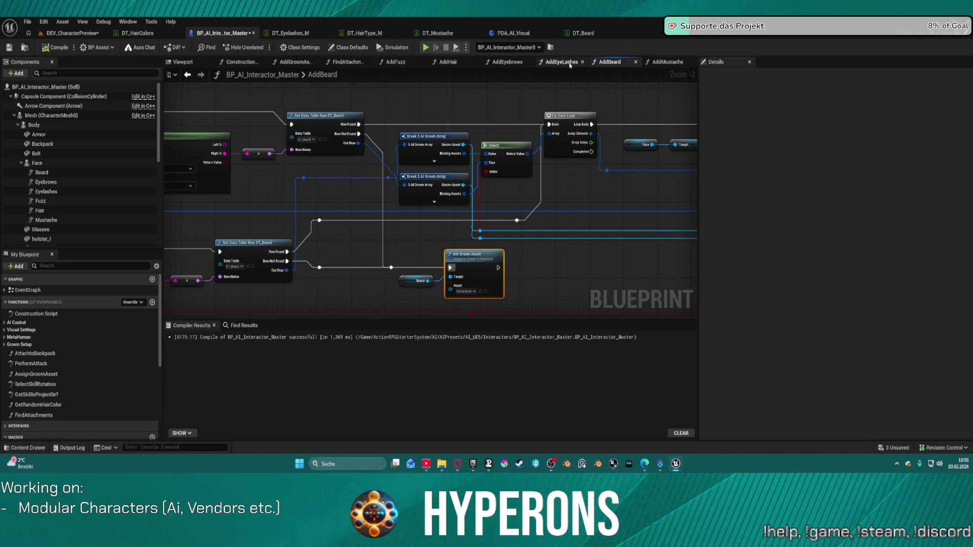
left_click(667, 62)
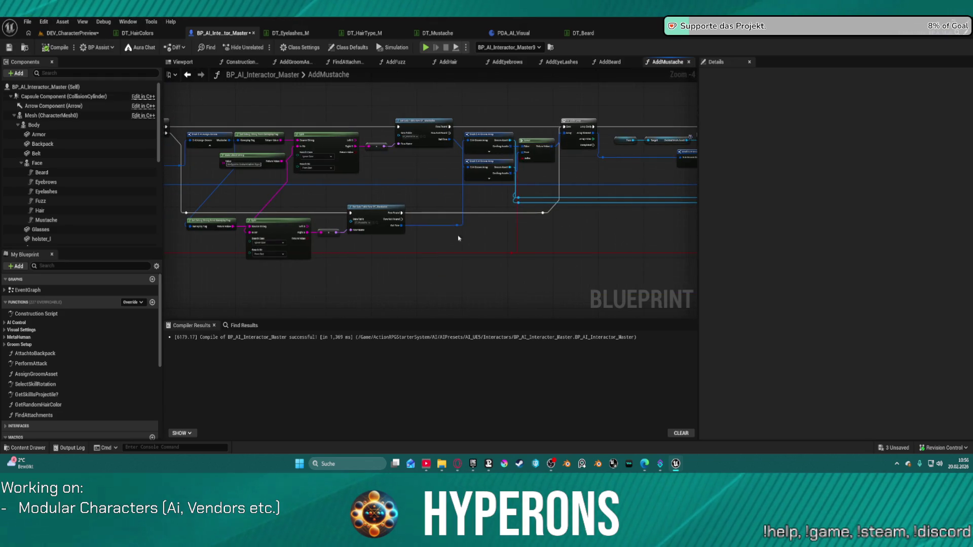
key("ctrl+v")
scroll(489, 235, "up", 2)
mouse_move(484, 246)
left_mouse_down()
mouse_move(348, 219)
mouse_move(418, 86)
mouse_move(479, 238)
mouse_move(508, 264)
left_mouse_up()
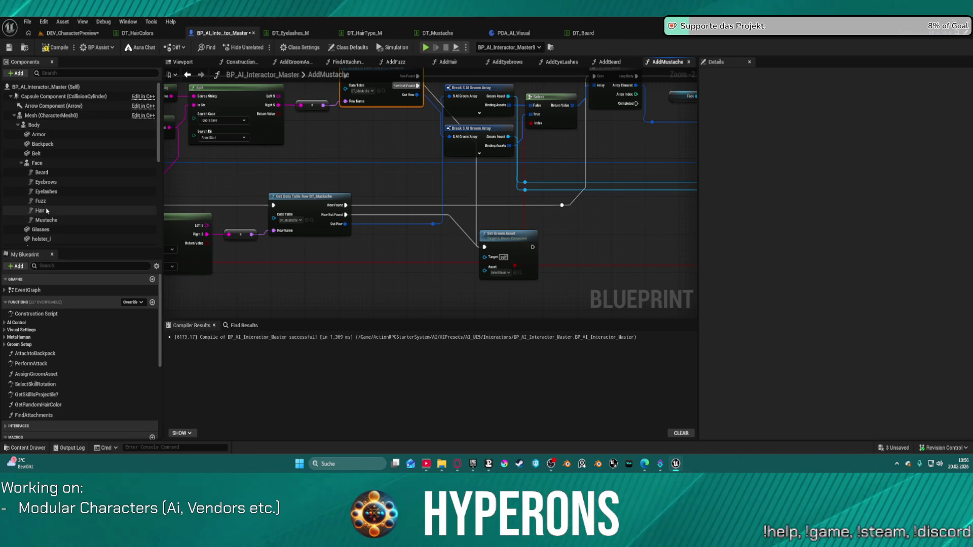
left_click_drag(46, 220, 484, 258)
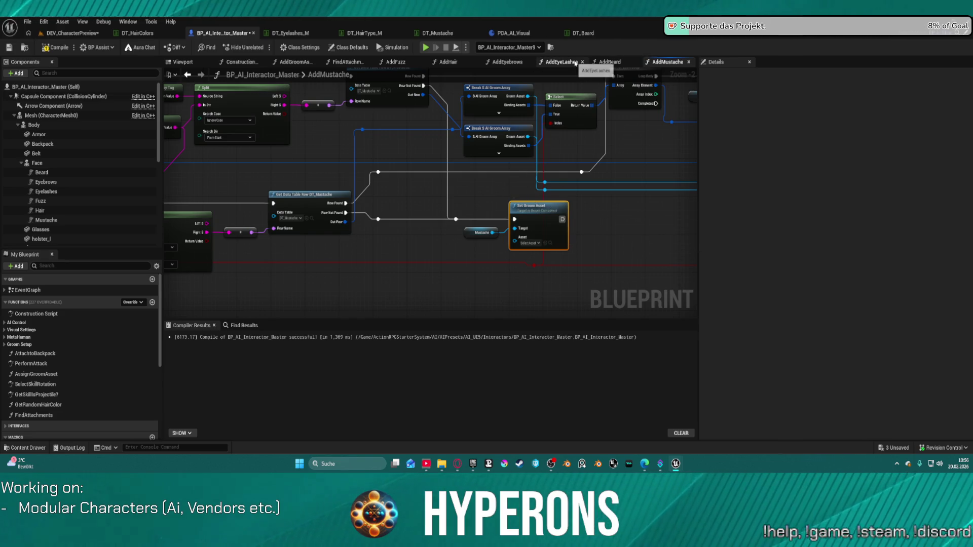
left_click(396, 61)
scroll(448, 208, "down", 2)
In AddFuzz, route both Row Not Found pins to Set Groom Asset with Fuzz as its target.
scroll(449, 208, "up", 2)
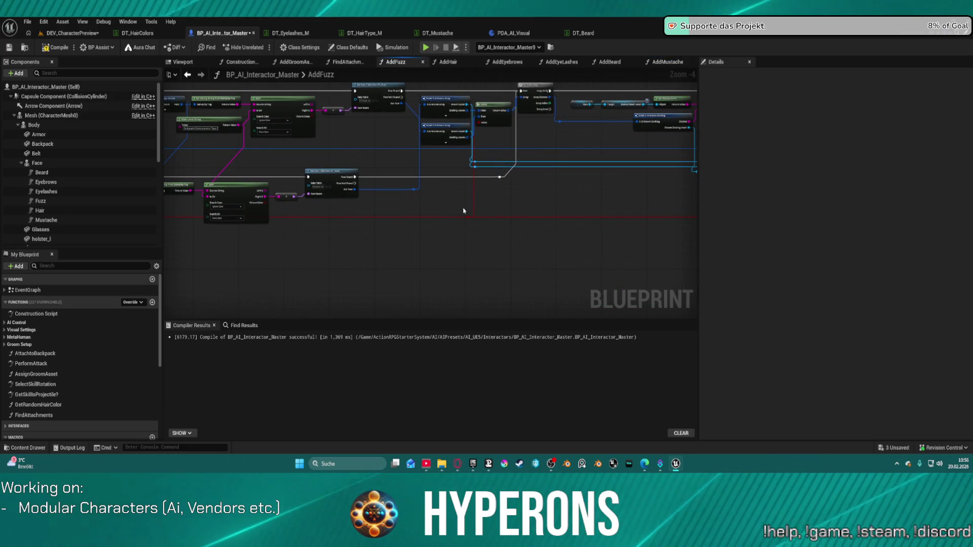
scroll(389, 189, "down", 1)
scroll(417, 183, "up", 3)
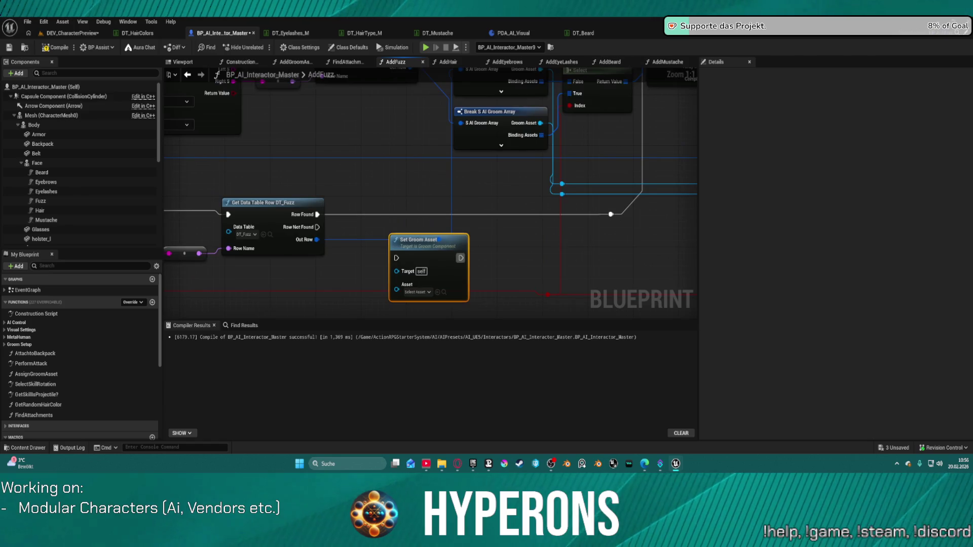
mouse_move(408, 100)
left_mouse_down()
mouse_move(411, 283)
mouse_move(394, 304)
left_mouse_up()
mouse_move(312, 272)
left_mouse_down()
mouse_move(354, 276)
mouse_move(390, 303)
left_mouse_up()
left_click(43, 201)
mouse_move(43, 202)
left_mouse_down()
mouse_move(410, 319)
mouse_move(345, 311)
left_mouse_up()
left_click(425, 300)
key("f")
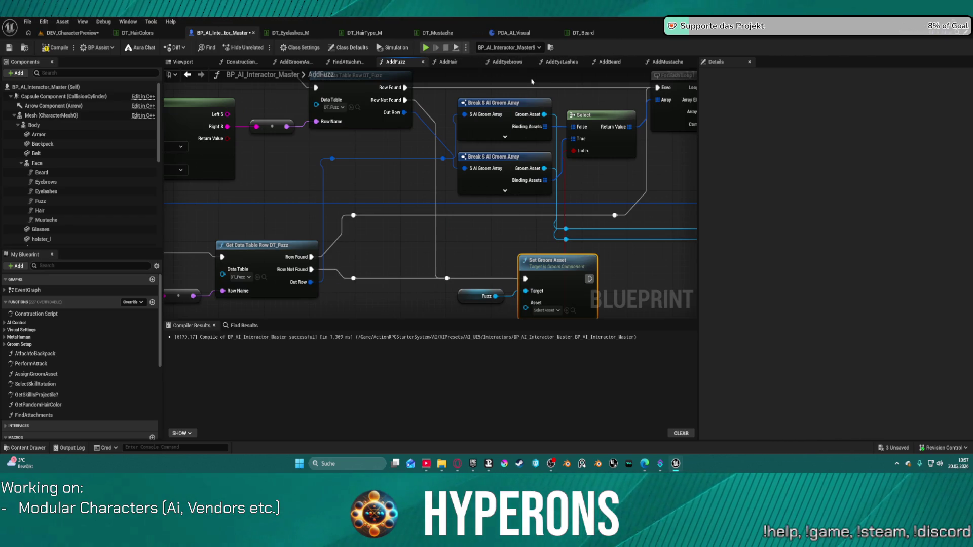
left_click_drag(502, 258, 537, 315)
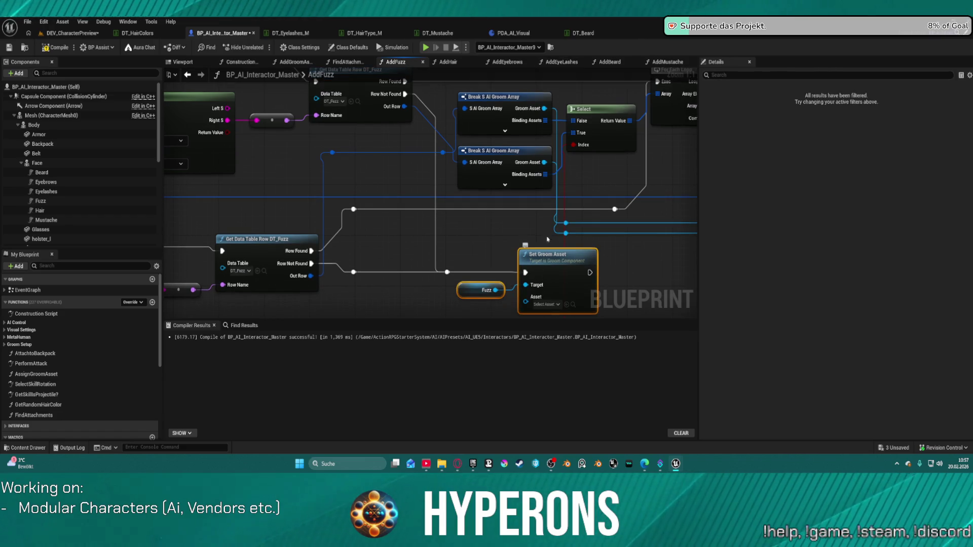
left_click(559, 63)
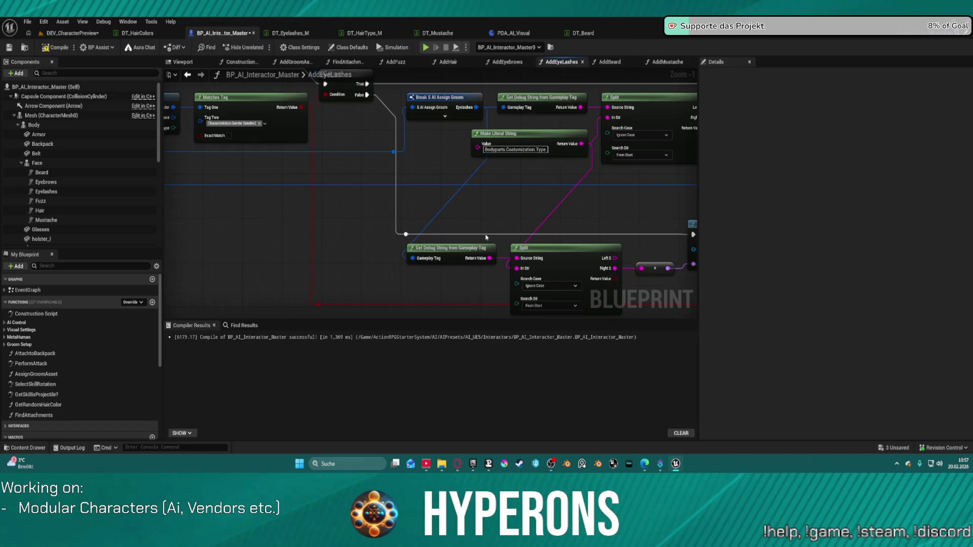
Paste the groom reset nodes into AddEyeLashes and run them on both Row Not Found paths.
key("ctrl+v")
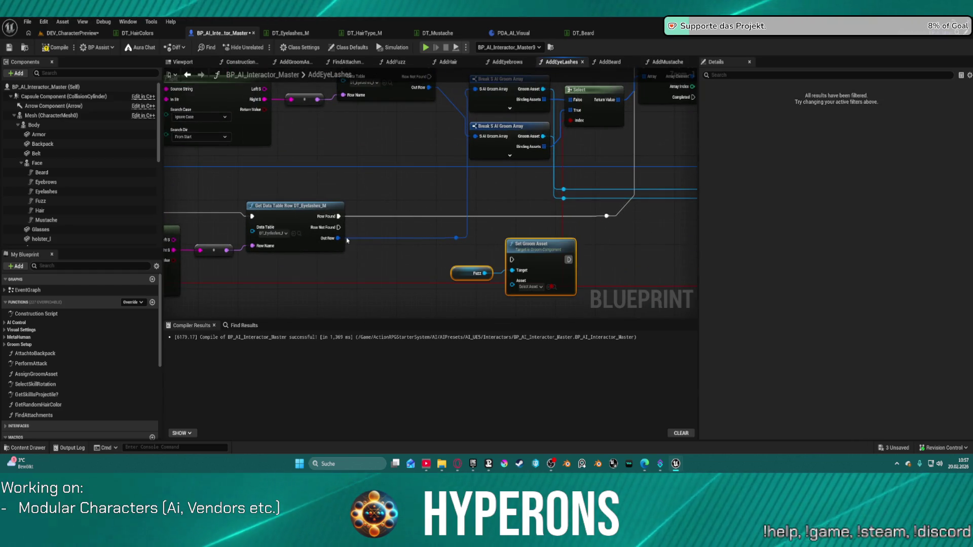
mouse_move(338, 227)
left_mouse_down()
mouse_move(488, 270)
mouse_move(512, 265)
mouse_move(472, 109)
mouse_move(428, 80)
mouse_move(433, 98)
left_mouse_up()
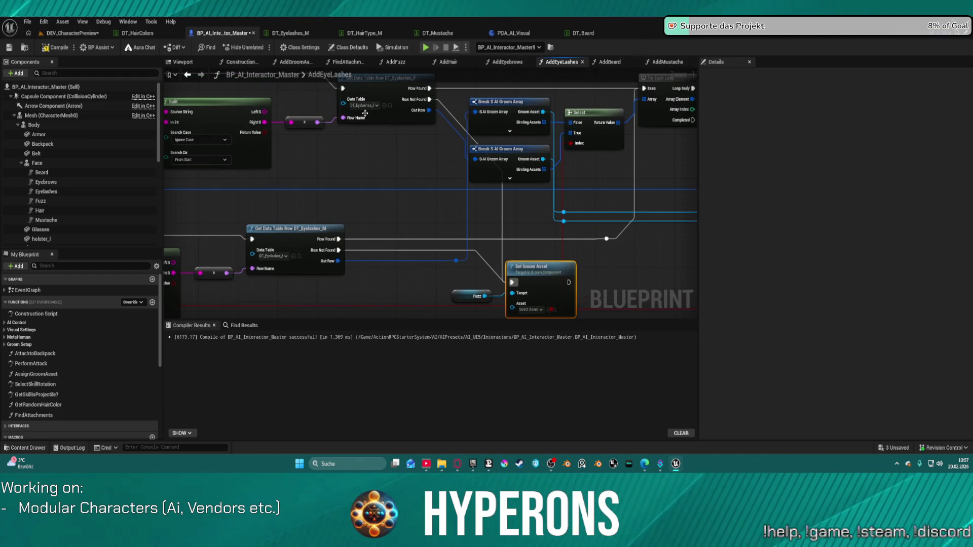
left_click_drag(53, 192, 456, 294)
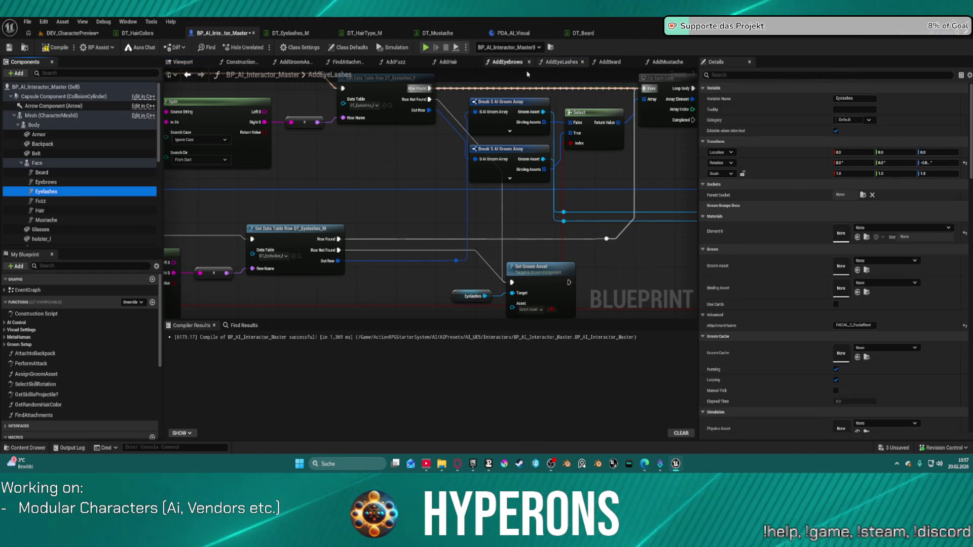
In AddEyebrows, place the groom reset, wire Row Not Found, and target the Eyebrows component.
left_click(507, 62)
mouse_move(389, 178)
left_mouse_down()
mouse_move(284, 131)
mouse_move(215, 74)
left_mouse_up()
left_click(423, 184)
mouse_move(424, 184)
left_mouse_down()
mouse_move(483, 253)
mouse_move(432, 100)
left_mouse_up()
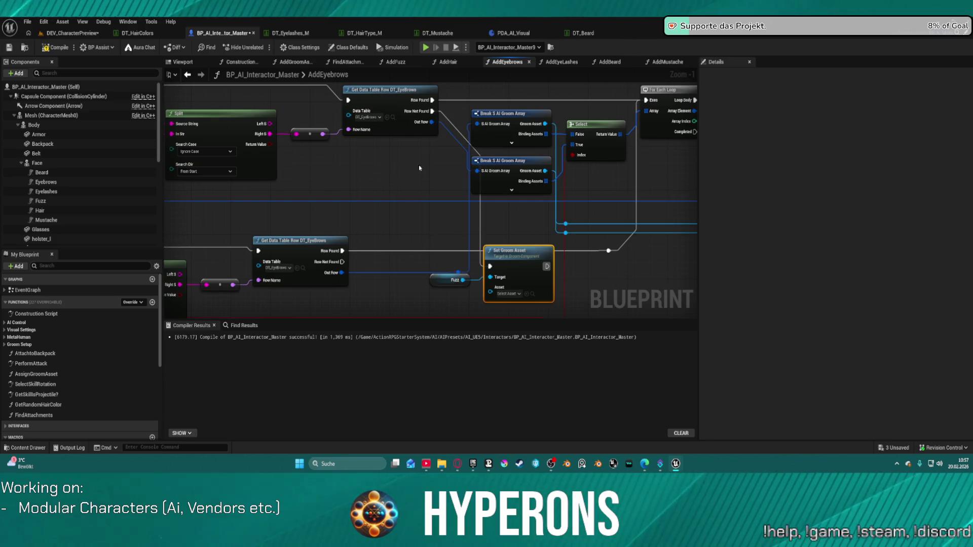
mouse_move(341, 262)
left_mouse_down()
mouse_move(490, 278)
mouse_move(489, 267)
left_mouse_up()
left_click_drag(60, 185, 486, 281)
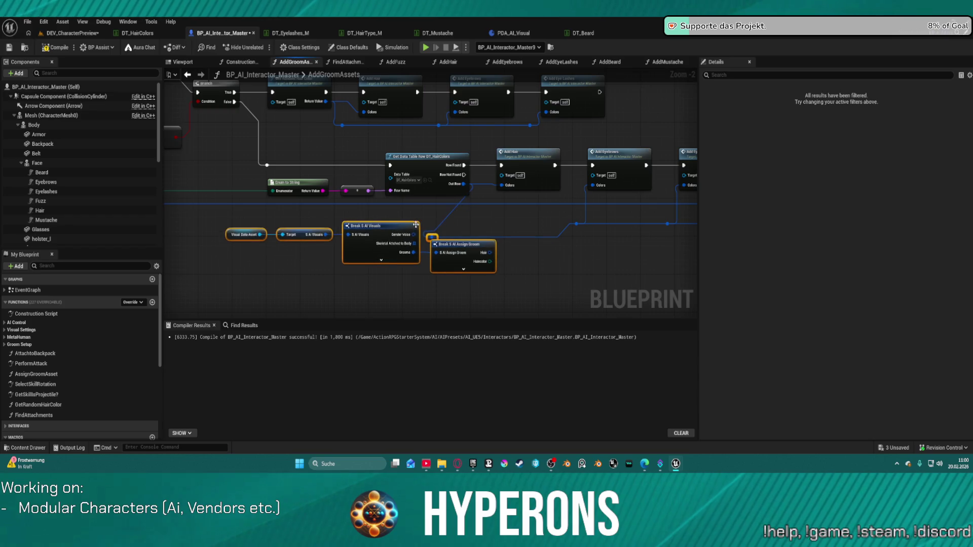
Tidy AddGroomAssets by moving the Out Row reroute point and shifting the visual data break nodes.
left_click(429, 229)
left_click_drag(434, 233, 491, 220)
mouse_move(191, 233)
left_mouse_down()
mouse_move(441, 259)
mouse_move(244, 254)
mouse_move(466, 258)
left_mouse_up()
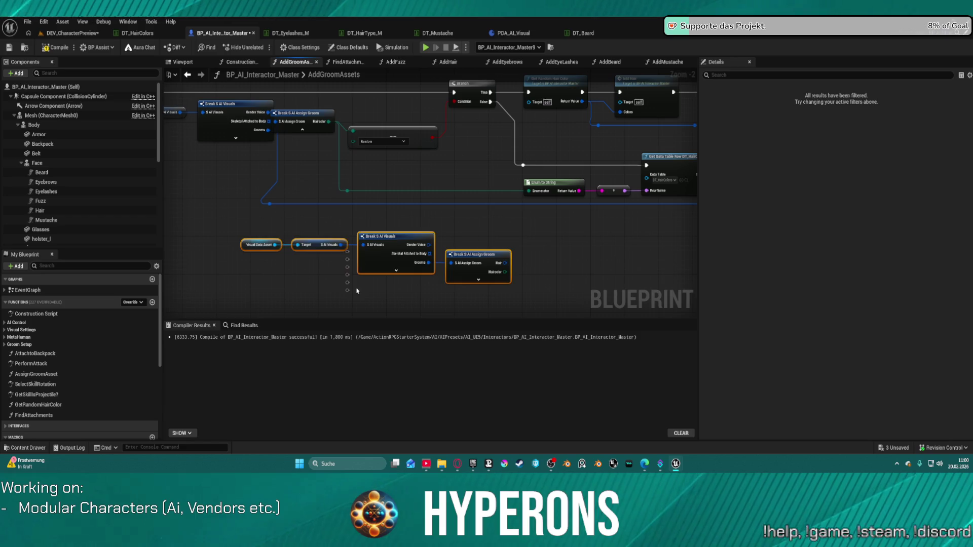
Open the AddHair function from its call node and inspect its tag-parsing nodes.
left_click_drag(357, 290, 338, 259)
scroll(339, 253, "down", 6)
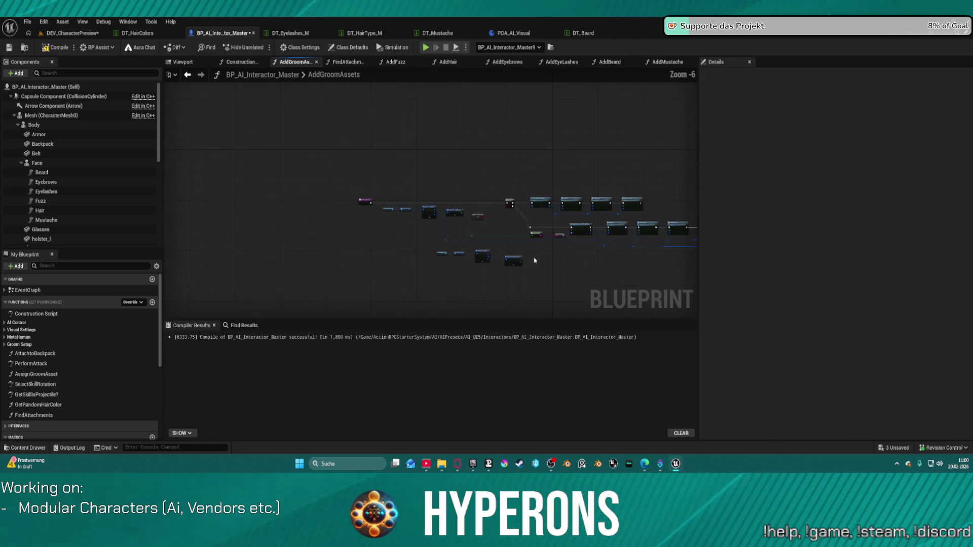
scroll(350, 207, "up", 7)
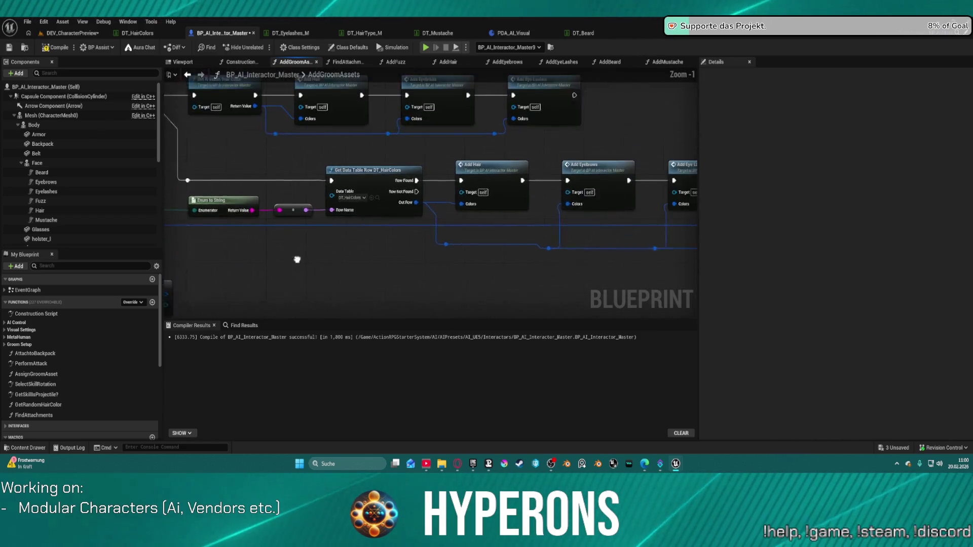
left_click(432, 178)
double_click(433, 178)
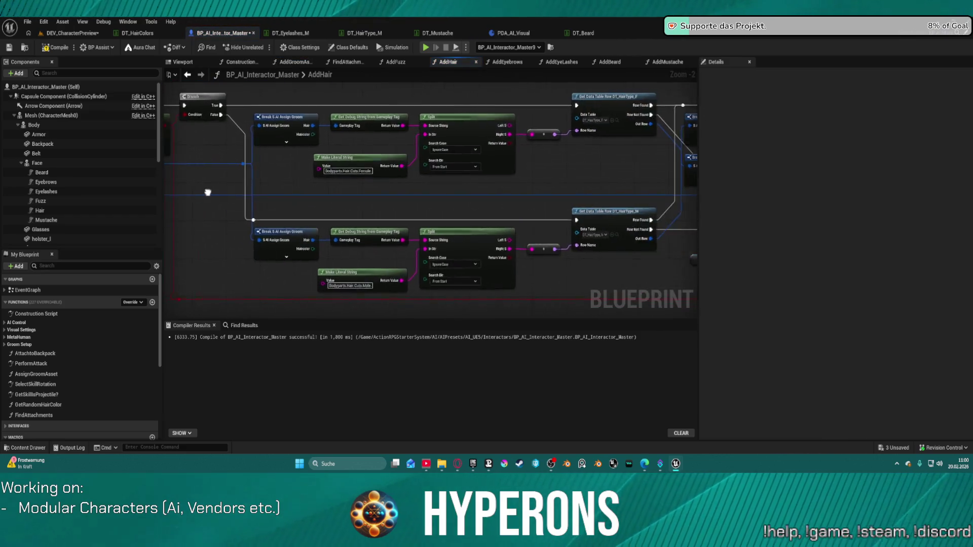
mouse_move(281, 255)
left_mouse_down()
mouse_move(502, 292)
mouse_move(570, 290)
left_mouse_up()
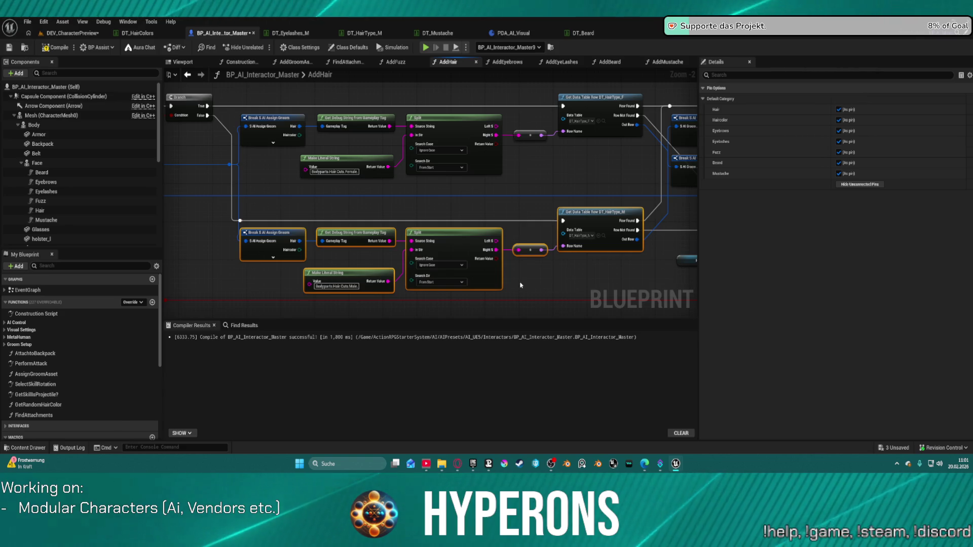
left_click(422, 202)
double_click(324, 77)
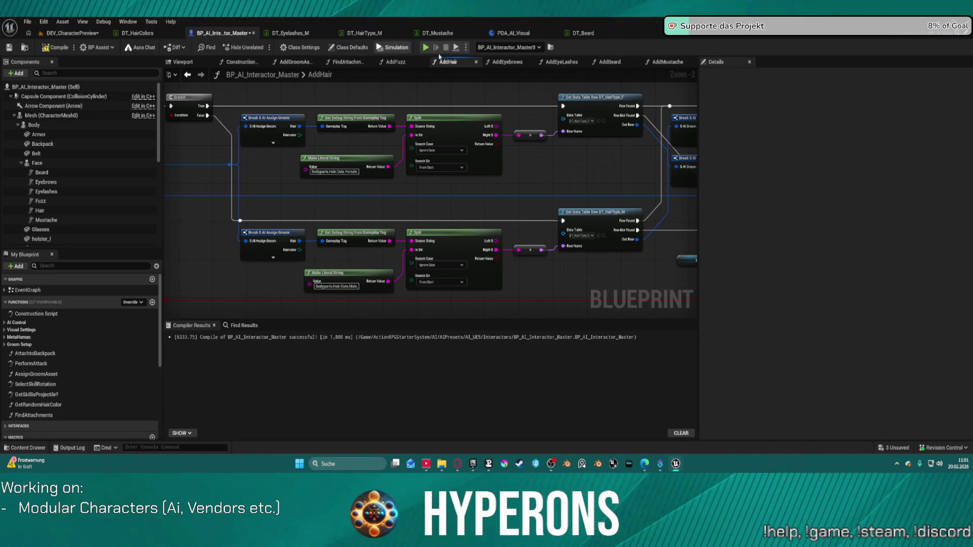
Open the AddFuzz graph and pan across its sections.
left_click(401, 63)
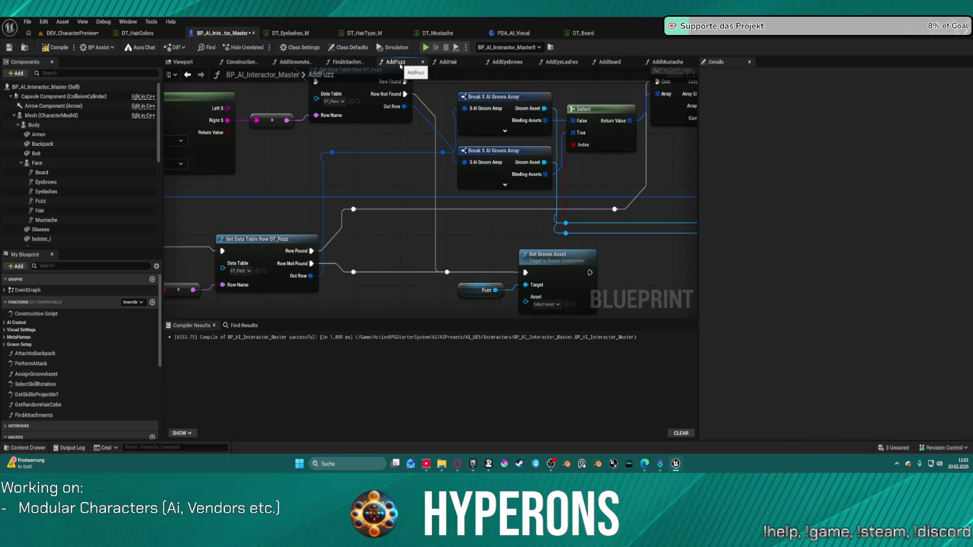
scroll(349, 144, "down", 4)
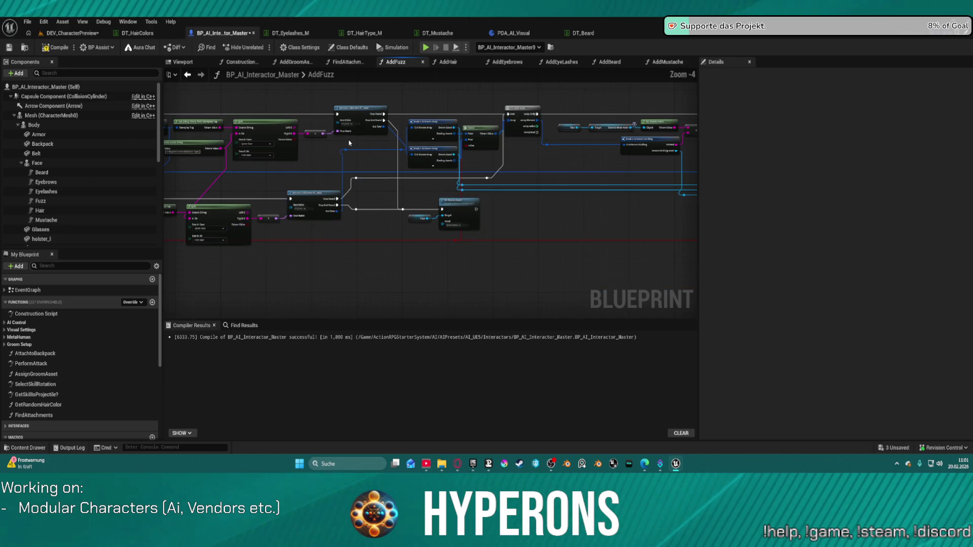
left_click_drag(349, 144, 340, 139)
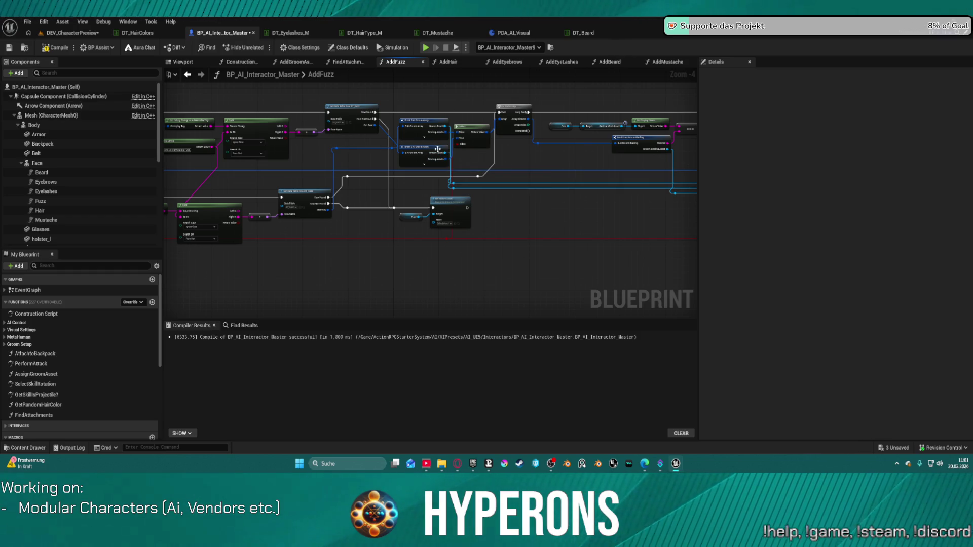
left_click_drag(271, 216, 645, 224)
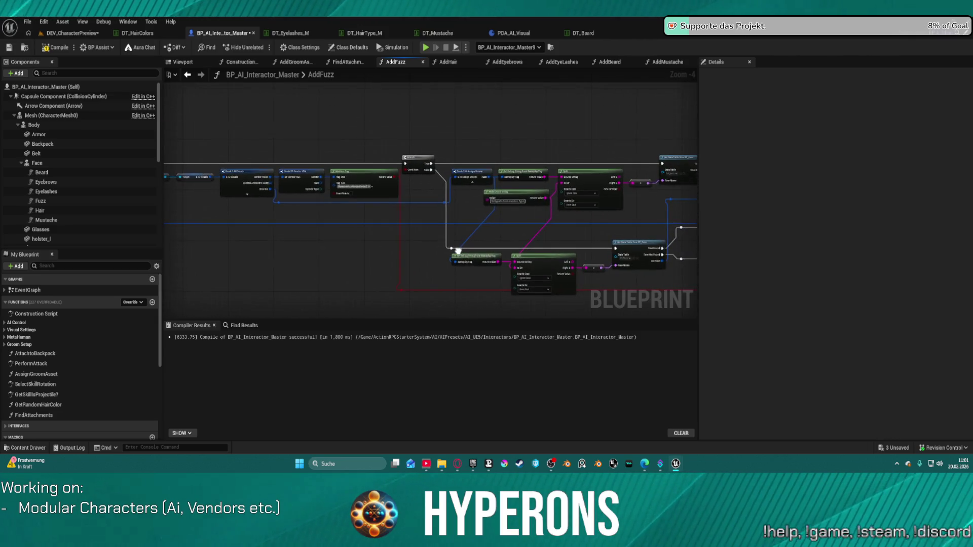
left_click_drag(282, 152, 418, 115)
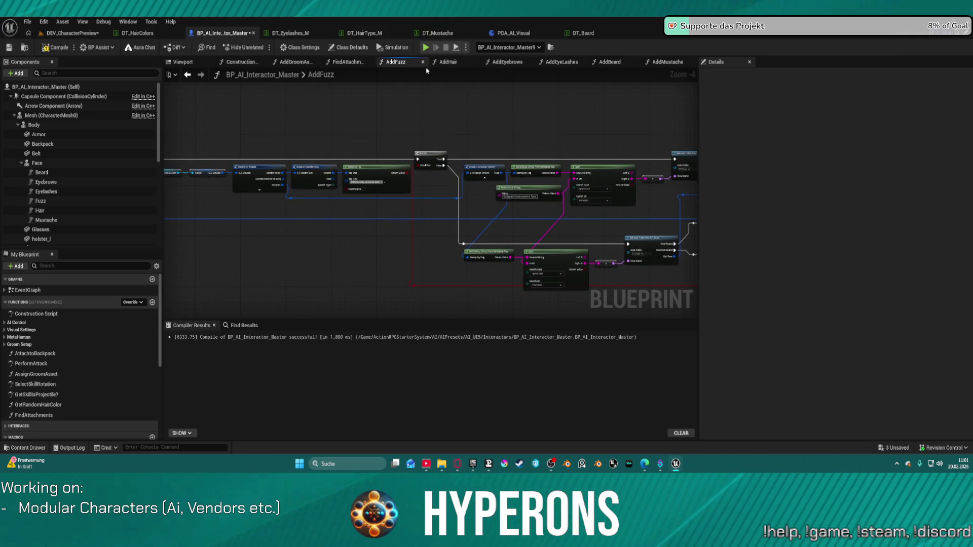
left_click(296, 62)
Nudge the Break S AI Assign Groom node lower in AddGroomAssets and save all changes.
scroll(425, 212, "up", 3)
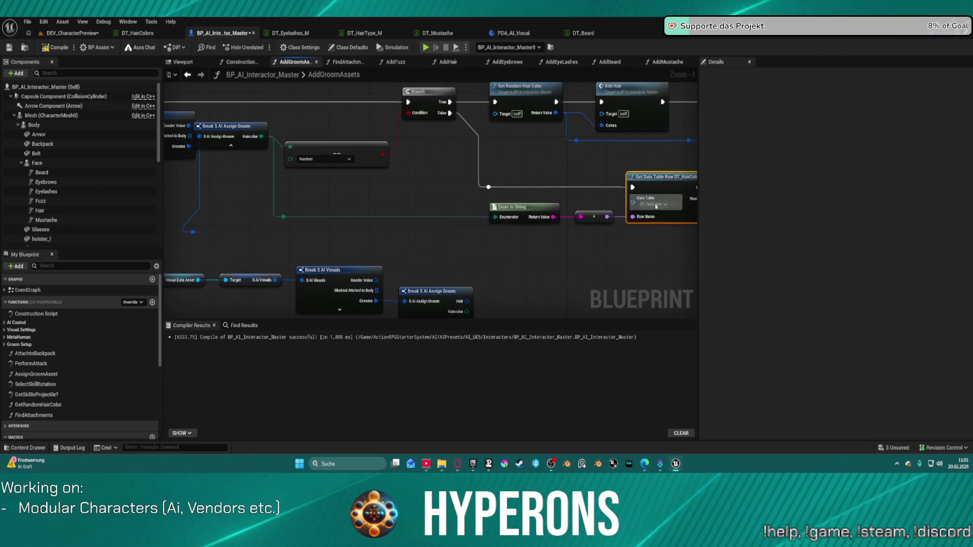
left_click_drag(425, 211, 506, 202)
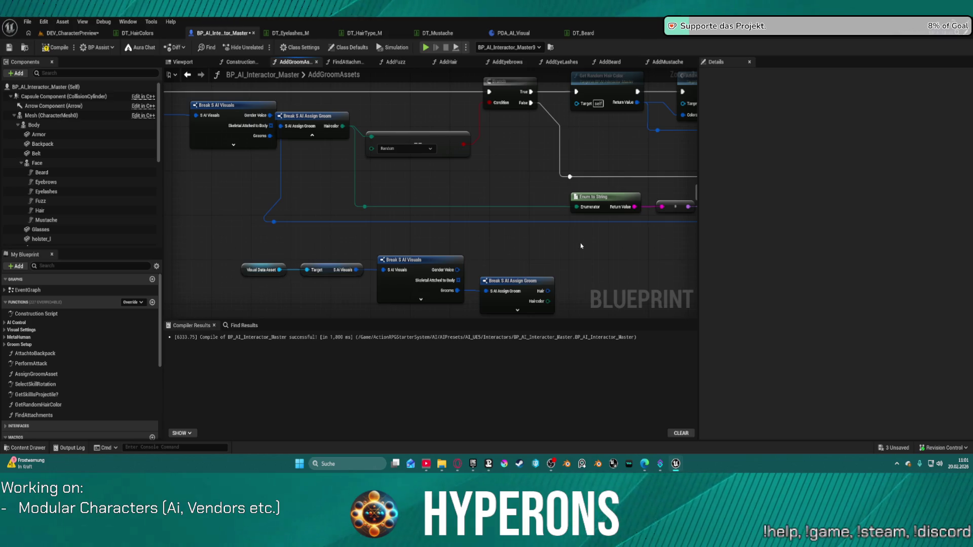
mouse_move(626, 257)
left_mouse_down()
mouse_move(561, 266)
mouse_move(569, 254)
mouse_move(649, 269)
left_mouse_up()
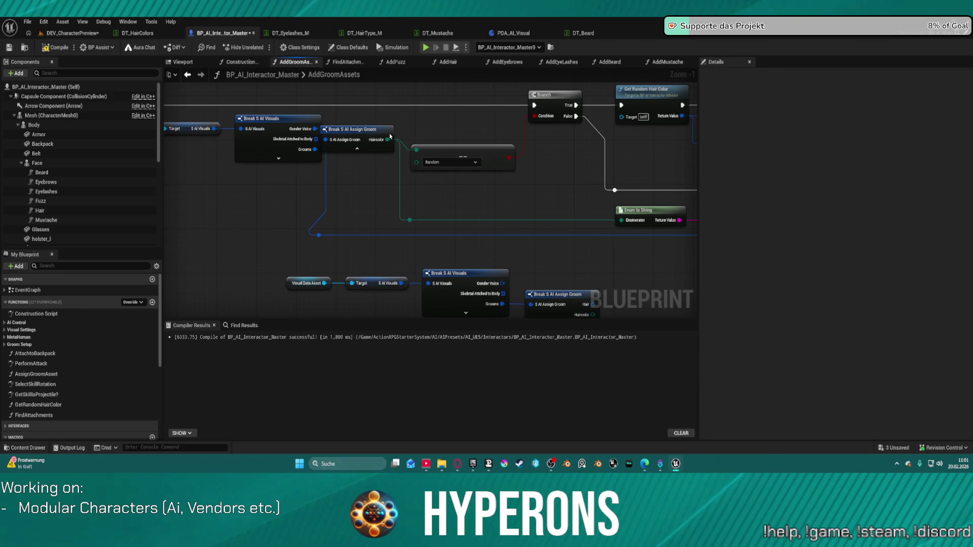
left_click_drag(374, 129, 385, 151)
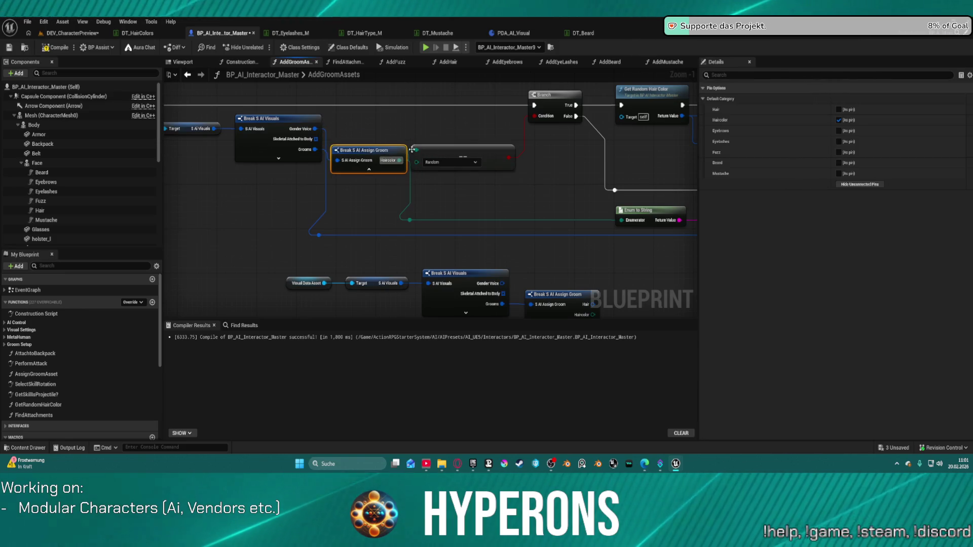
left_click_drag(488, 218, 531, 205)
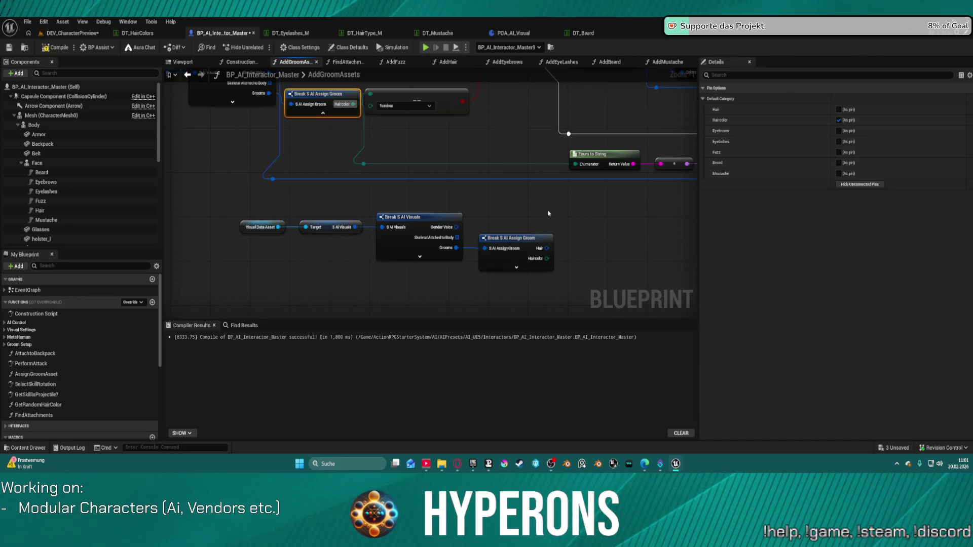
key("ctrl+shift+s")
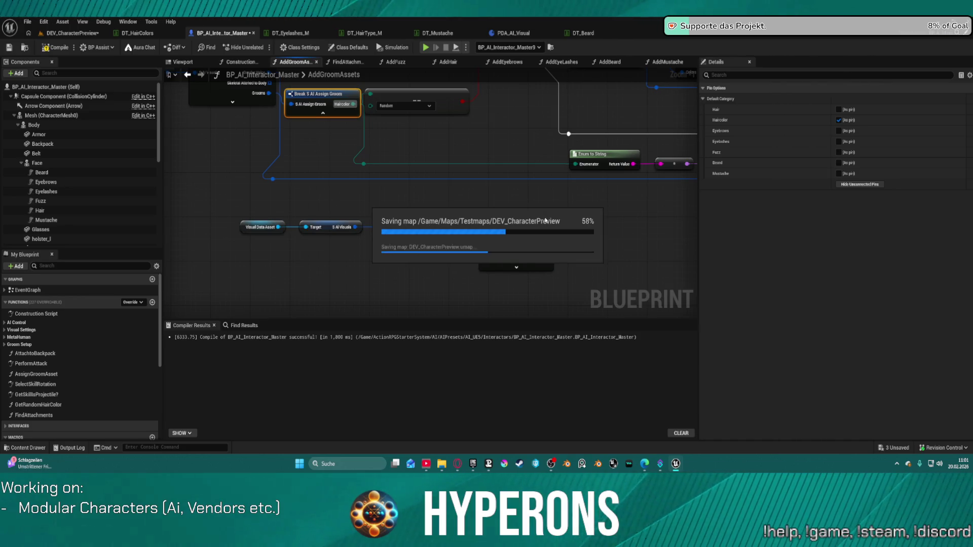
mouse_move(568, 211)
left_mouse_down()
mouse_move(500, 234)
mouse_move(211, 247)
mouse_move(218, 245)
left_mouse_up()
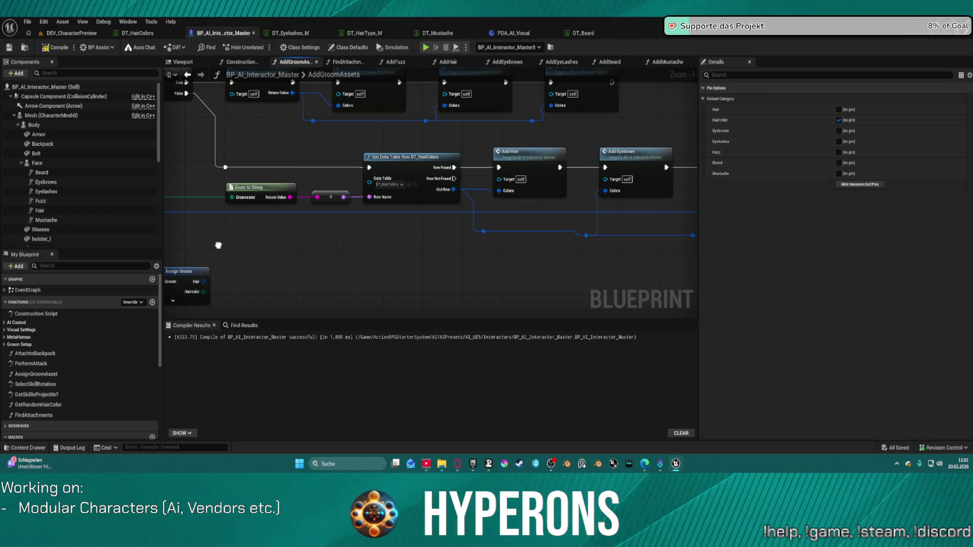
mouse_move(218, 245)
left_mouse_down()
mouse_move(487, 263)
mouse_move(362, 215)
mouse_move(565, 195)
mouse_move(557, 202)
mouse_move(529, 158)
left_mouse_up()
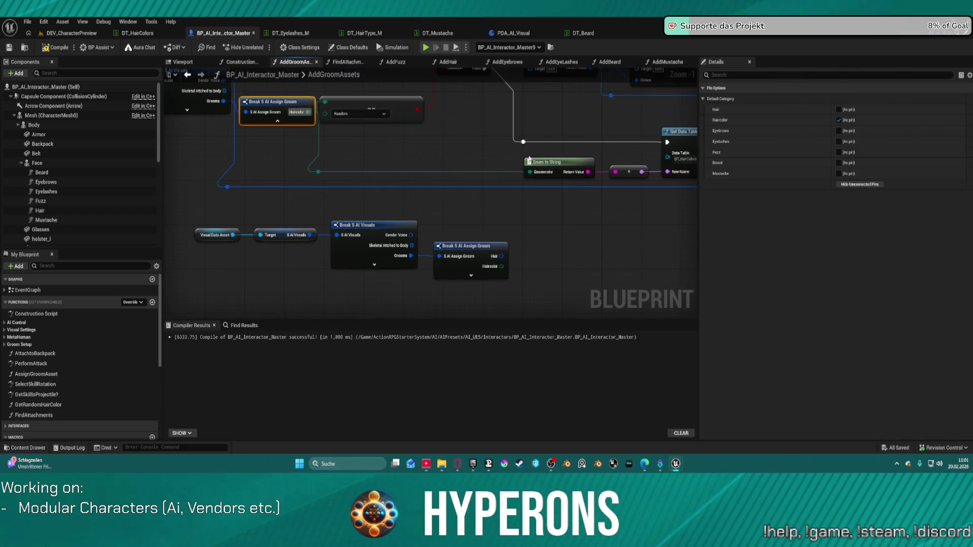
scroll(548, 213, "down", 4)
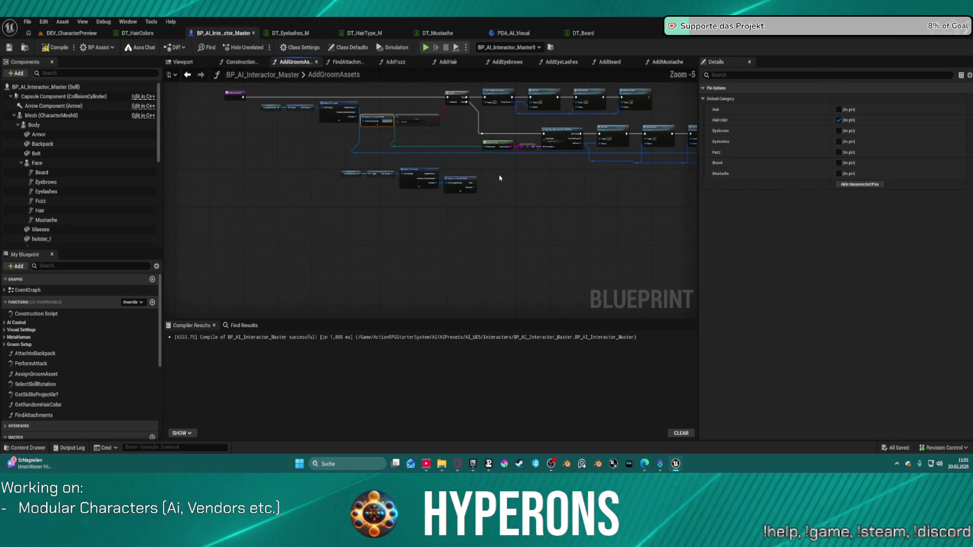
Paste the tag-to-string nodes, delete the duplicate Break, feed DT_HairColors Row Name, and save.
key("ctrl+v")
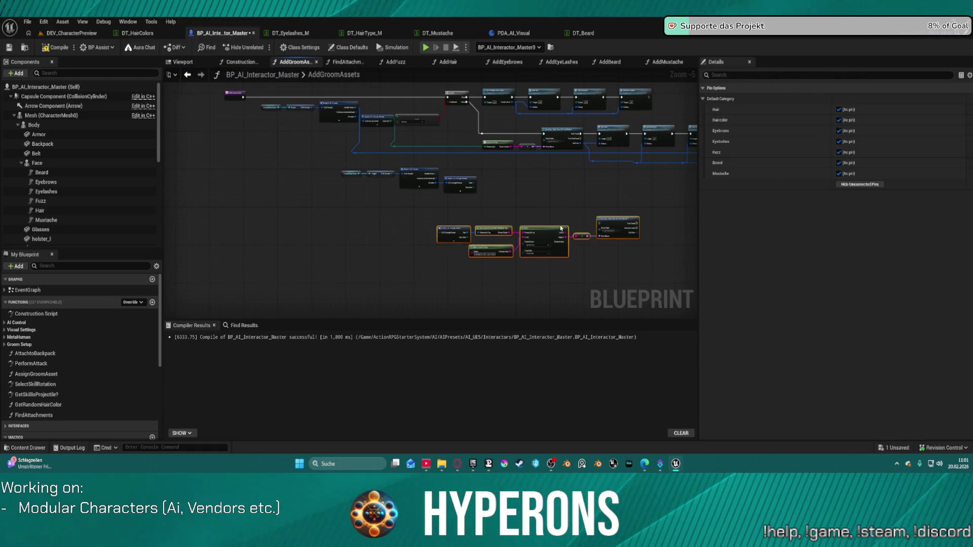
scroll(560, 229, "up", 4)
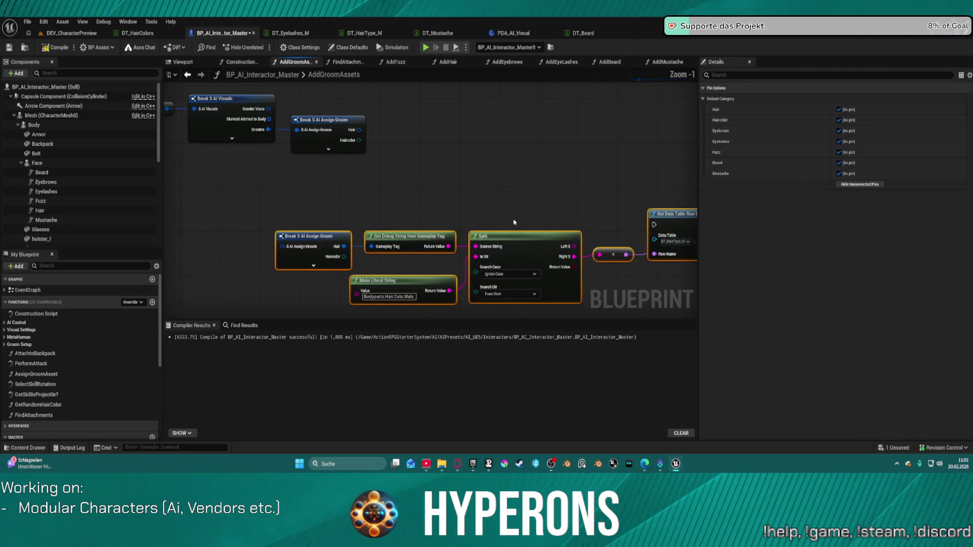
left_click(312, 242)
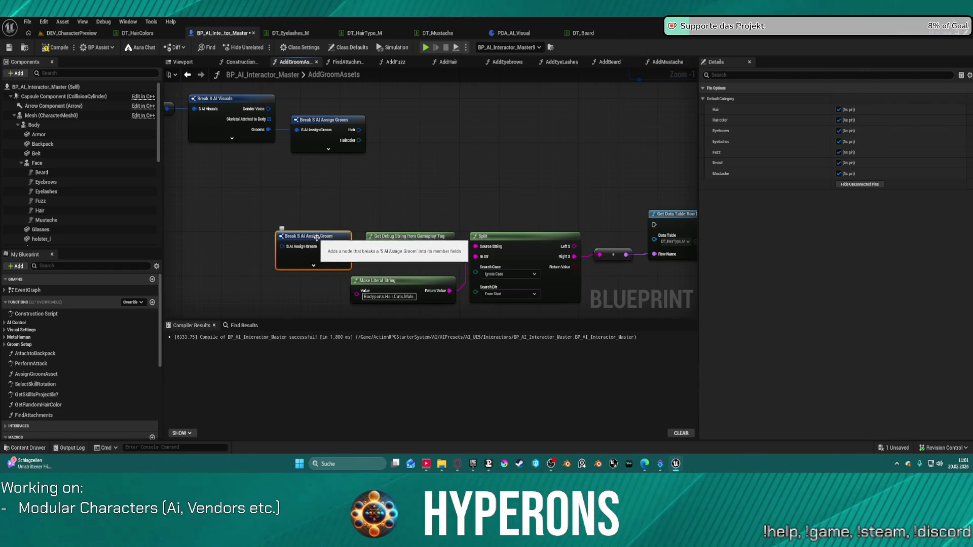
key("Delete")
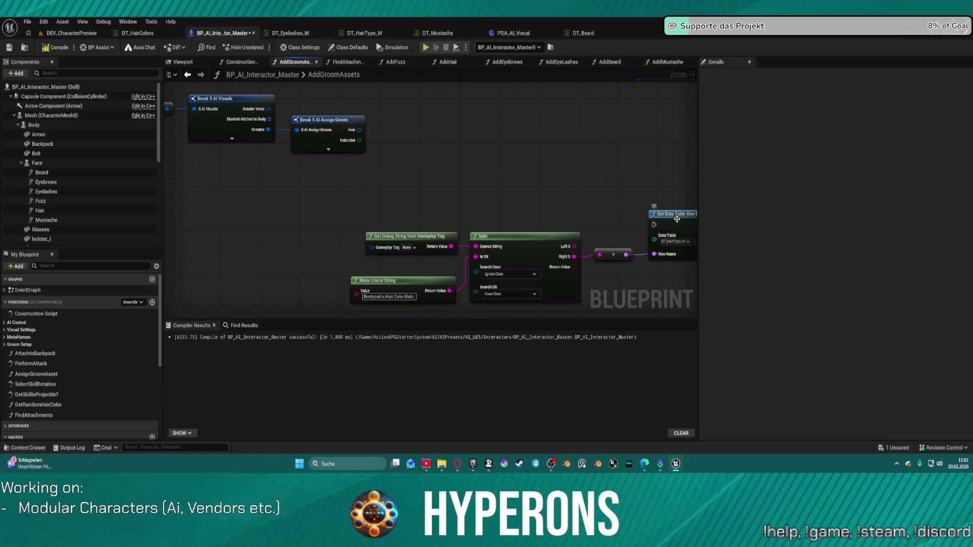
mouse_move(676, 219)
left_mouse_down()
mouse_move(613, 234)
mouse_move(519, 285)
mouse_move(496, 209)
mouse_move(529, 209)
left_mouse_up()
mouse_move(507, 251)
left_mouse_down()
mouse_move(458, 102)
mouse_move(377, 149)
mouse_move(405, 161)
left_mouse_up()
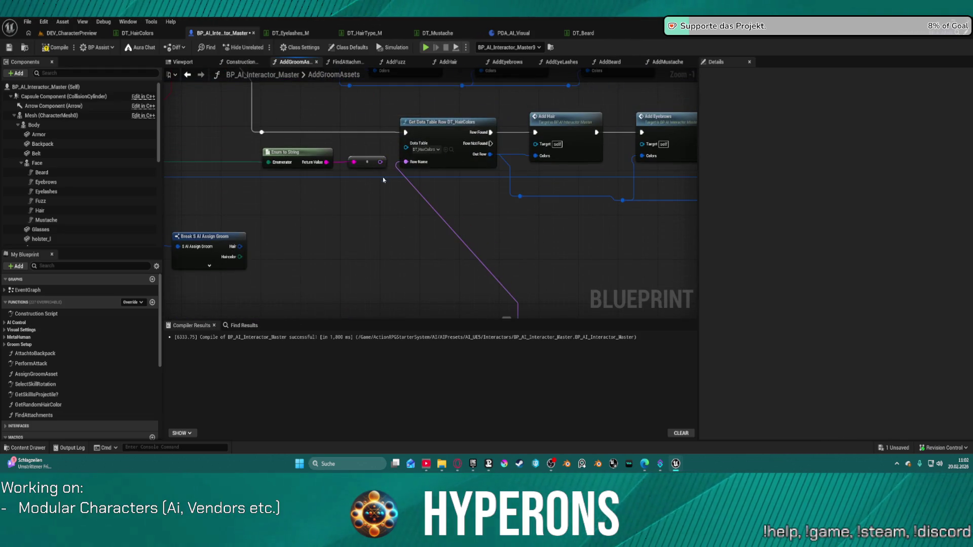
left_click_drag(335, 245, 383, 99)
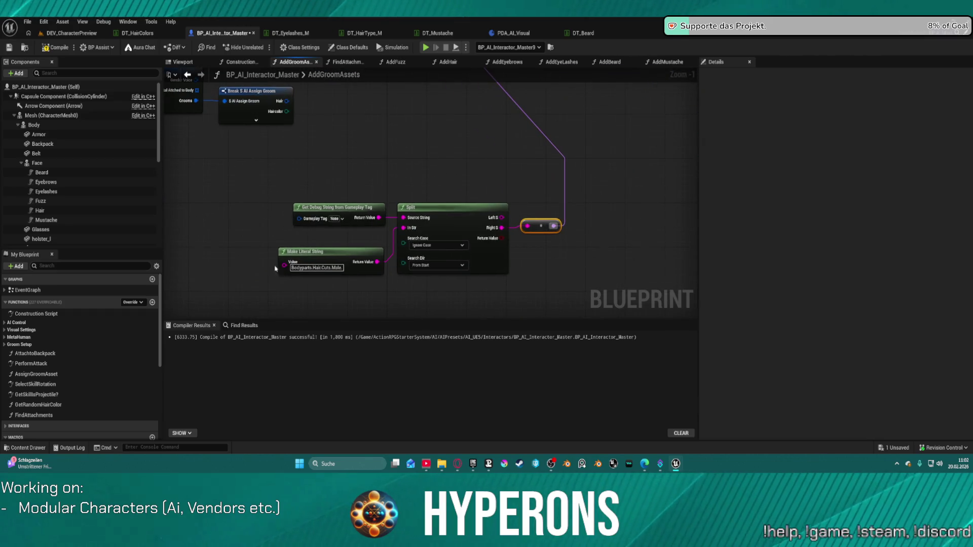
key("ctrl+s")
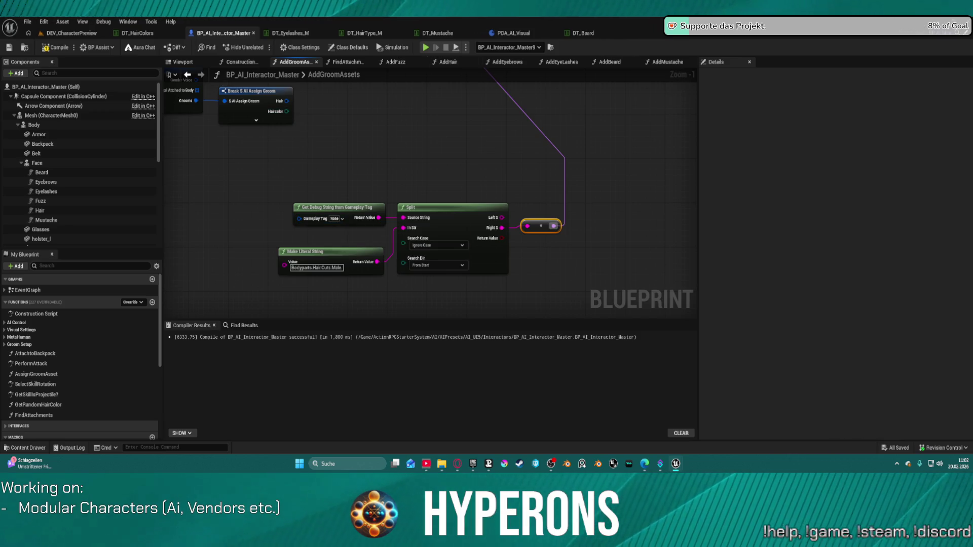
left_click(71, 33)
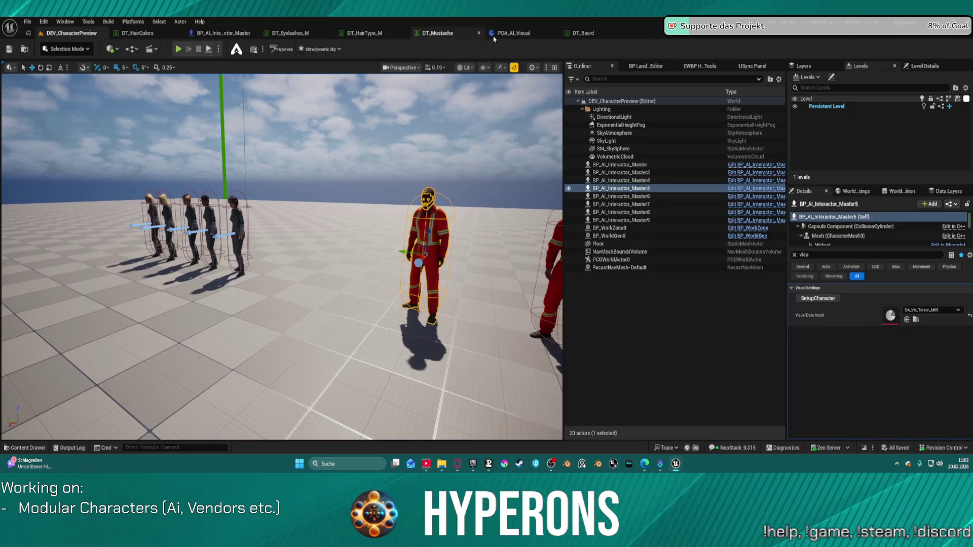
Open the PDA_AI_Visual asset to reach the groom binding struct.
left_click(512, 33)
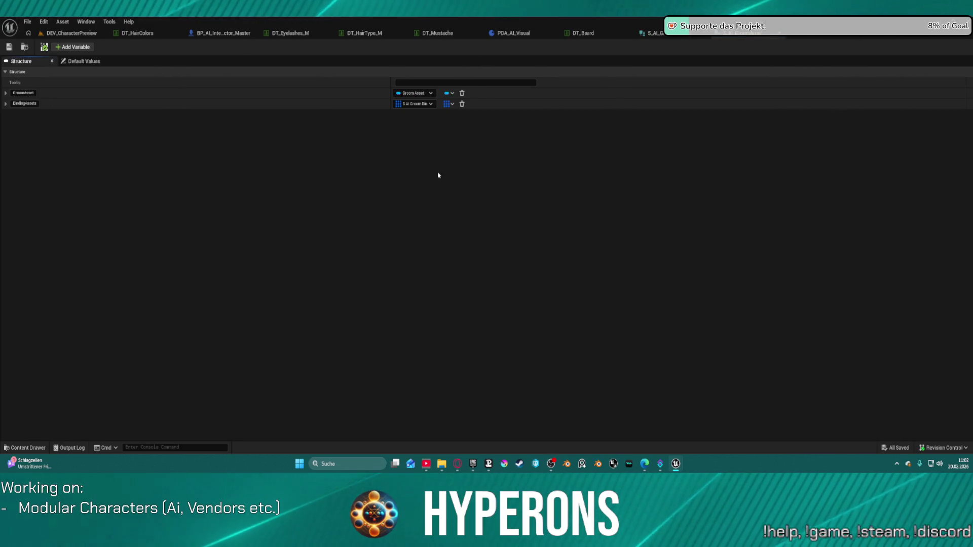
Inspect BindingAssets in the groom binding struct, then expand Grooms in PDA_AI_Visual.
left_click(5, 104)
left_click(5, 103)
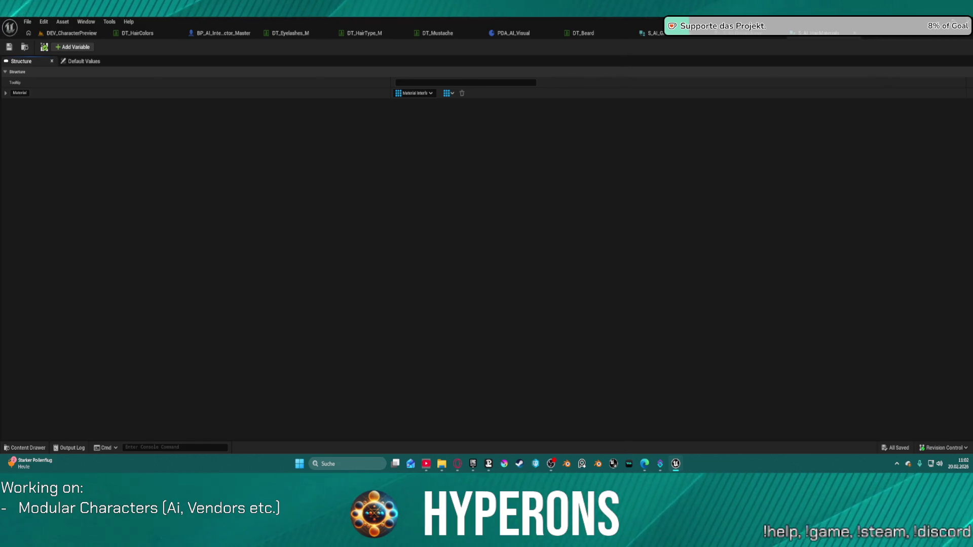
left_click(745, 33)
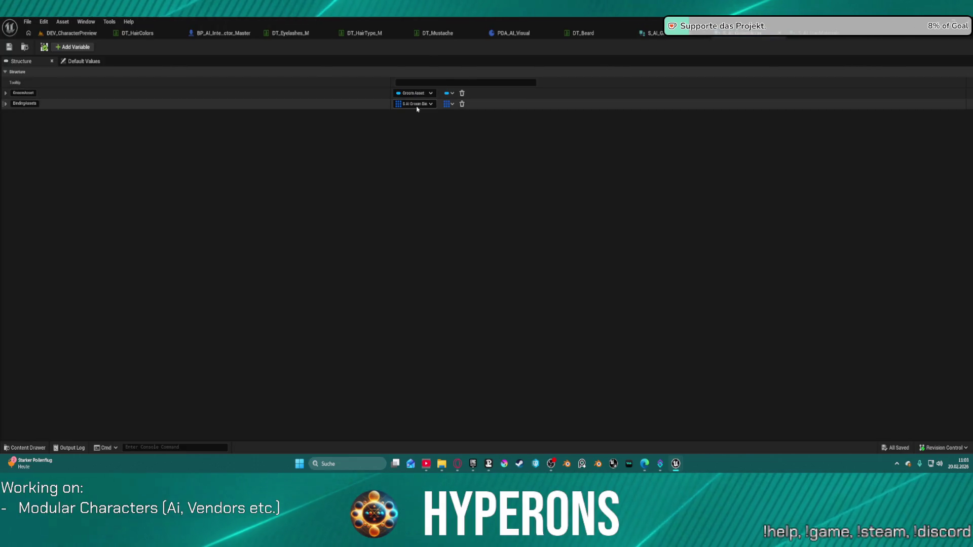
left_click(6, 104)
left_click(6, 103)
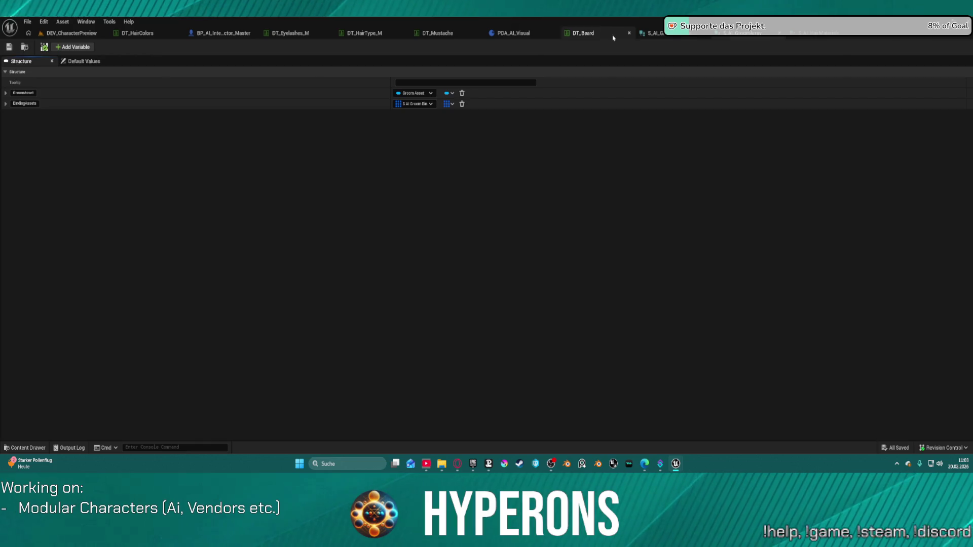
left_click(512, 34)
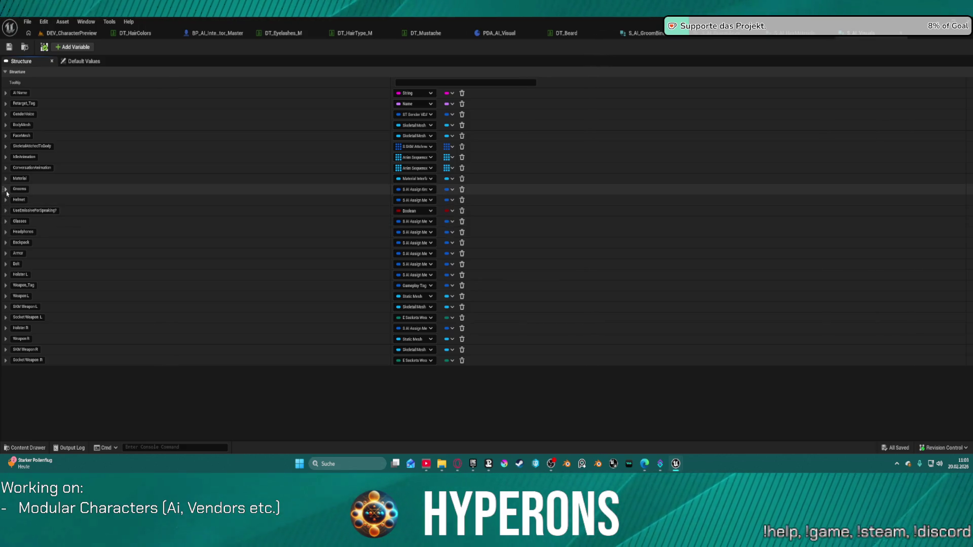
left_click(5, 189)
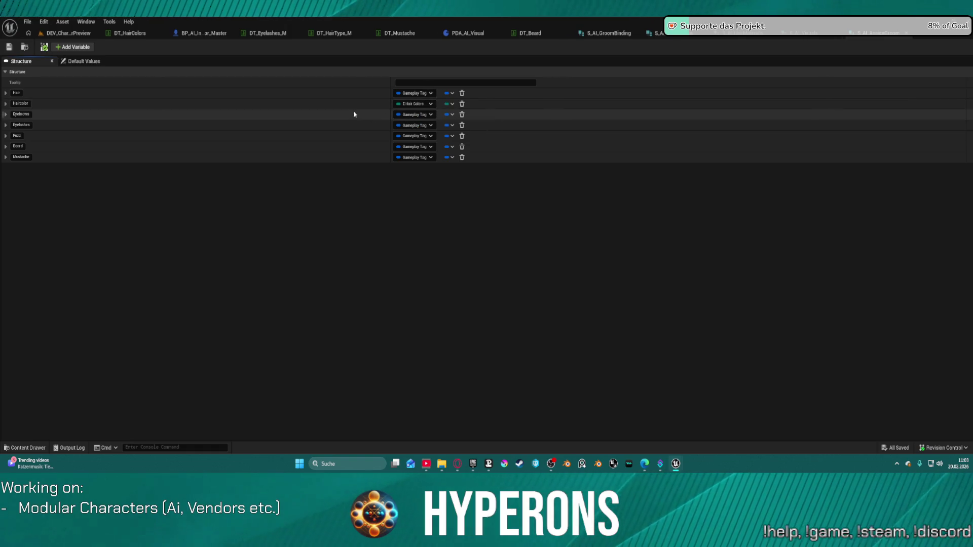
Keep Haircolor's E Hair Colors type unchanged and close the E_HairColors enum tab.
left_click(417, 105)
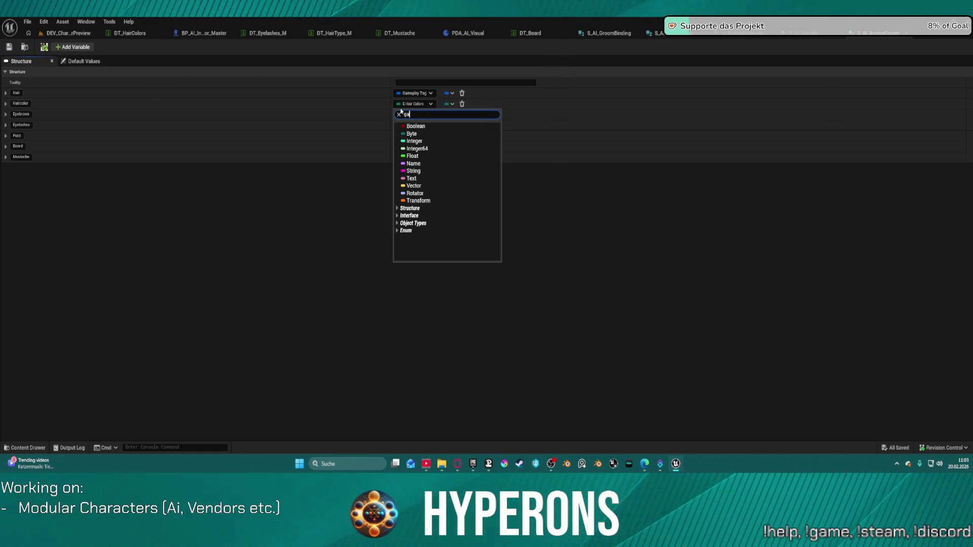
type("meplay")
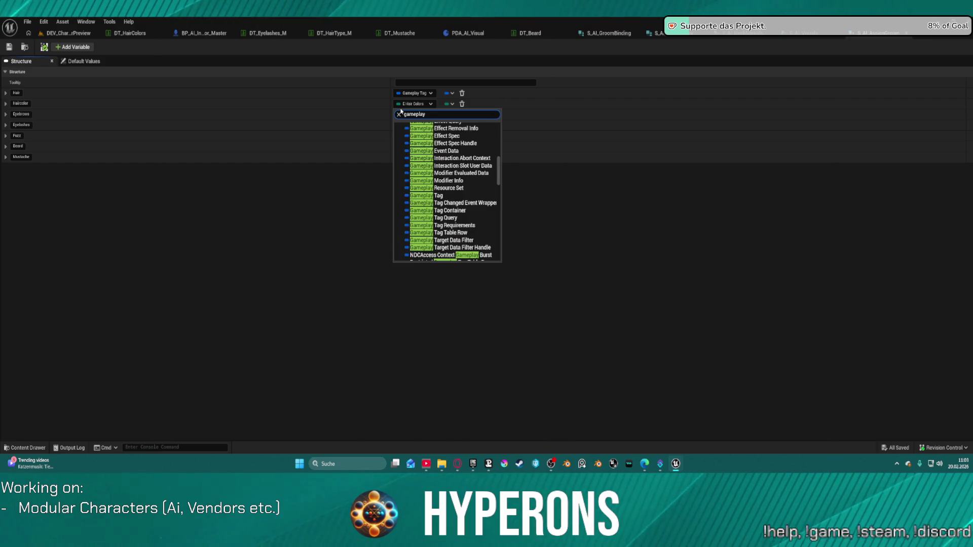
key("Escape")
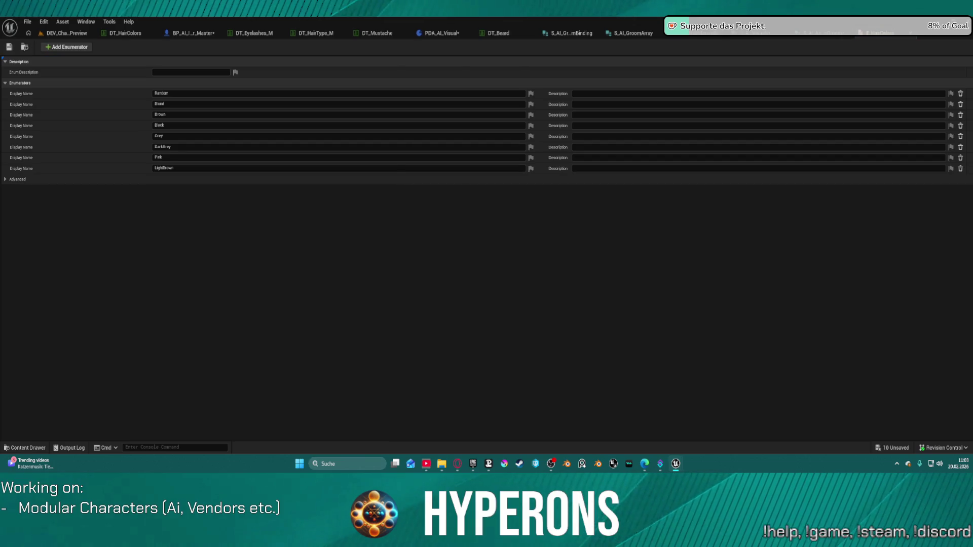
left_click(910, 33)
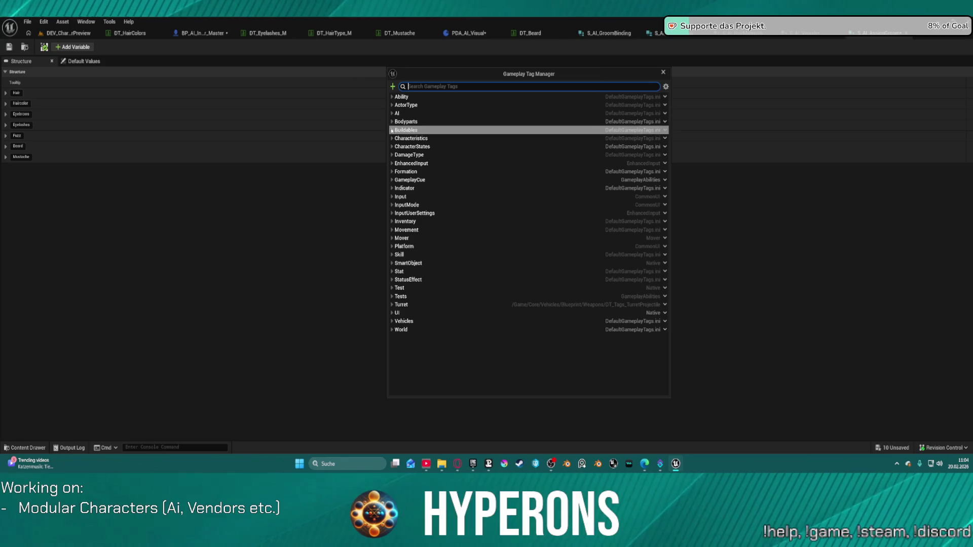
Add a Colors sub tag under Bodyparts.Costumization in the Gameplay Tag Manager.
left_click(392, 122)
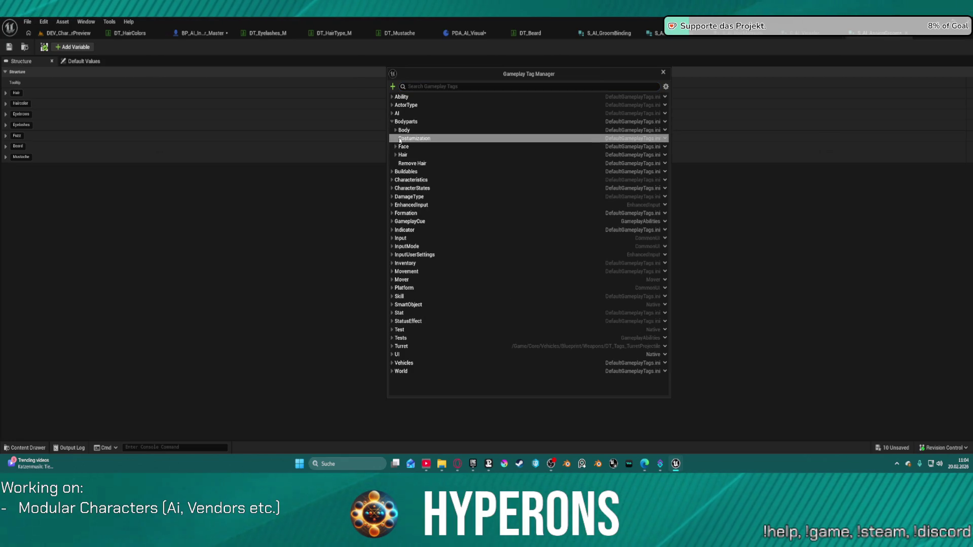
left_click(396, 139)
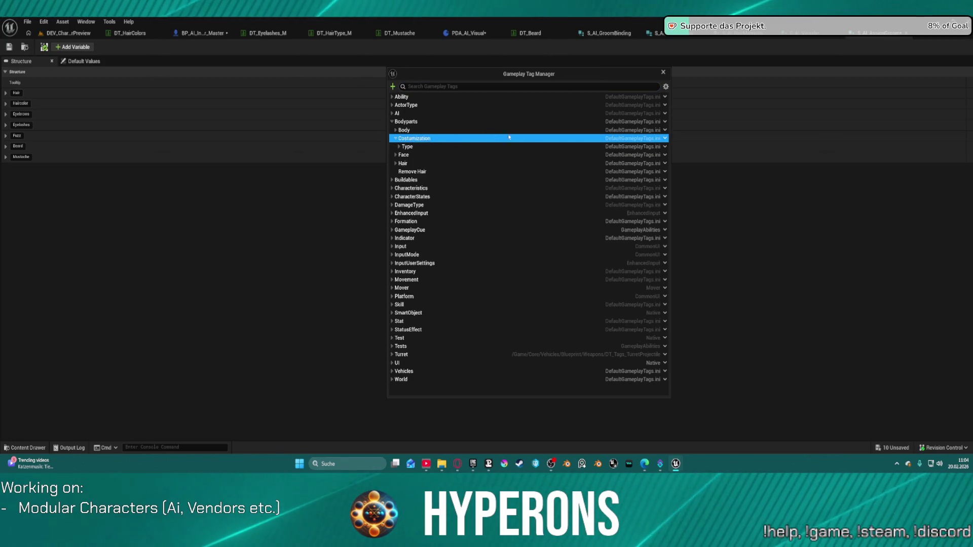
left_click(660, 139)
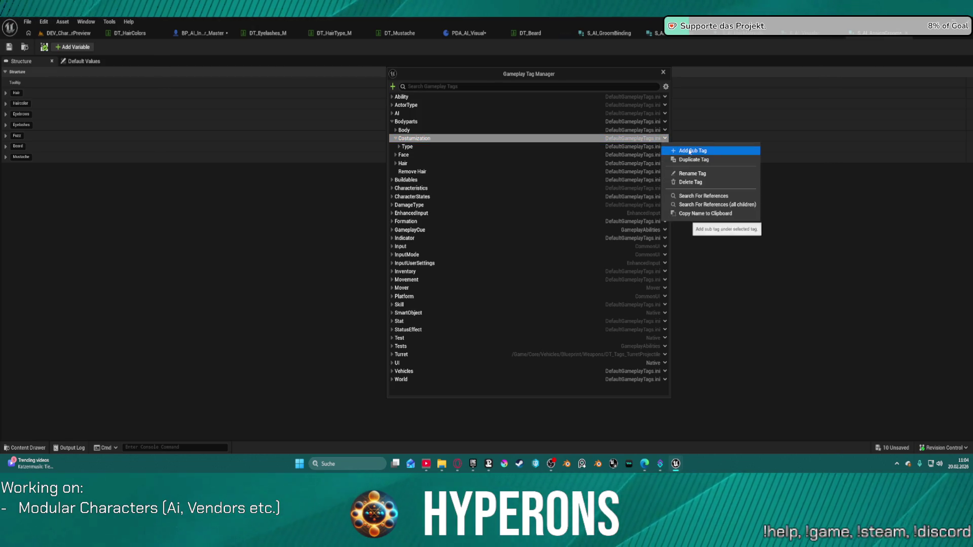
left_click(688, 149)
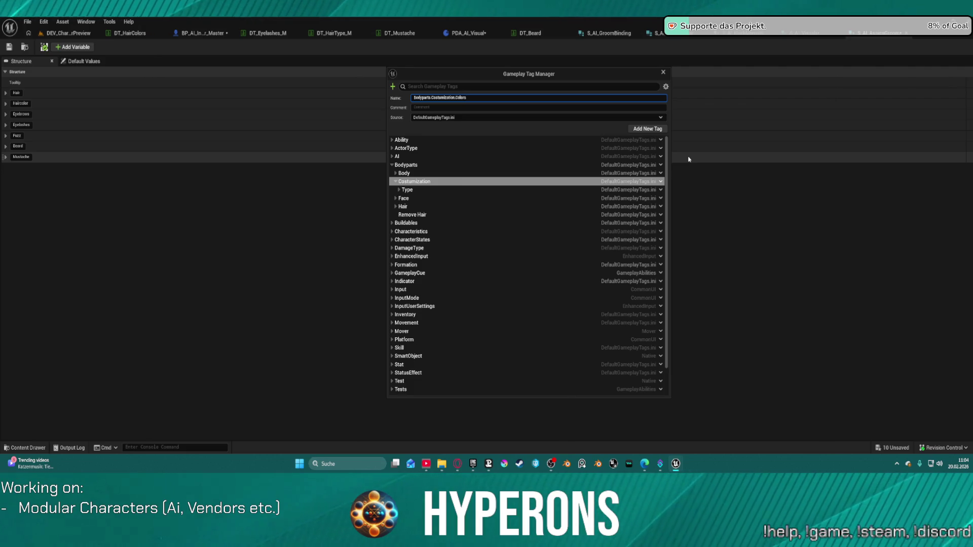
key("Return")
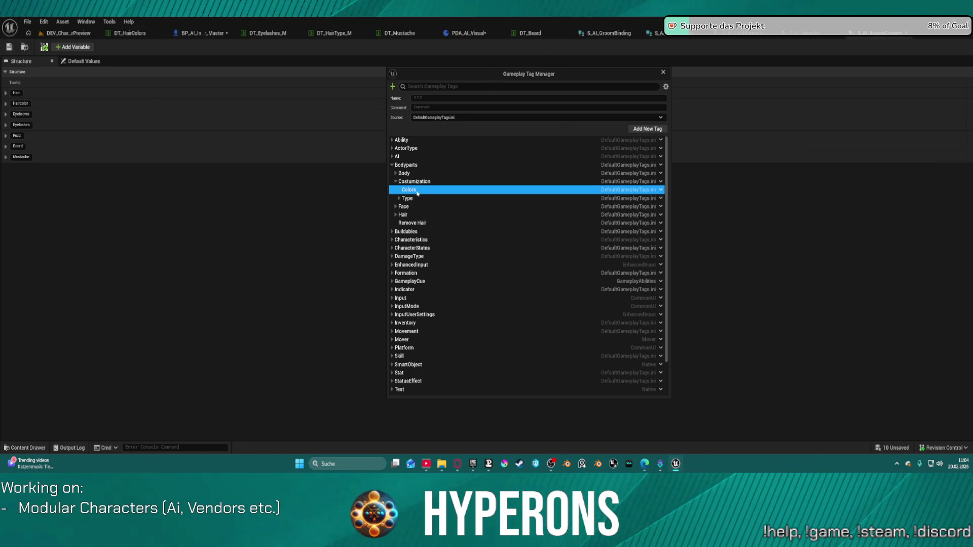
Add a _Random sub tag under Bodyparts.Costumization.Colors.
left_click(660, 190)
left_click(674, 203)
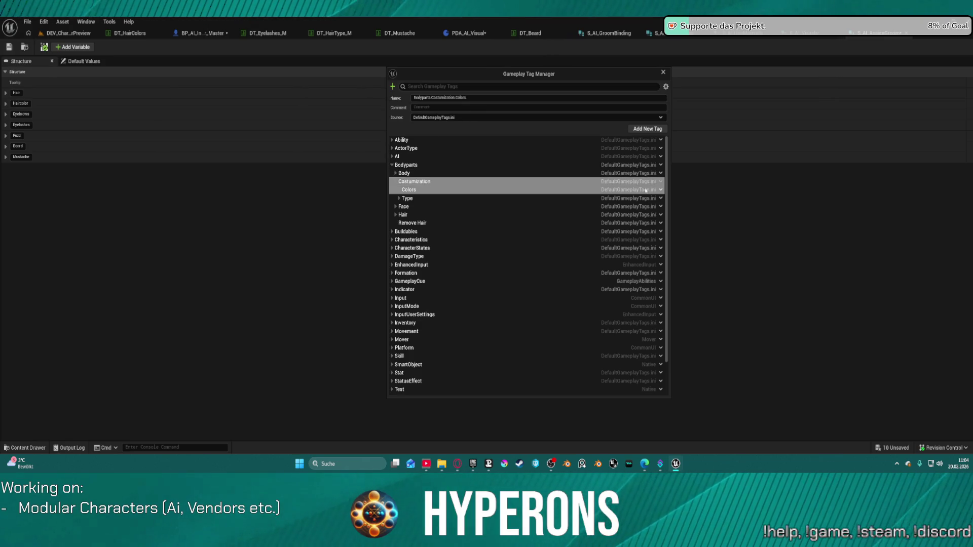
mouse_move(679, 465)
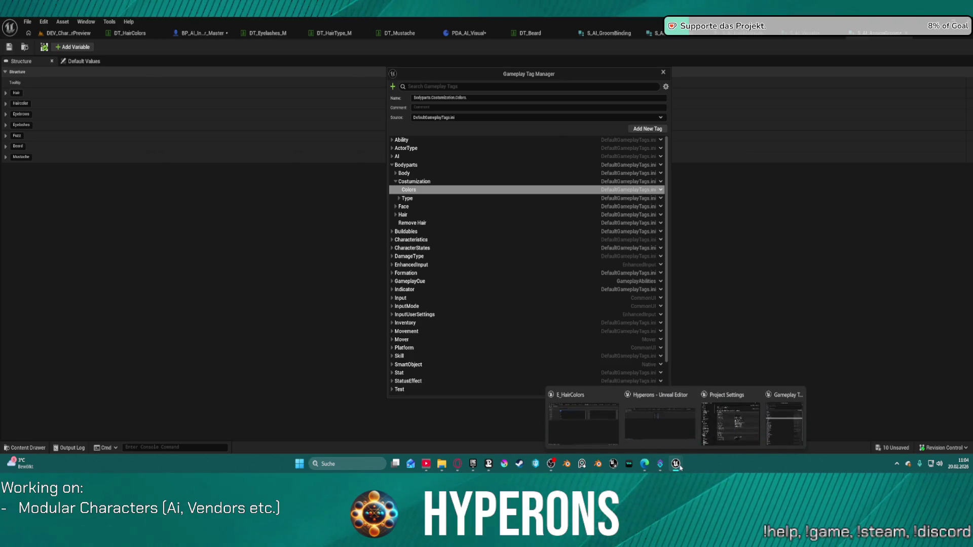
mouse_move(766, 437)
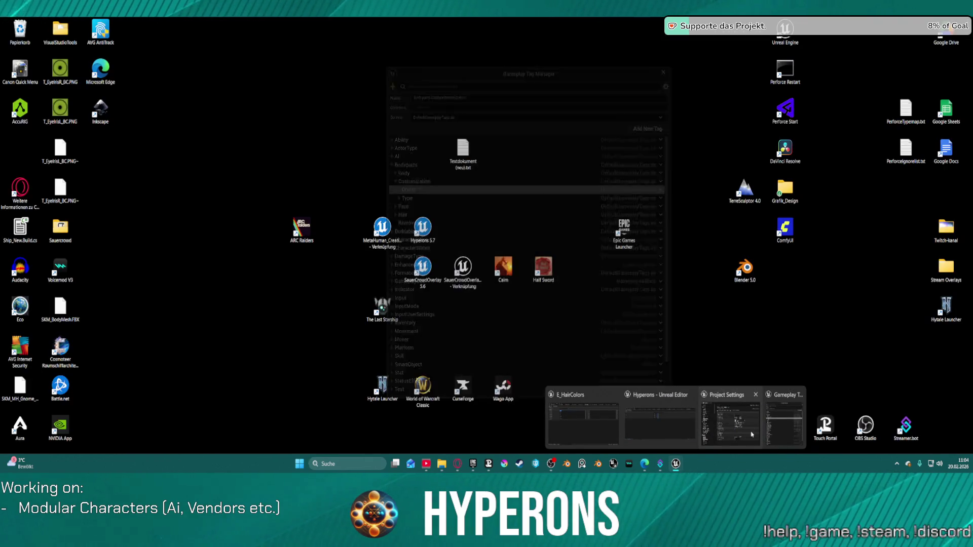
left_click(783, 423)
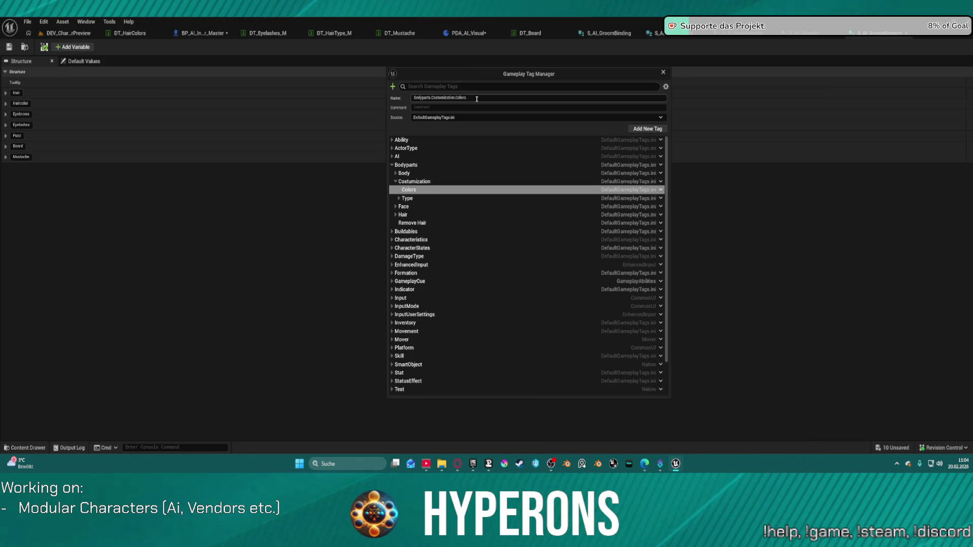
type("Random")
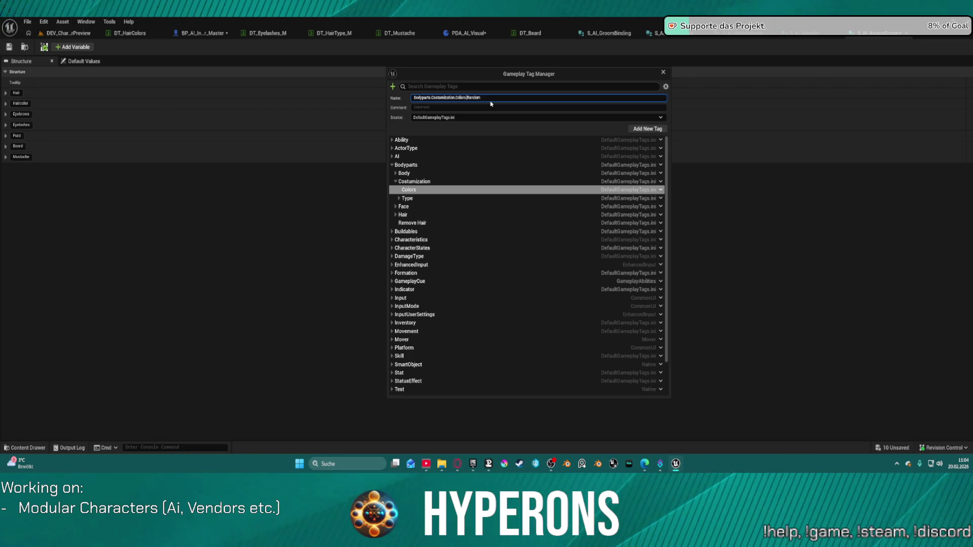
type("_")
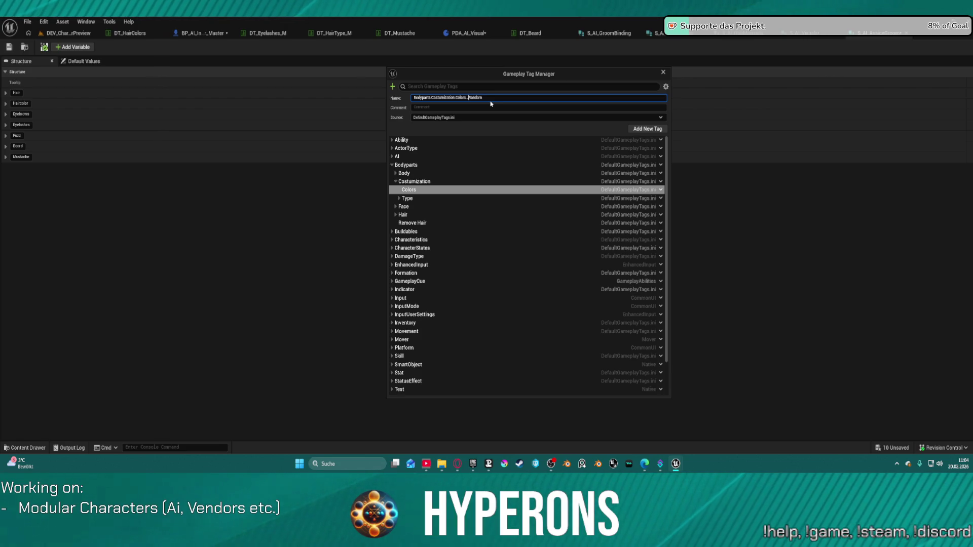
key("Return")
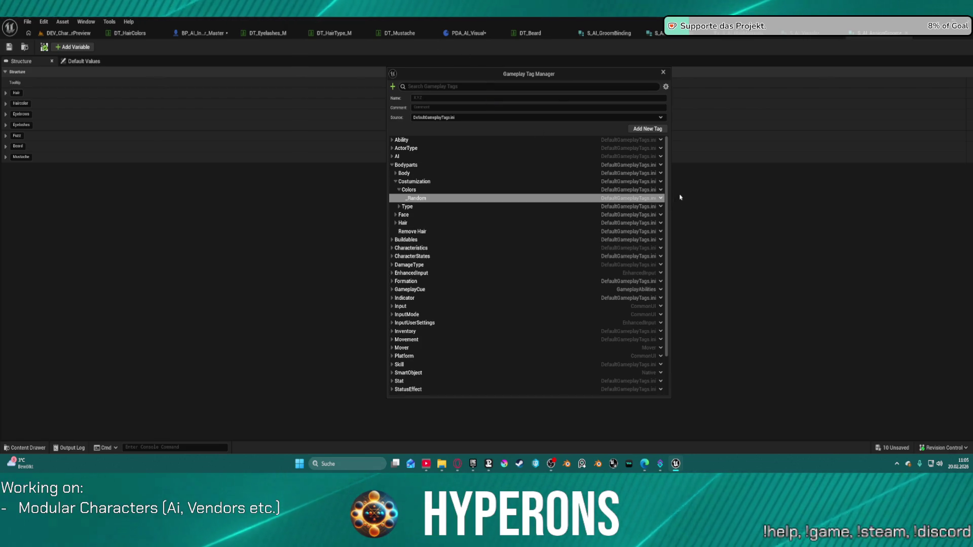
Add a Blond tag under Colors.
left_click(659, 190)
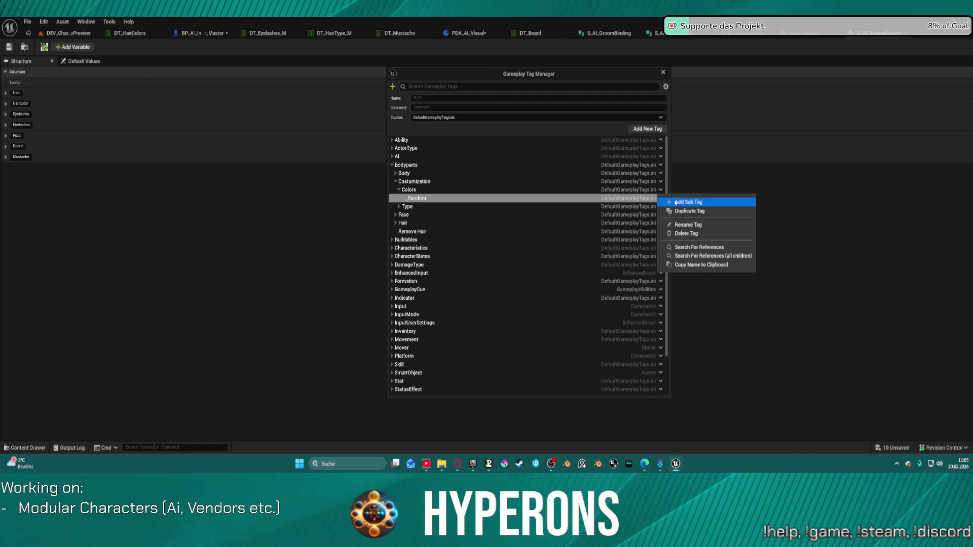
left_click(681, 203)
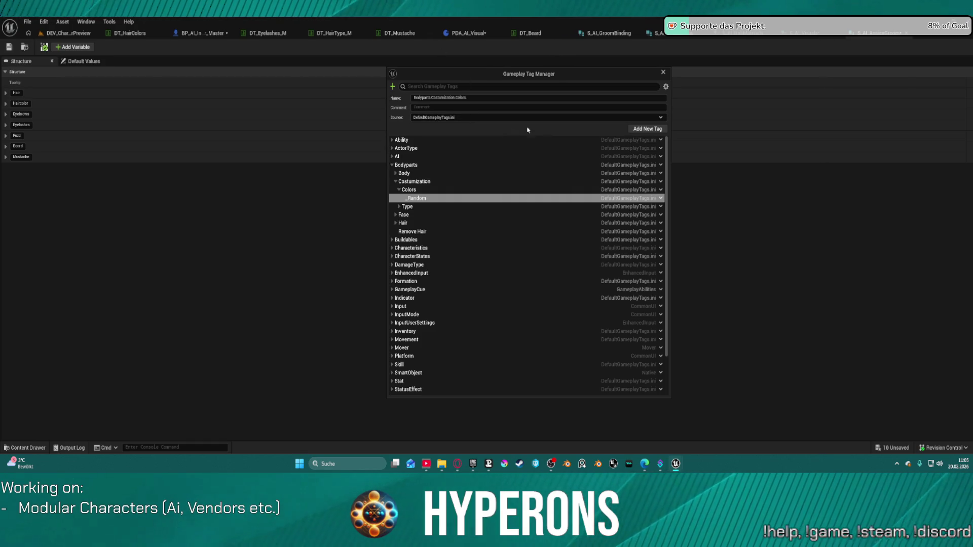
left_click(661, 198)
left_click(682, 220)
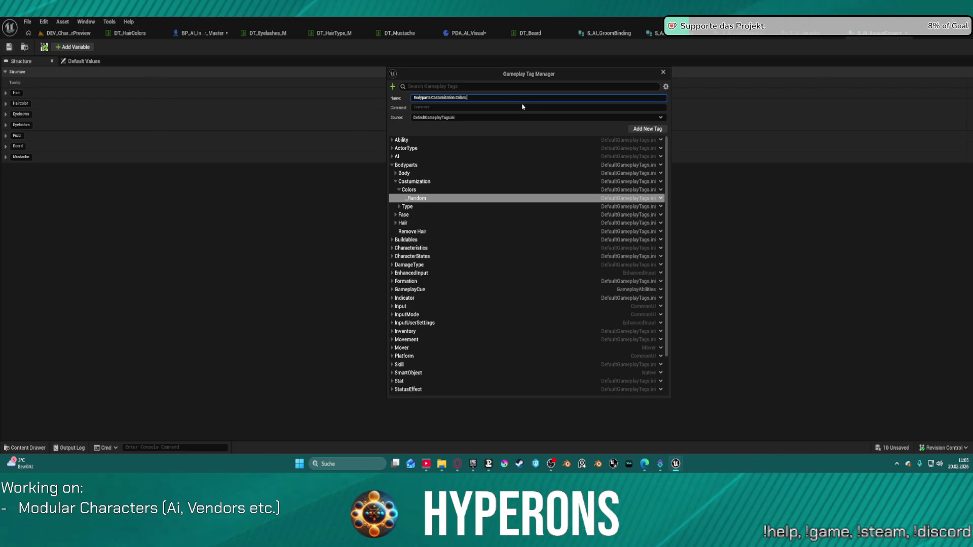
type("Blend")
left_click(646, 128)
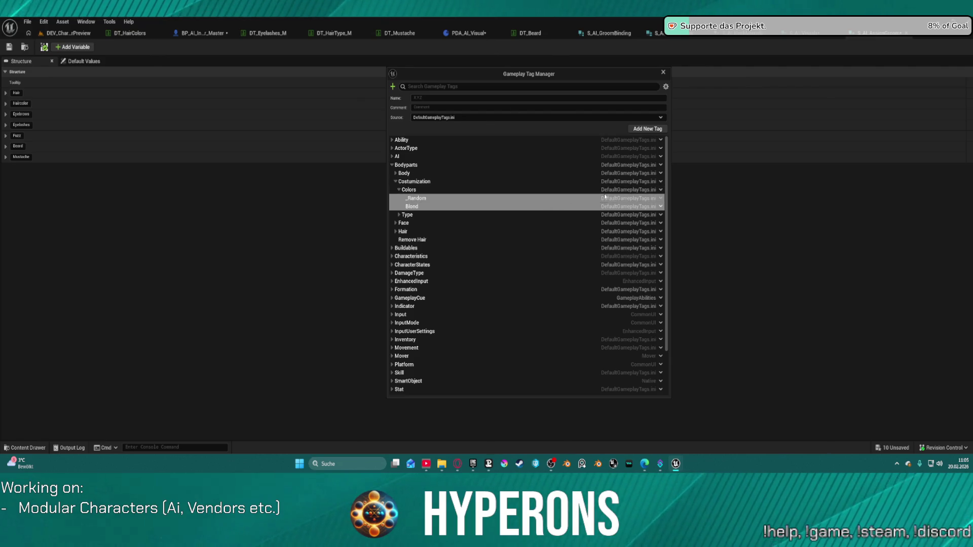
Try a Brown name from the Blond path, then add a Black tag under Colors.
left_click(662, 206)
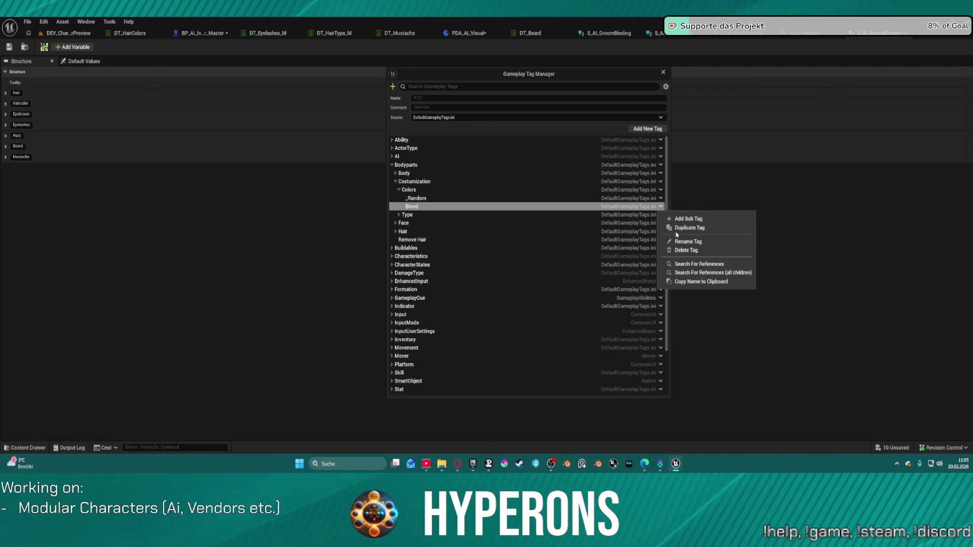
left_click(678, 231)
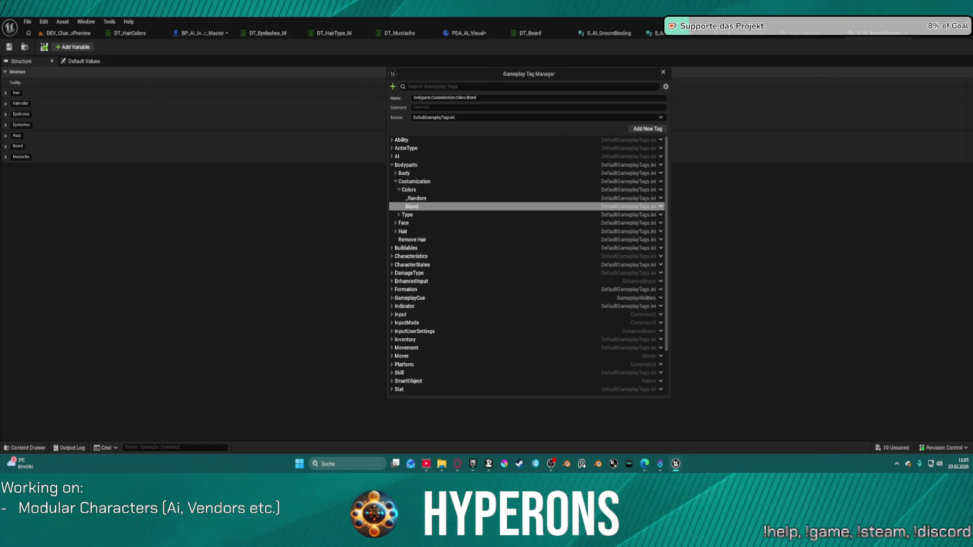
double_click(468, 97)
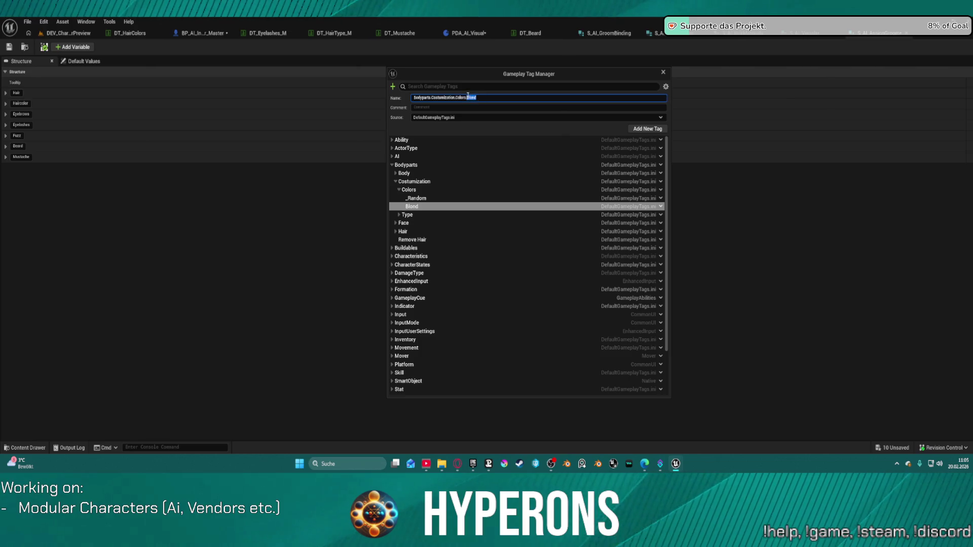
type("Brown")
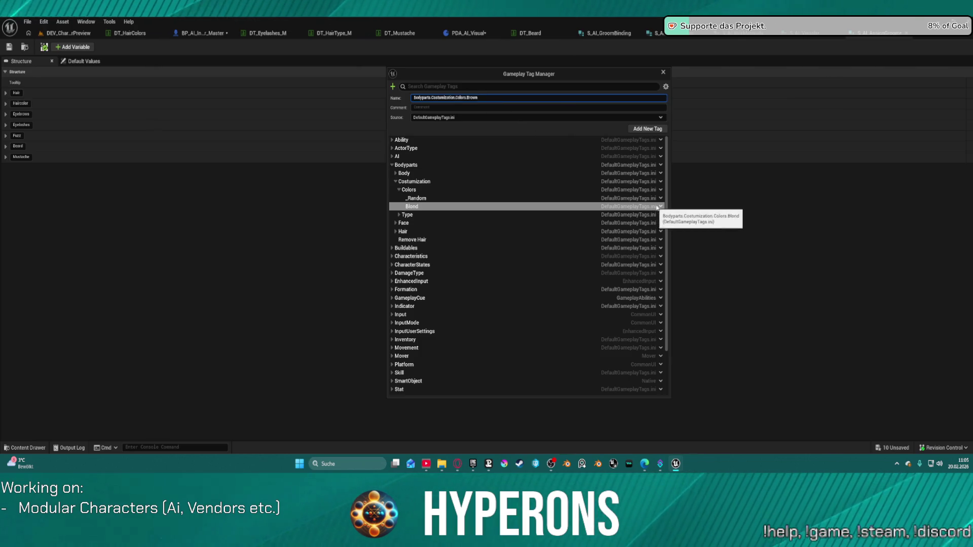
left_click(661, 200)
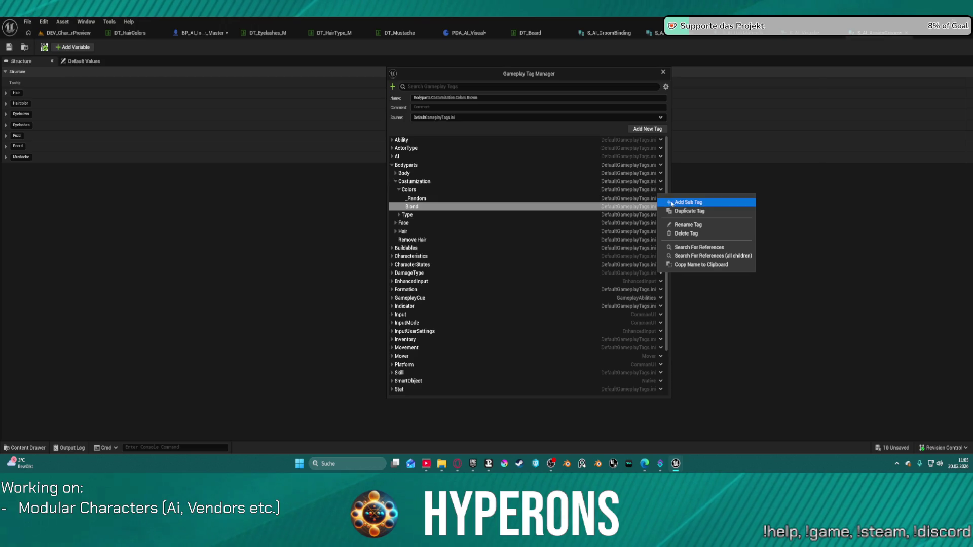
left_click(674, 203)
type("Black")
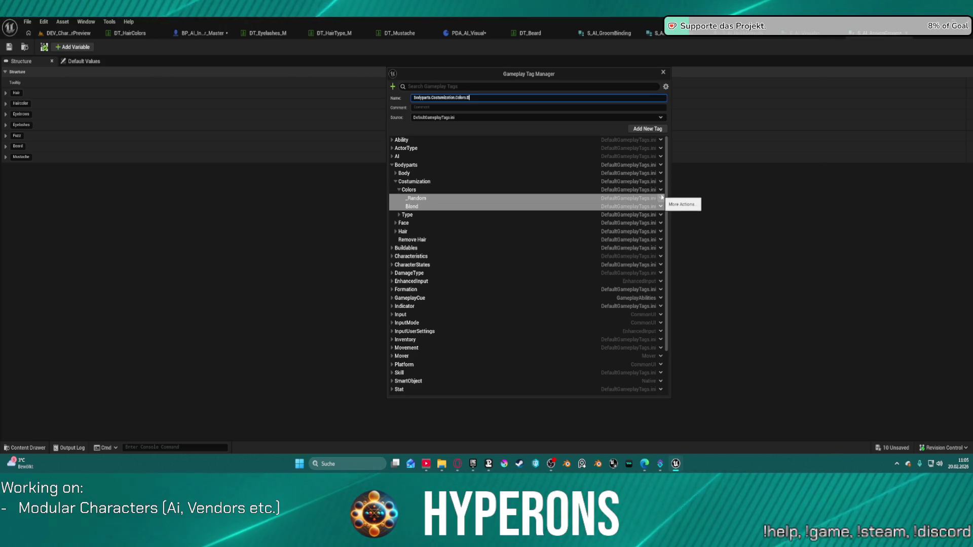
key("Return")
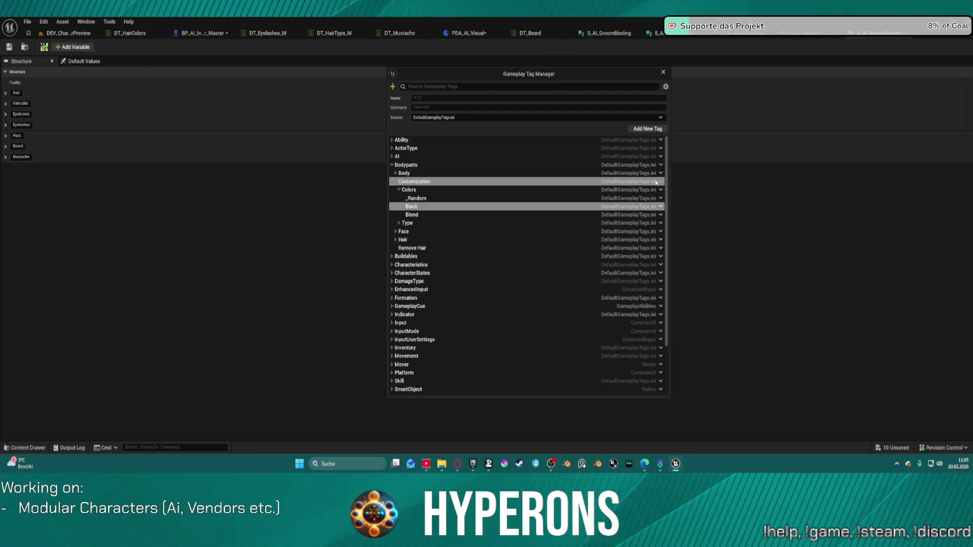
Add a Grey tag under Colors.
left_click(655, 182)
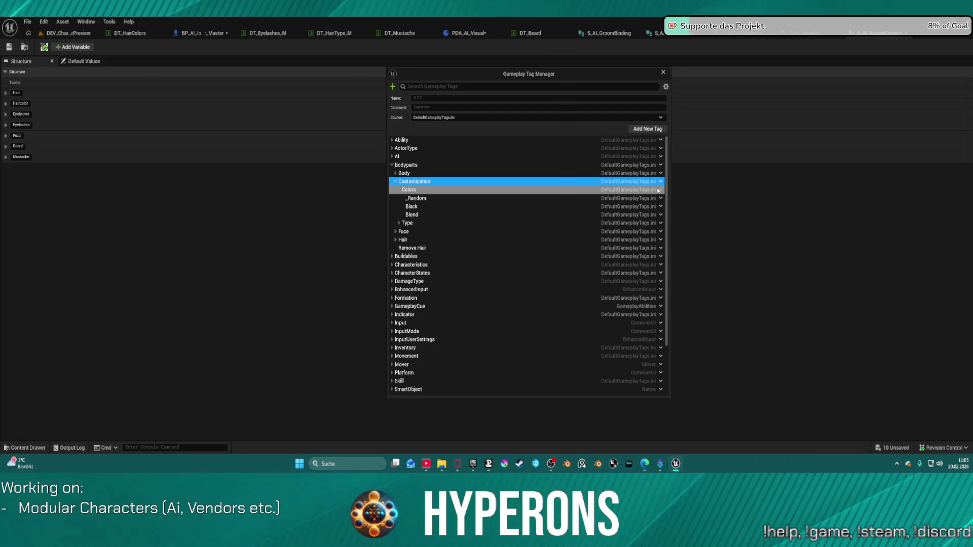
left_click(660, 190)
left_click(674, 204)
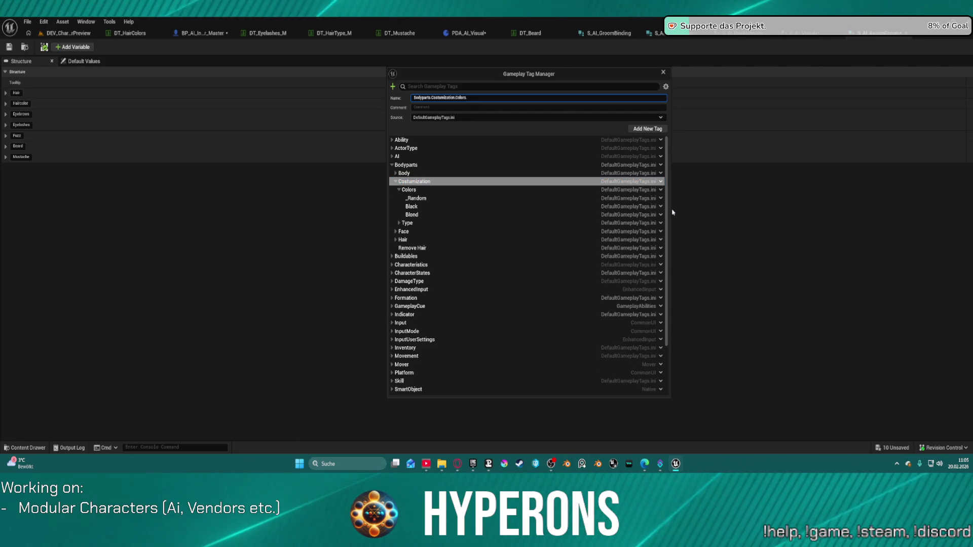
type("Gre")
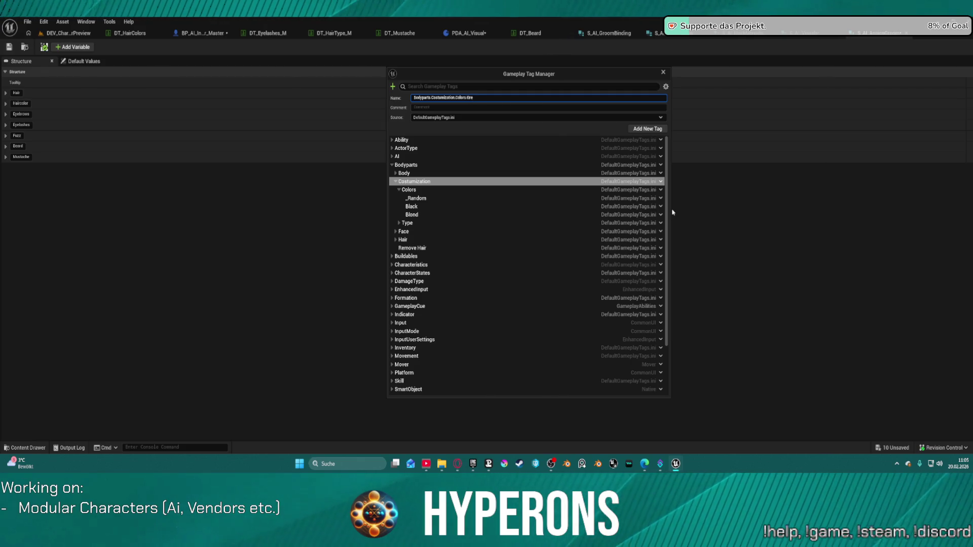
type("y")
key("Return")
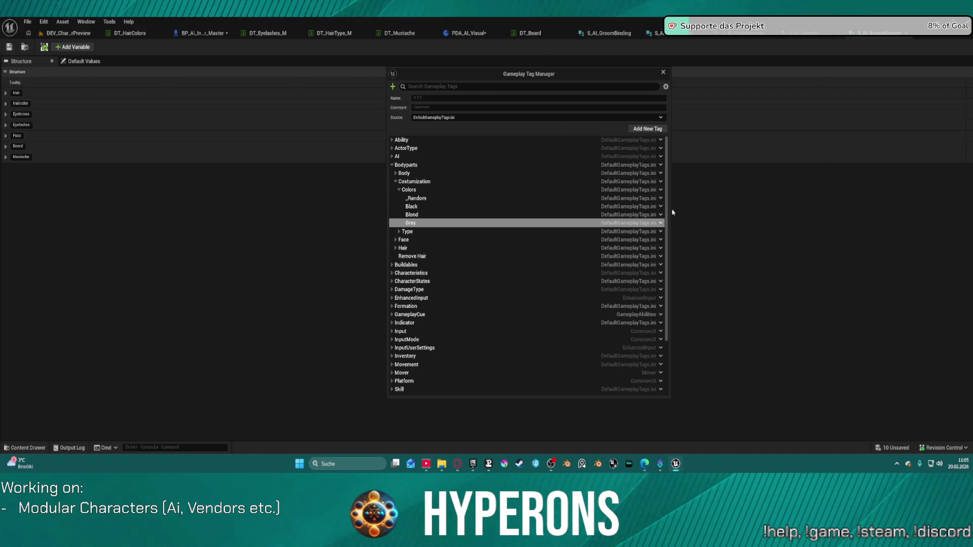
Add a DarkGrey tag under Colors.
left_click(660, 129)
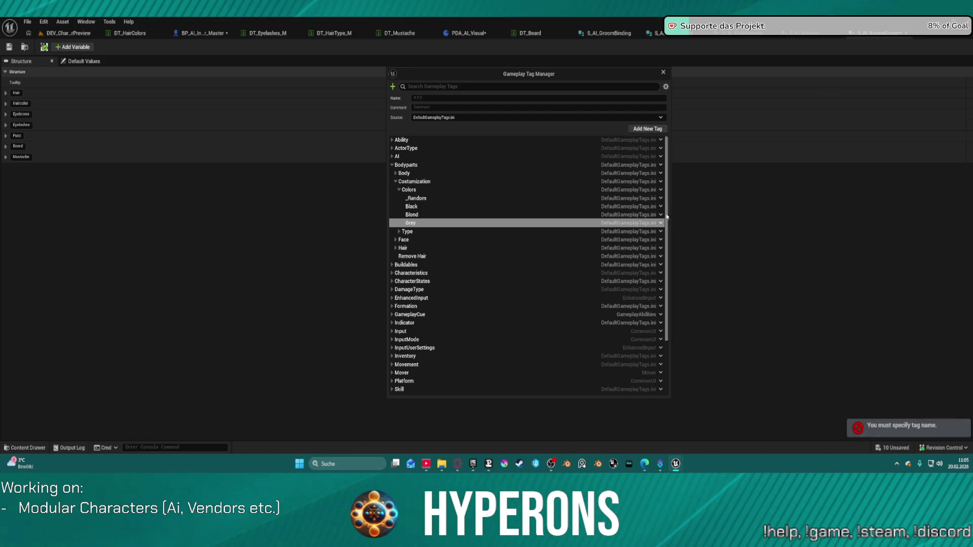
right_click(659, 185)
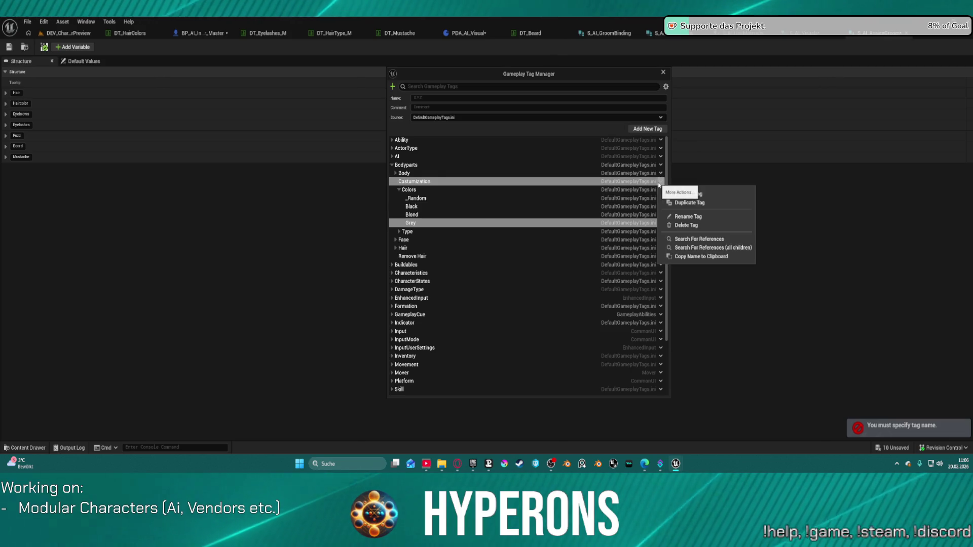
left_click(497, 191)
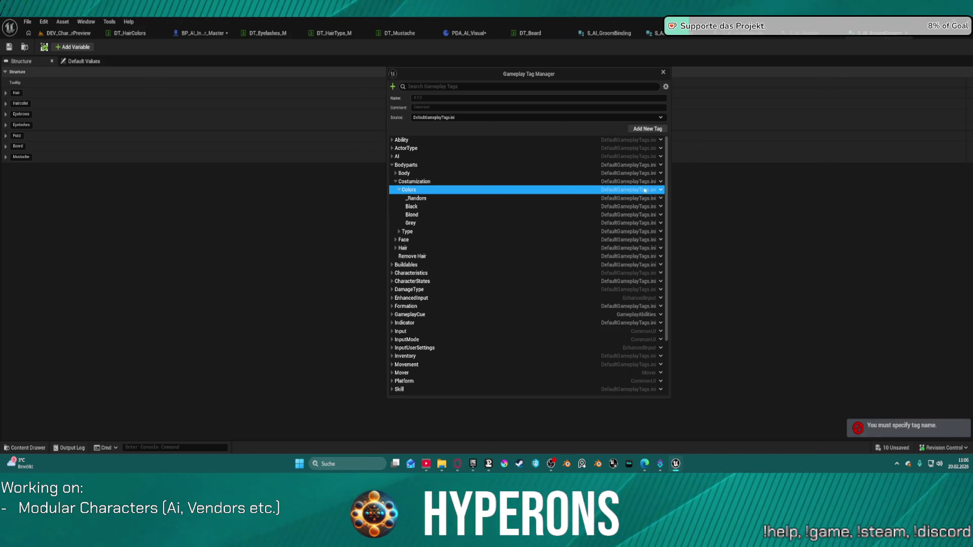
left_click(660, 190)
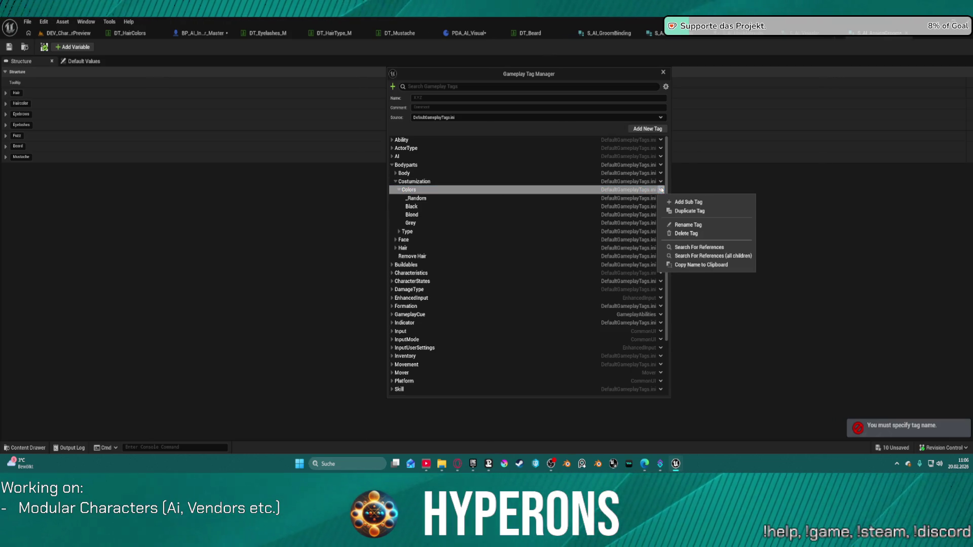
left_click(688, 201)
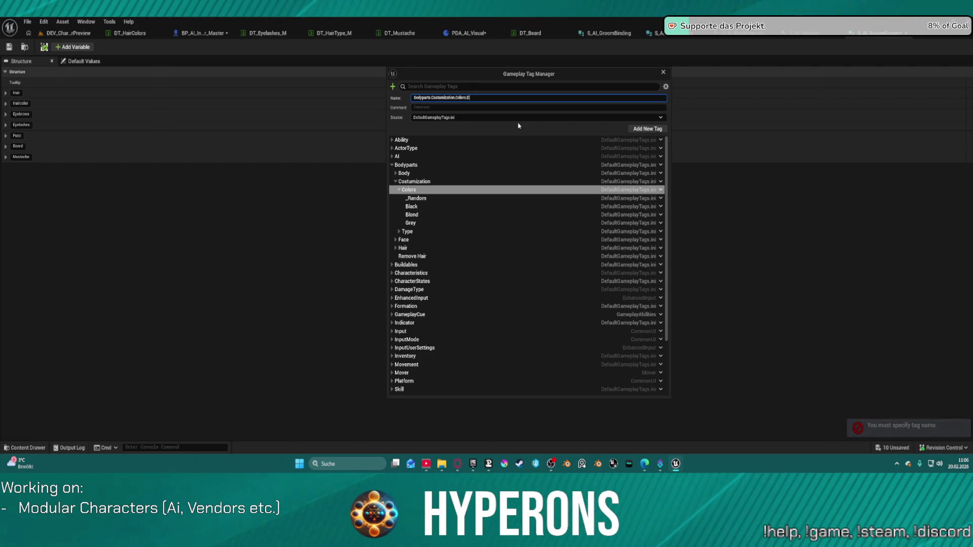
type("DarkGrey")
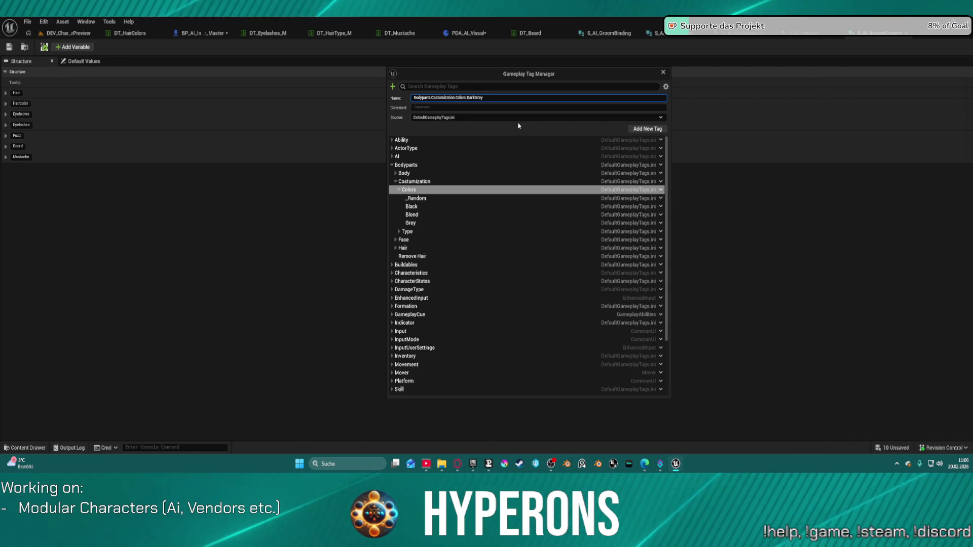
key("Return")
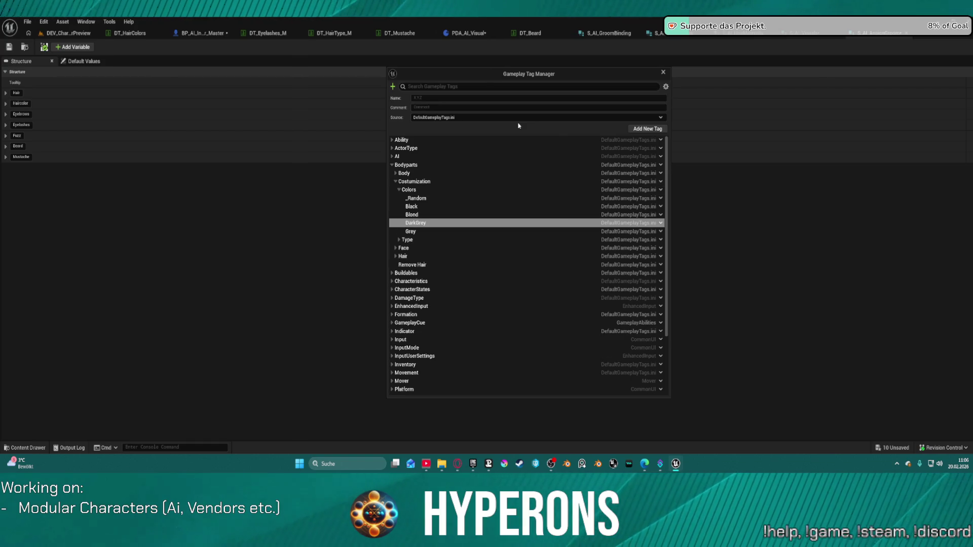
Add Pink and Brown tags under Colors.
left_click(660, 189)
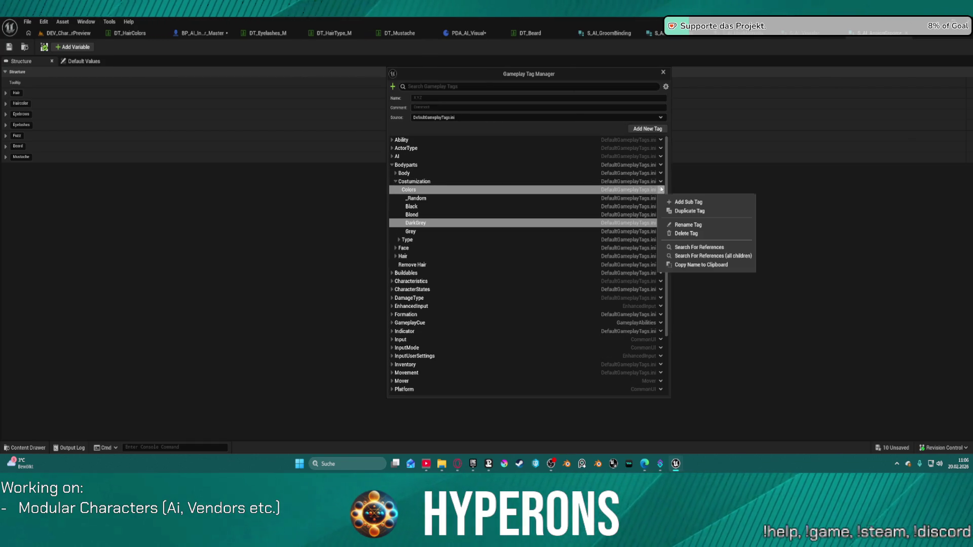
left_click(689, 203)
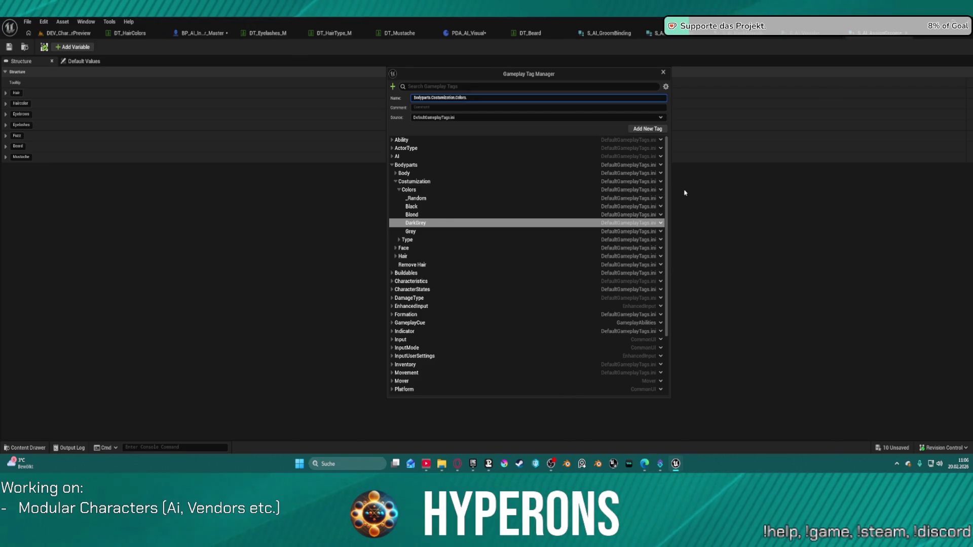
type("Pink")
key("Return")
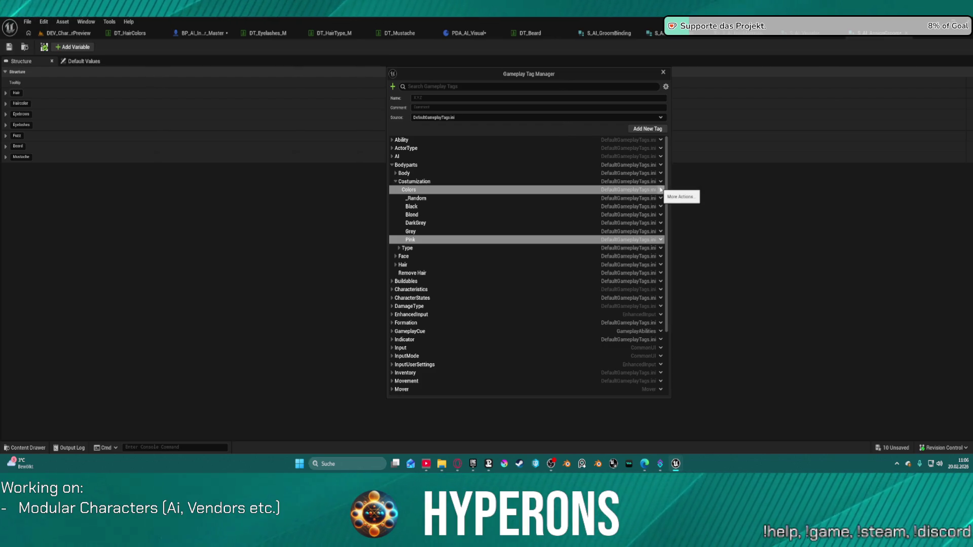
left_click(660, 189)
left_click(671, 201)
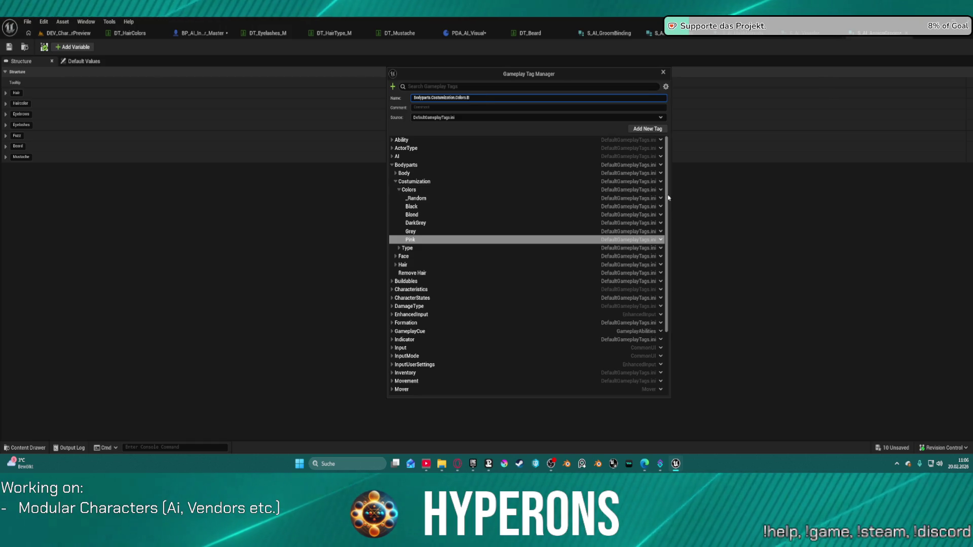
type("Brown")
key("Return")
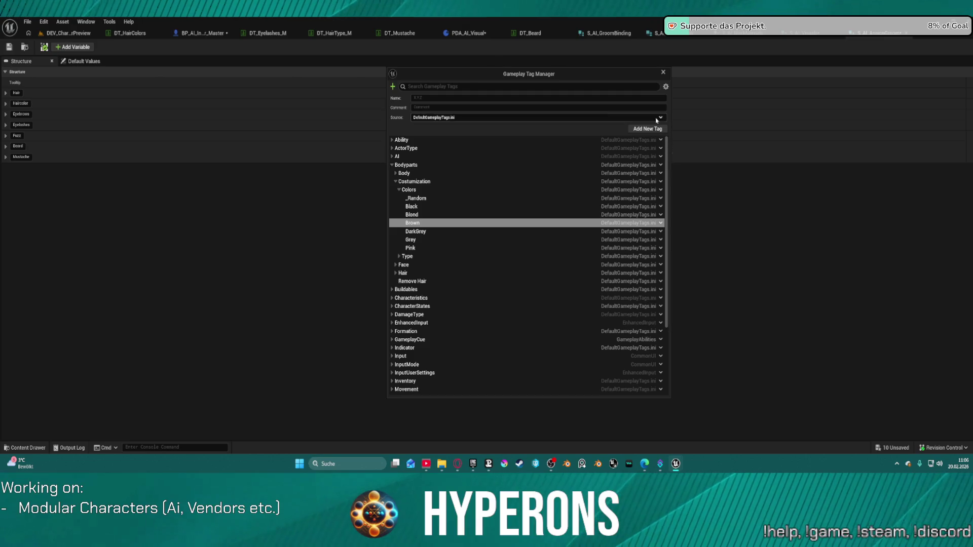
Add a LightBrown tag under Colors and rename it to fix the misspelling.
left_click(660, 190)
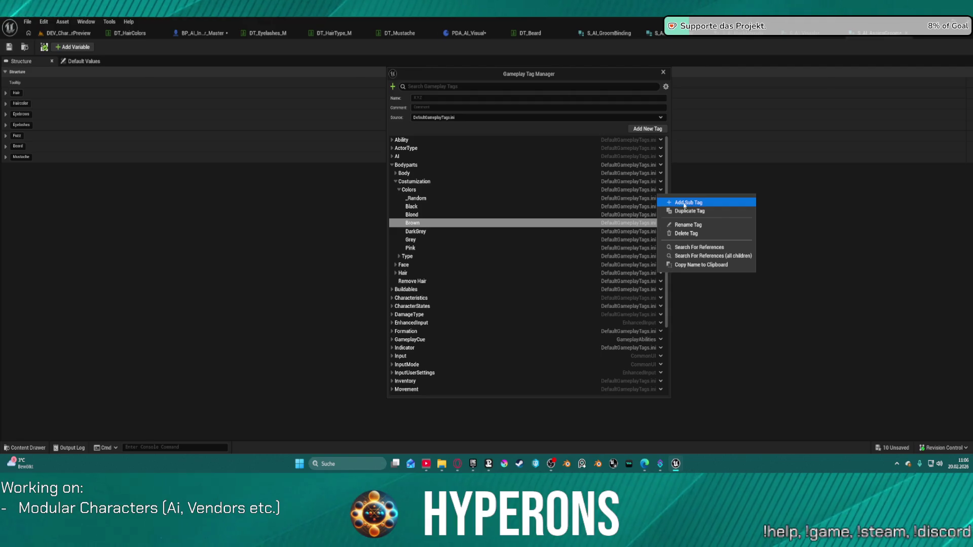
left_click(680, 202)
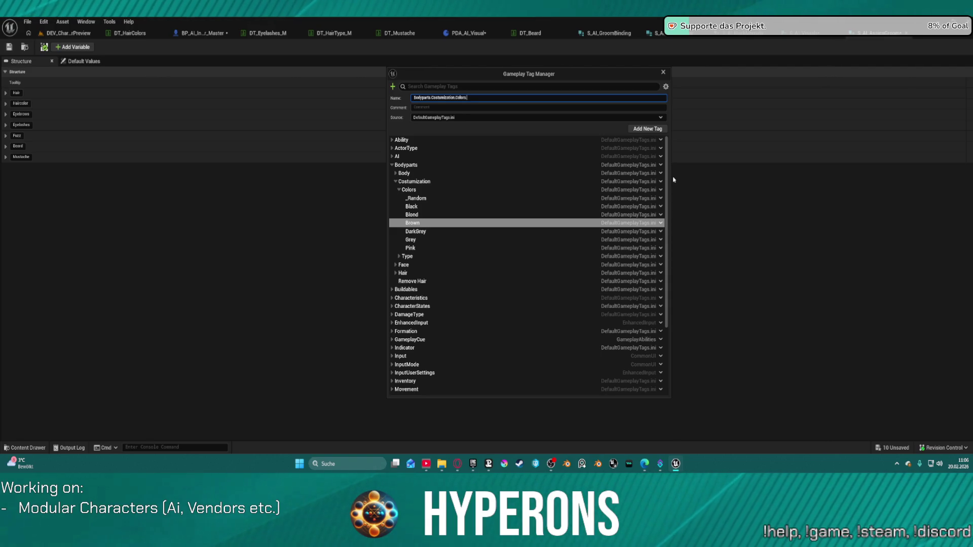
type("LightBrown")
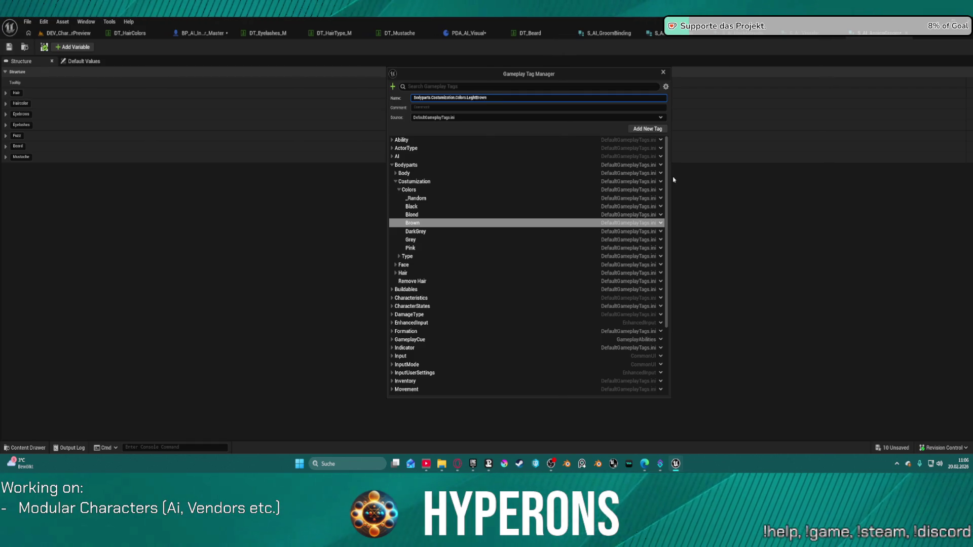
key("Return")
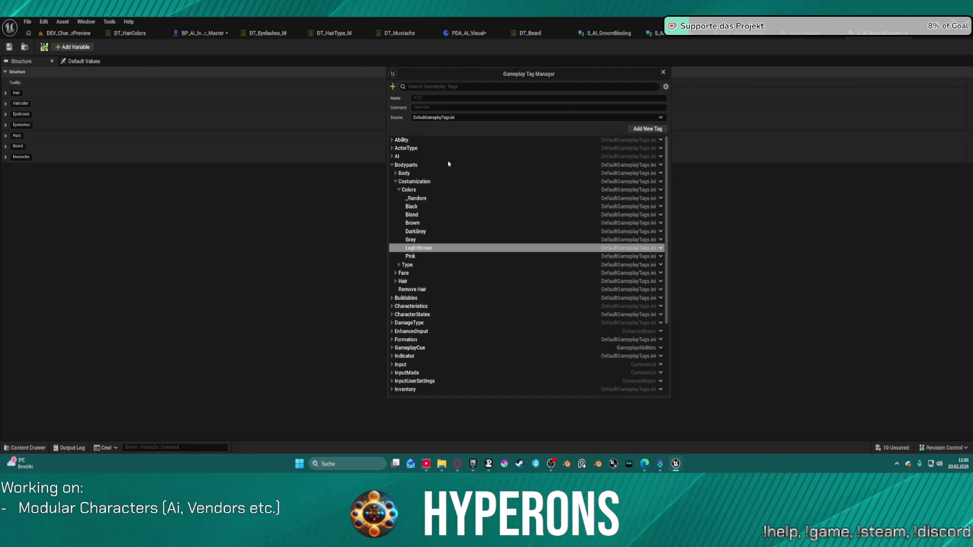
left_click(661, 248)
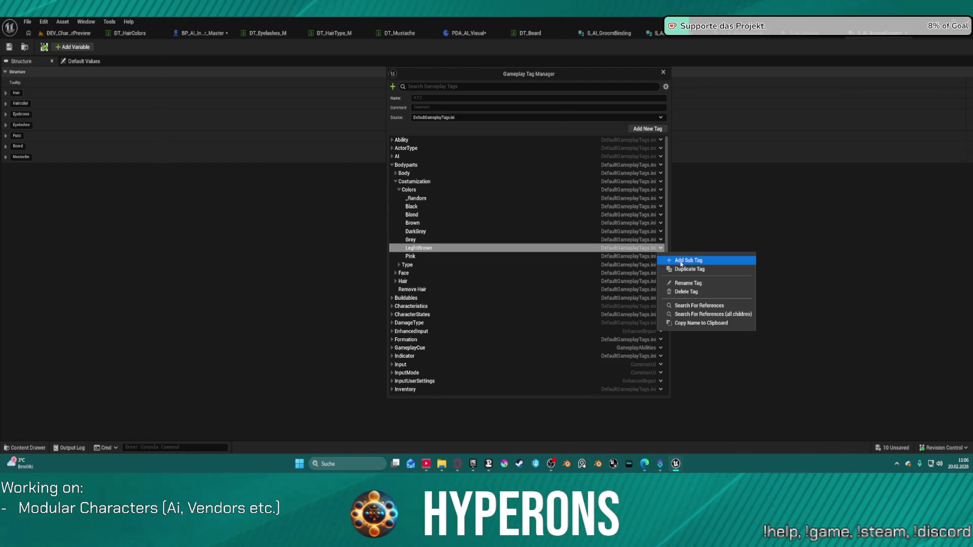
left_click(688, 283)
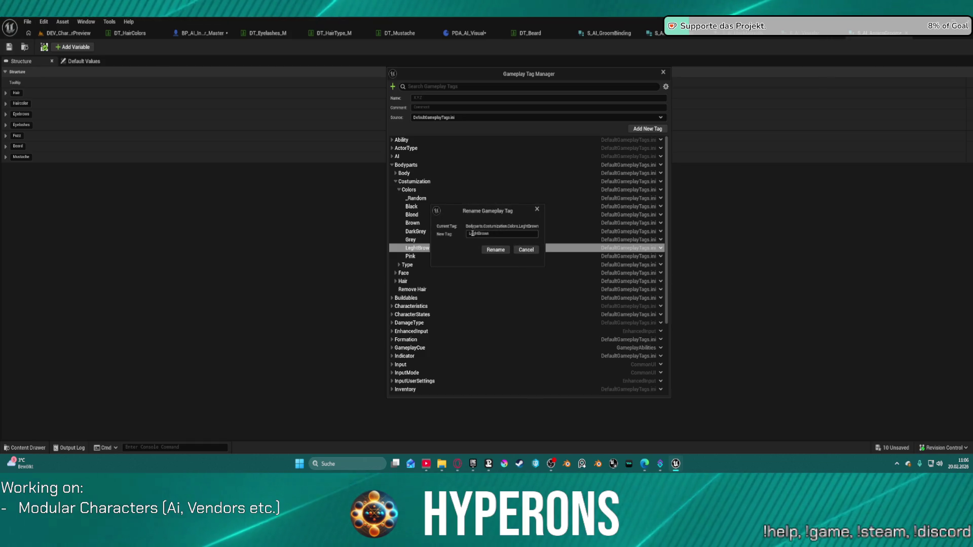
key("Home")
key("Right")
key("Right")
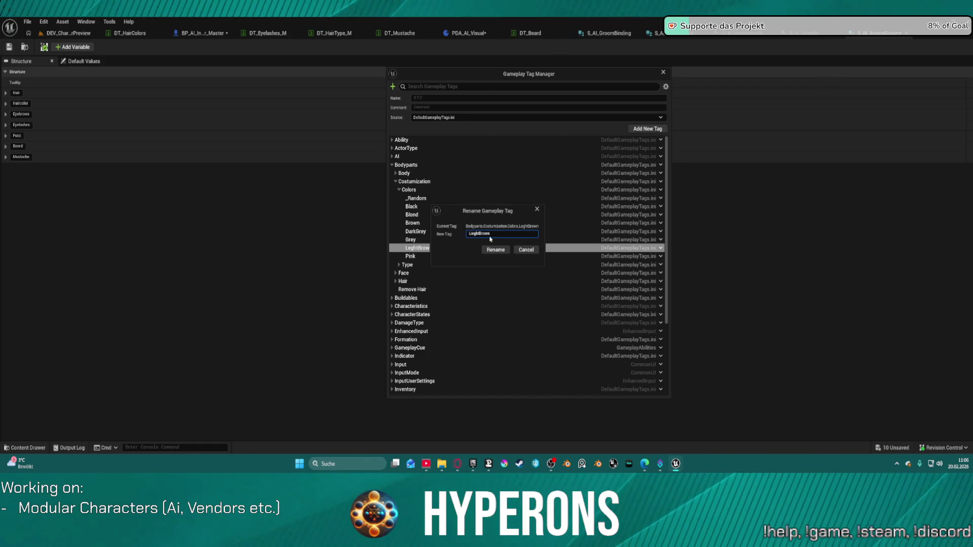
key("Delete")
type("i")
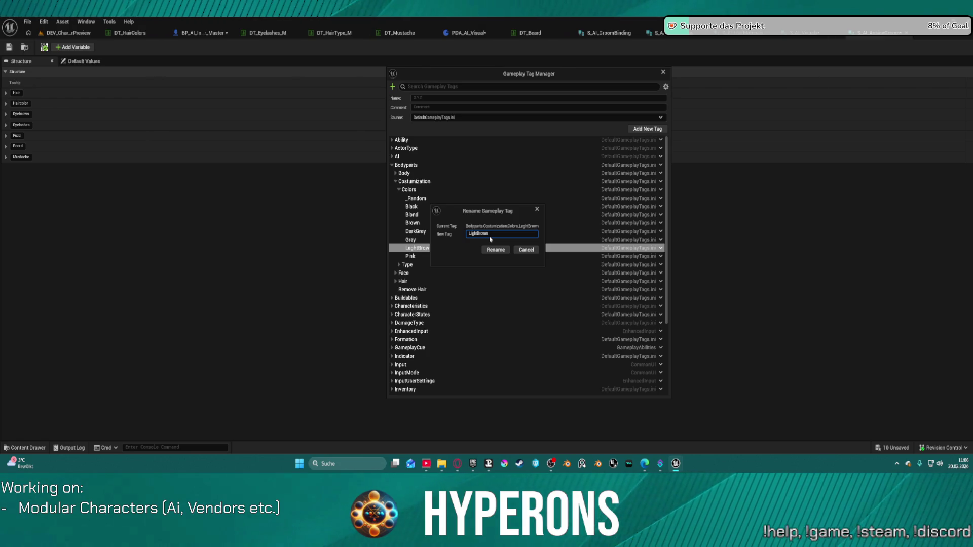
key("Return")
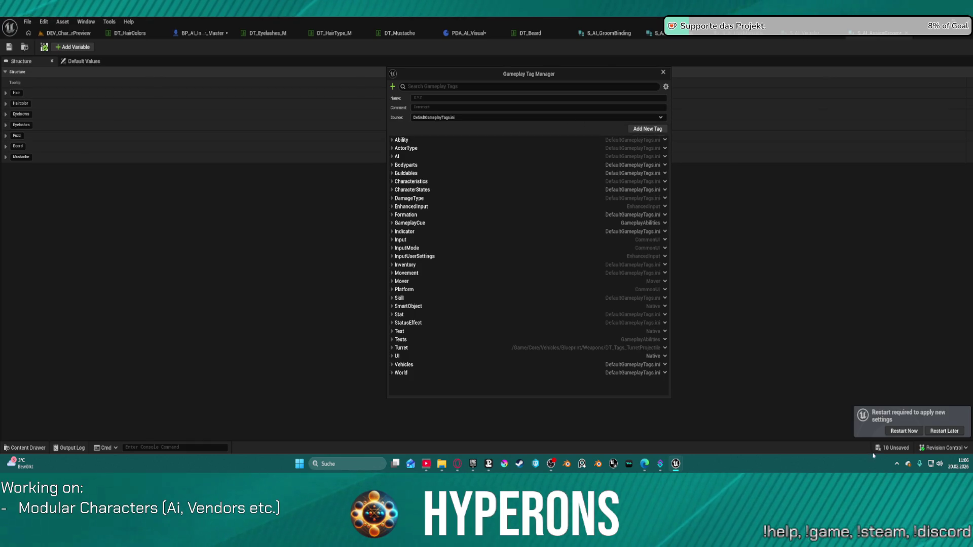
Restart the editor to apply the tag changes, saving the modified assets first.
left_click(912, 436)
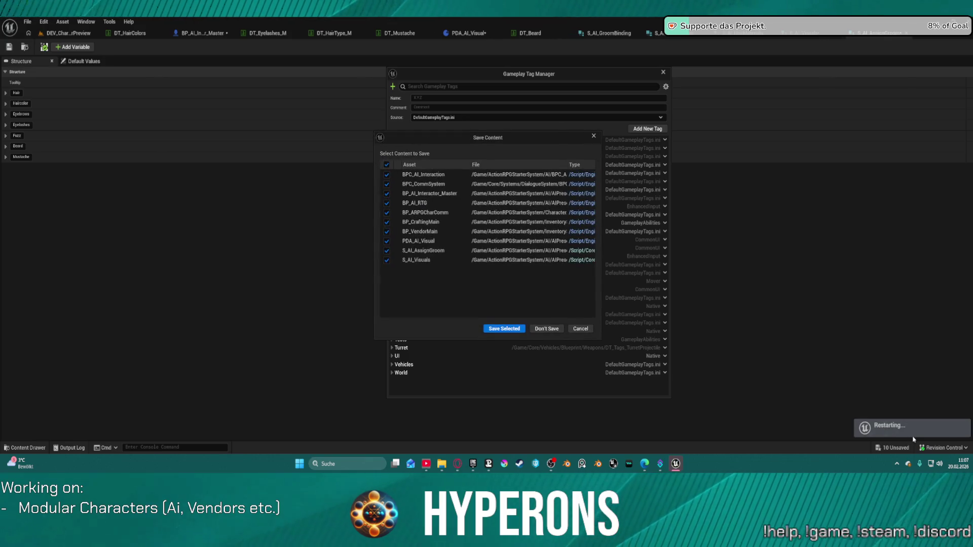
left_click(496, 329)
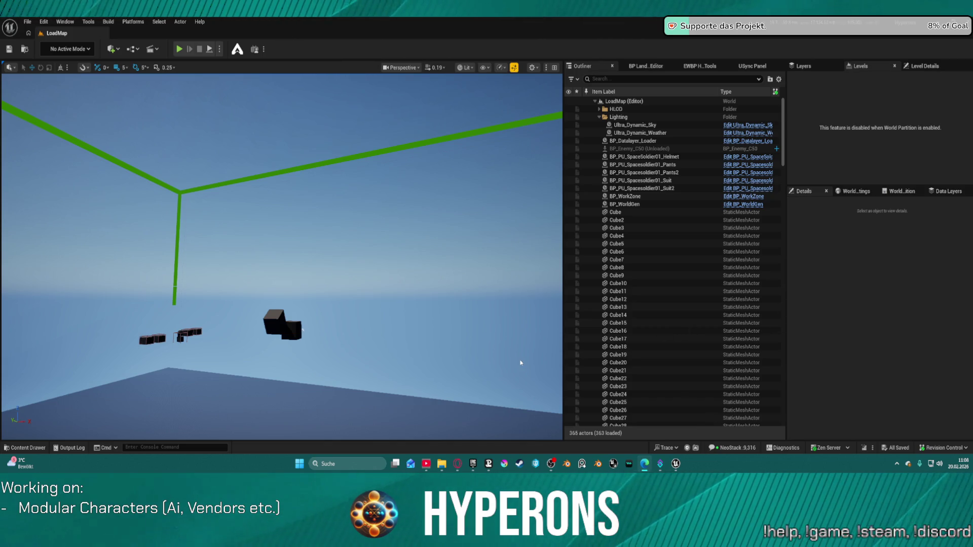
Load the DEV_CharacterPreview level from Recent Levels.
key("alt+Tab")
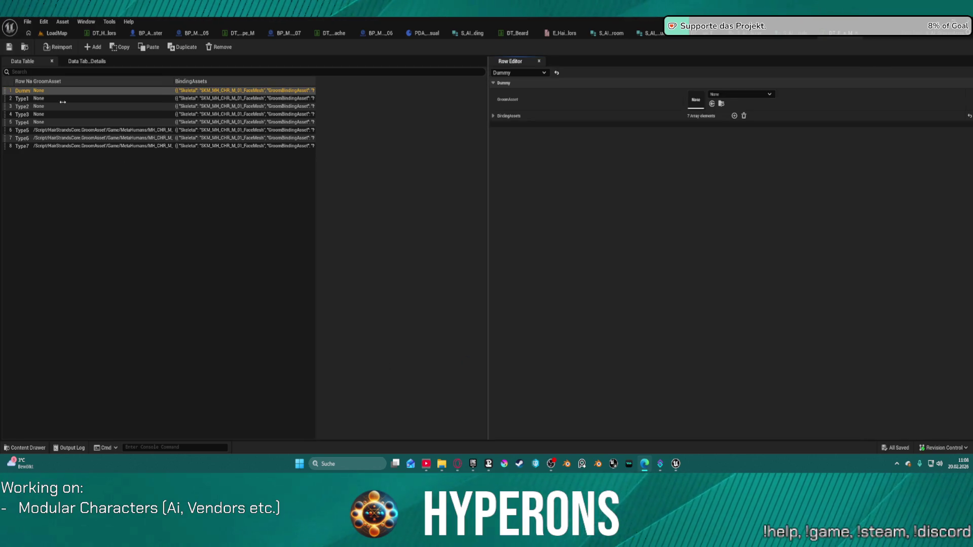
left_click(47, 35)
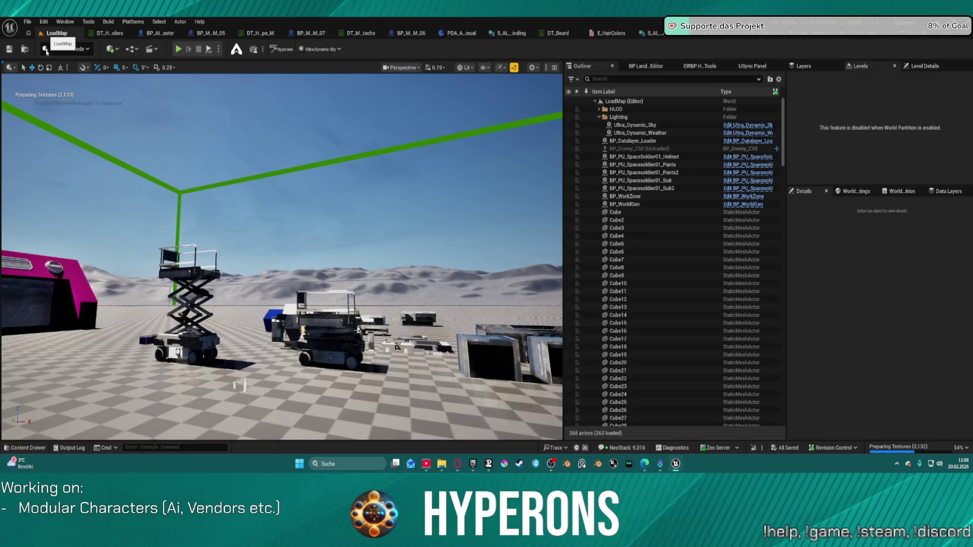
left_click(27, 22)
mouse_move(102, 79)
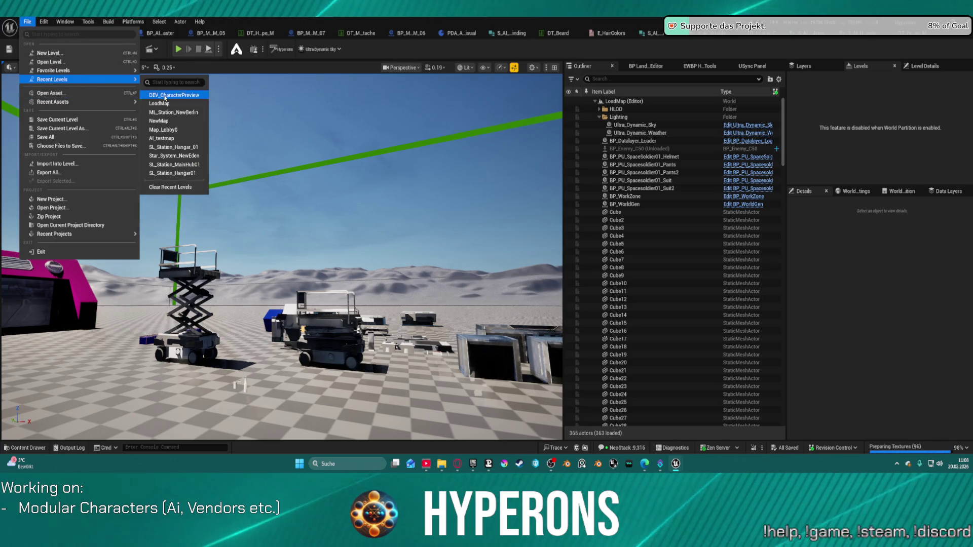
left_click(165, 98)
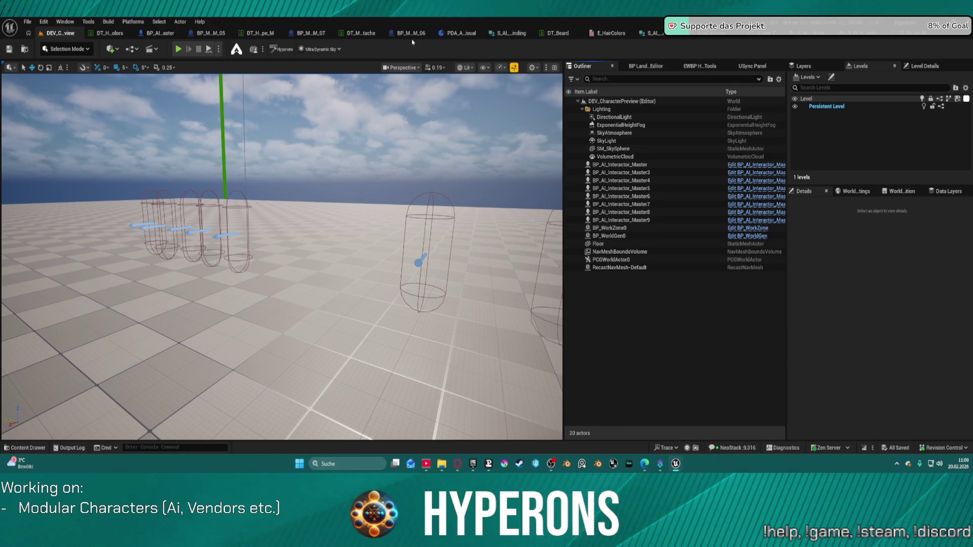
Compile the PDA_AI_Visual blueprint.
left_click(459, 33)
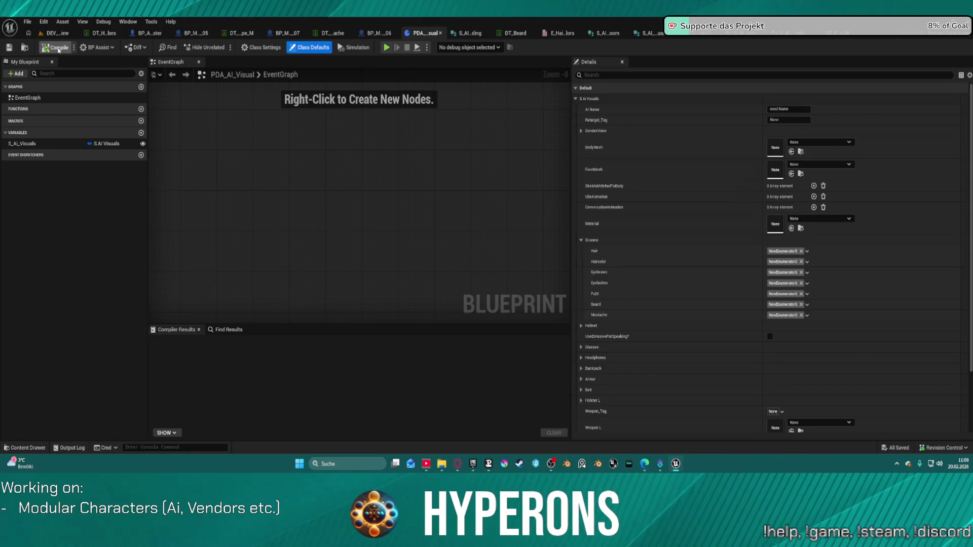
left_click(55, 47)
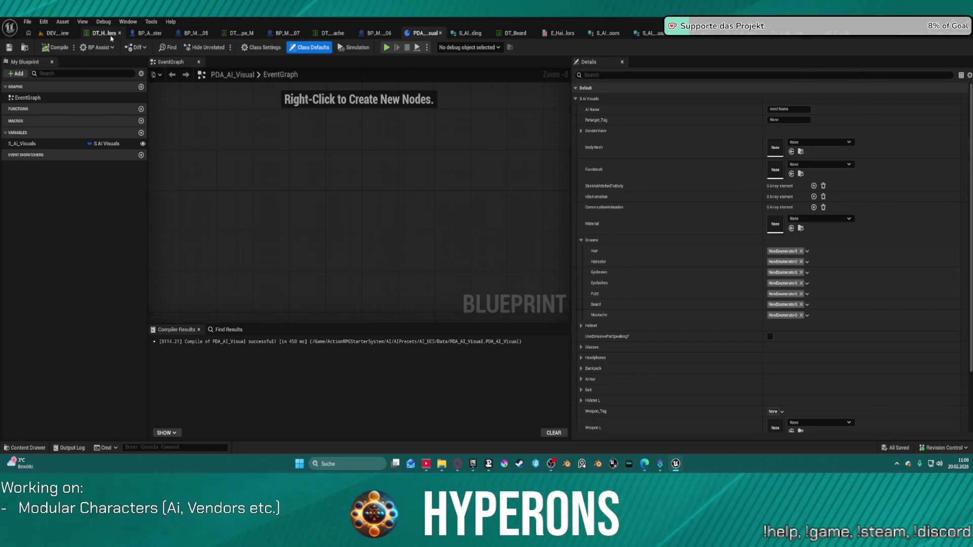
left_click(150, 33)
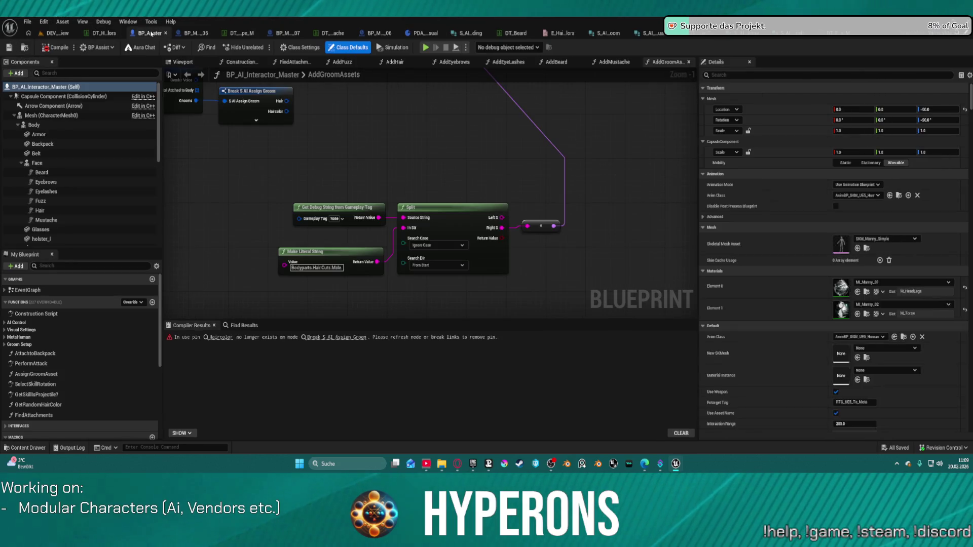
Compile BP_AI_Interactor_Master and add a Matches Tag node from the Haircolor output.
left_click(58, 48)
scroll(658, 279, "down", 3)
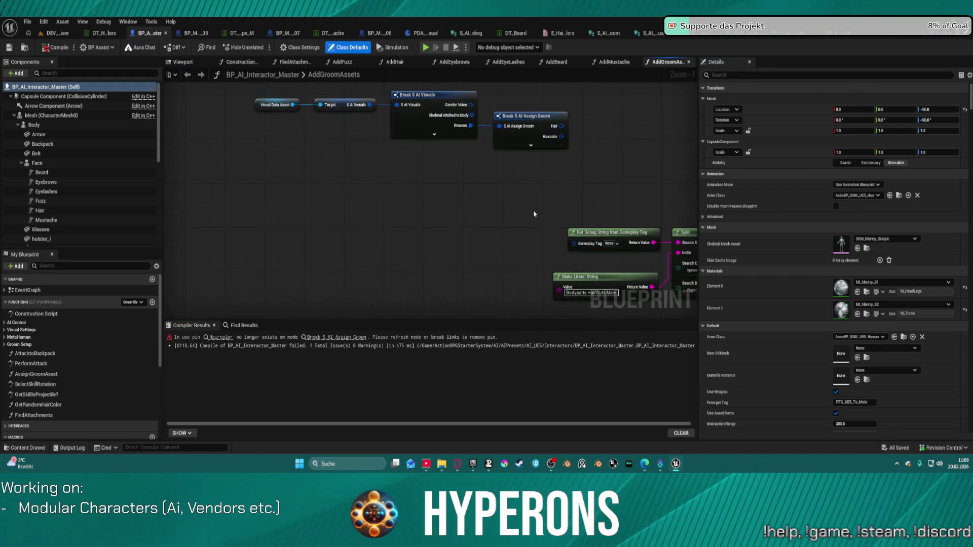
scroll(425, 235, "up", 4)
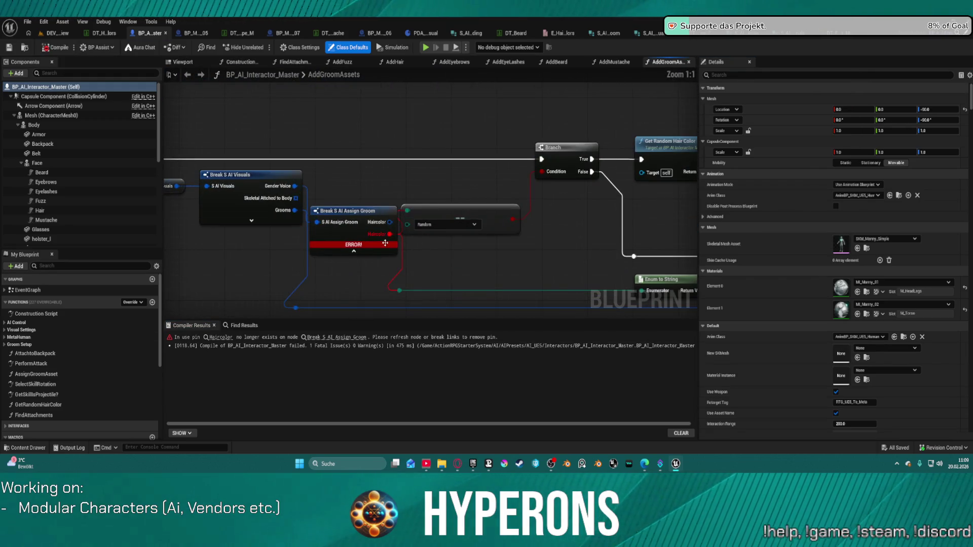
mouse_move(363, 209)
left_mouse_down()
mouse_move(339, 241)
mouse_move(435, 258)
left_mouse_up()
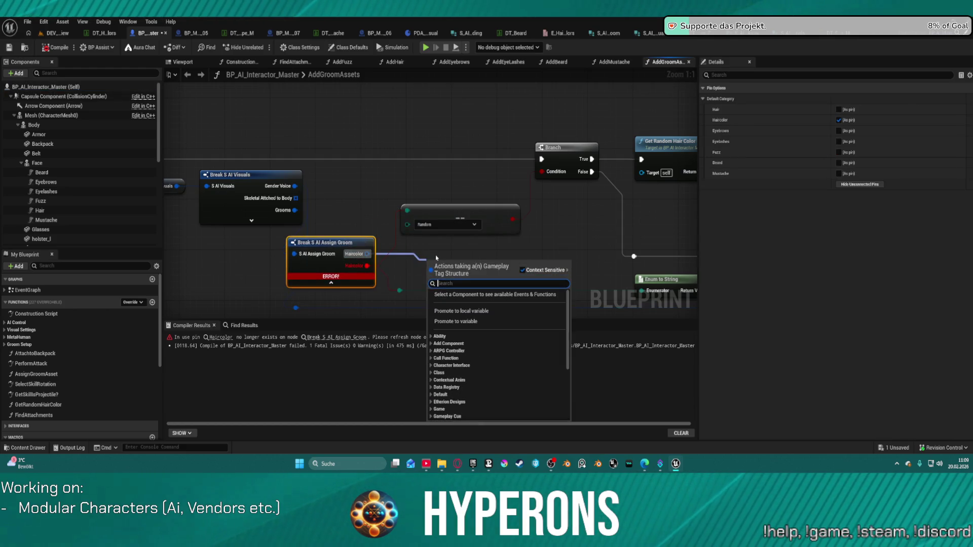
type("mat")
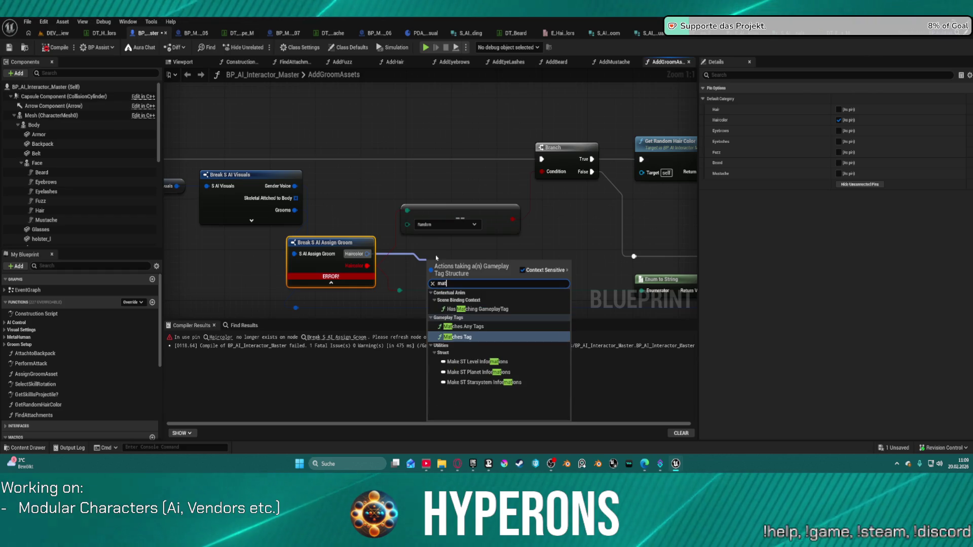
key("Down")
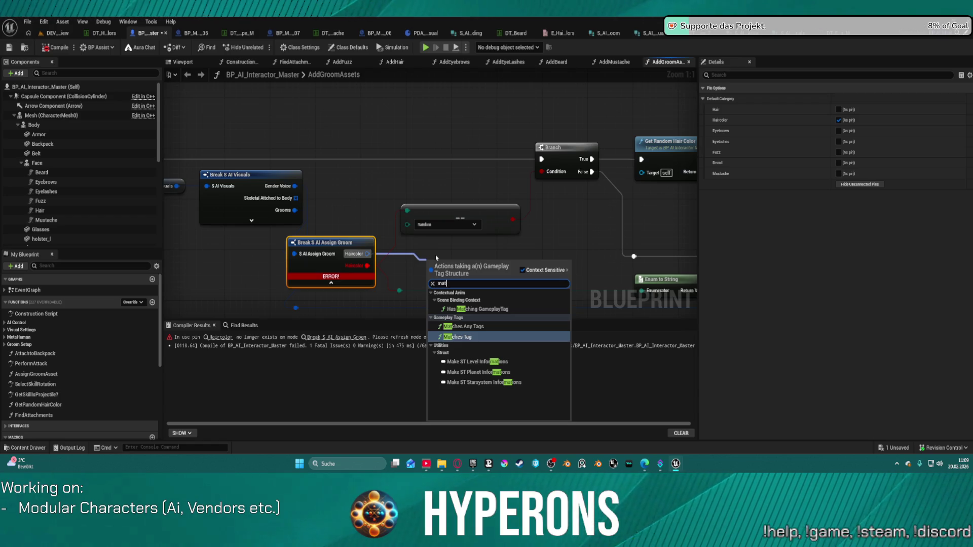
key("Return")
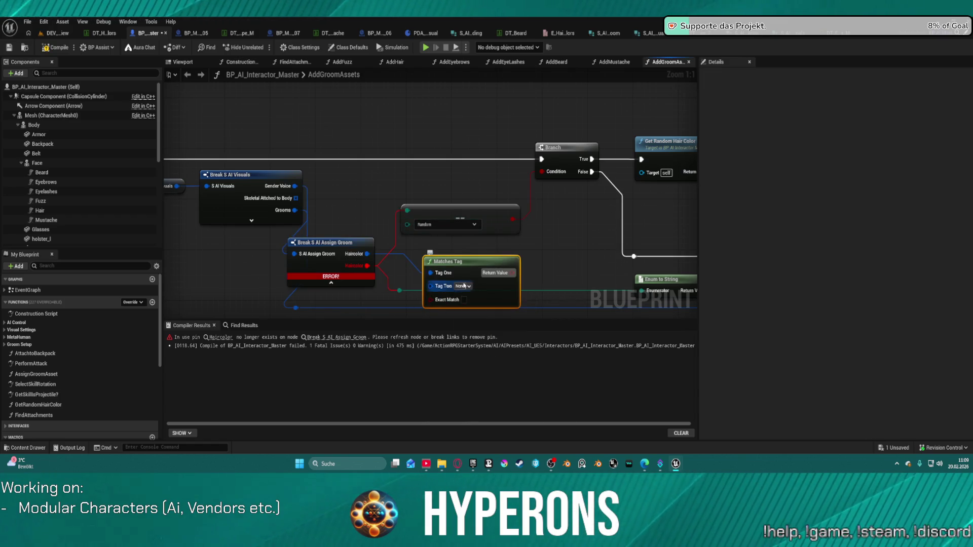
Set Tag Two to Bodyparts.Costumization.Colors._Random and wire the result into the Branch Condition.
left_click(462, 286)
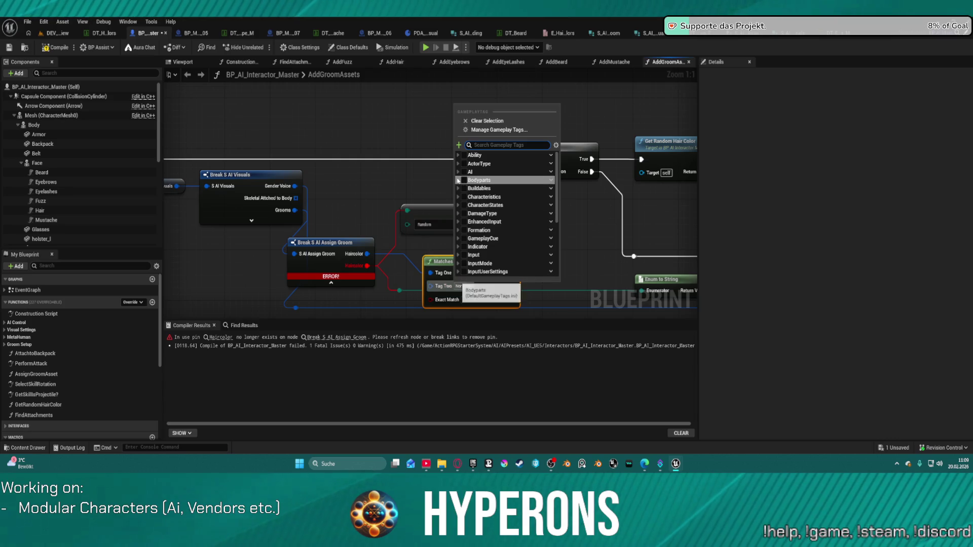
left_click(458, 180)
left_click(461, 197)
left_click(465, 204)
left_click(475, 213)
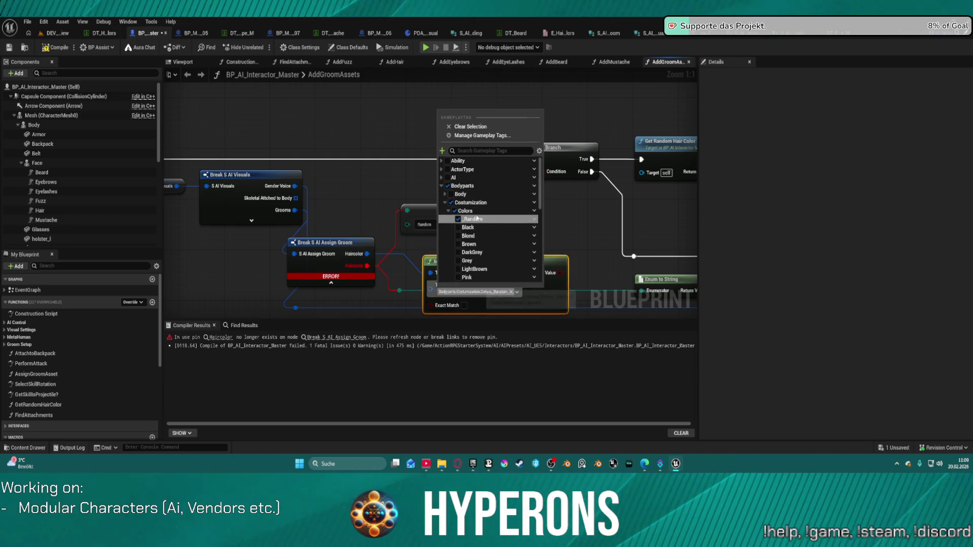
left_click(562, 274)
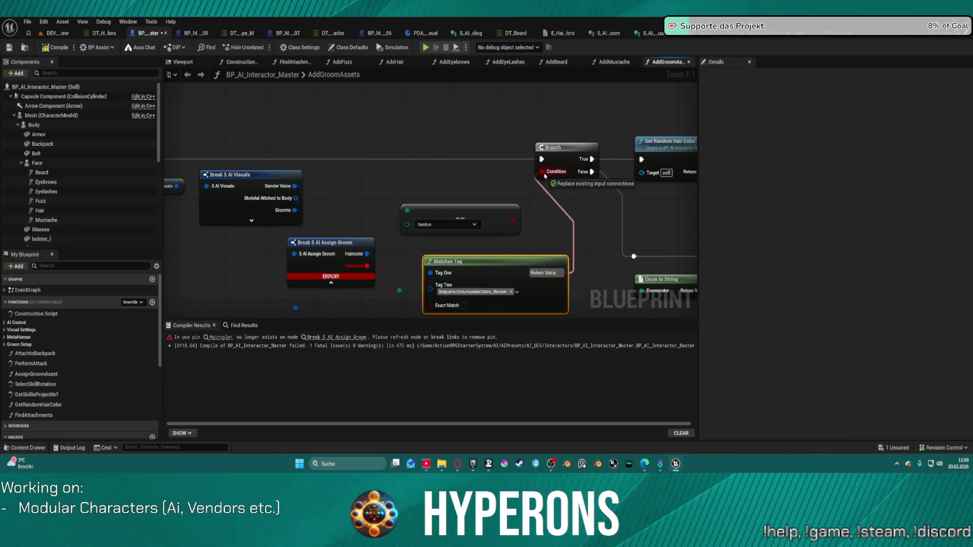
left_click(473, 212)
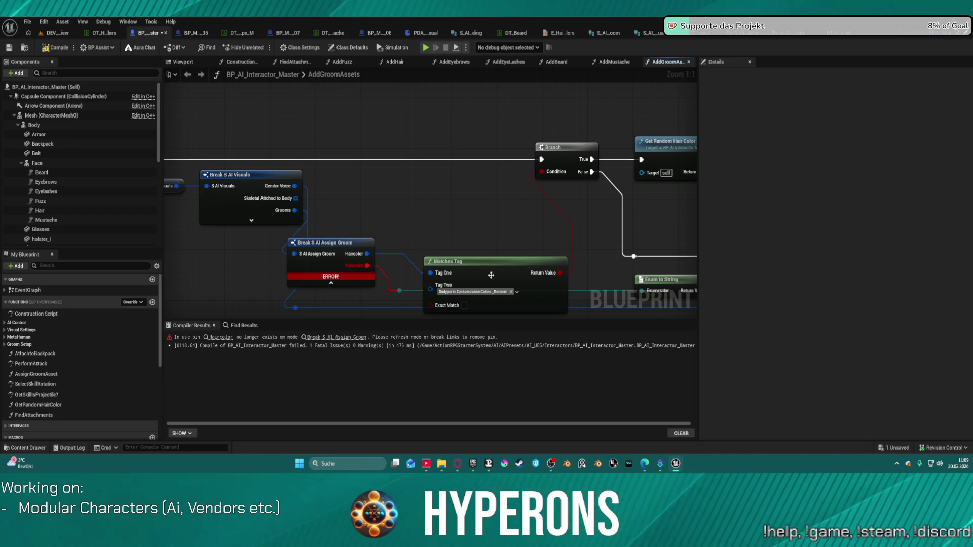
Delete the old Random comparison node and move Matches Tag into its place.
key("Delete")
left_click_drag(423, 269, 428, 230)
left_click(389, 282)
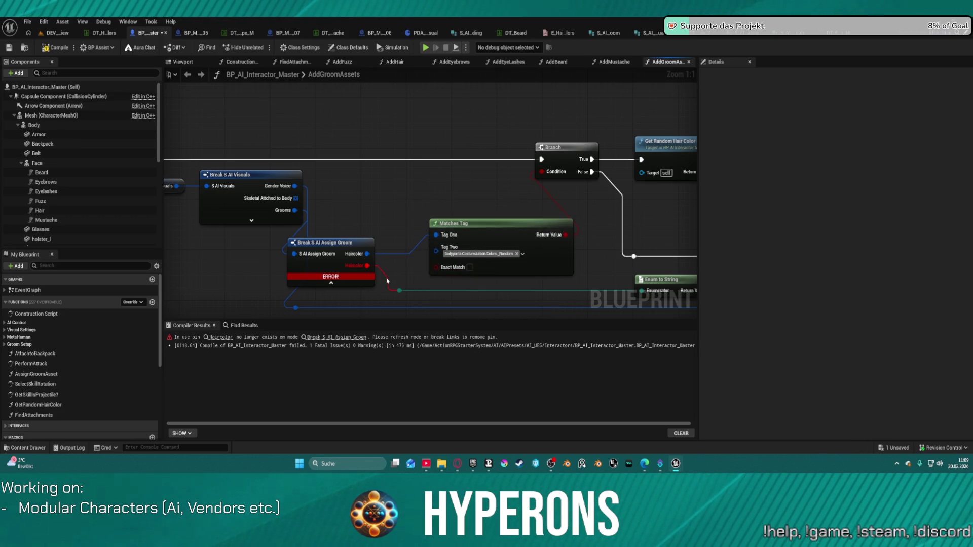
left_click(361, 268)
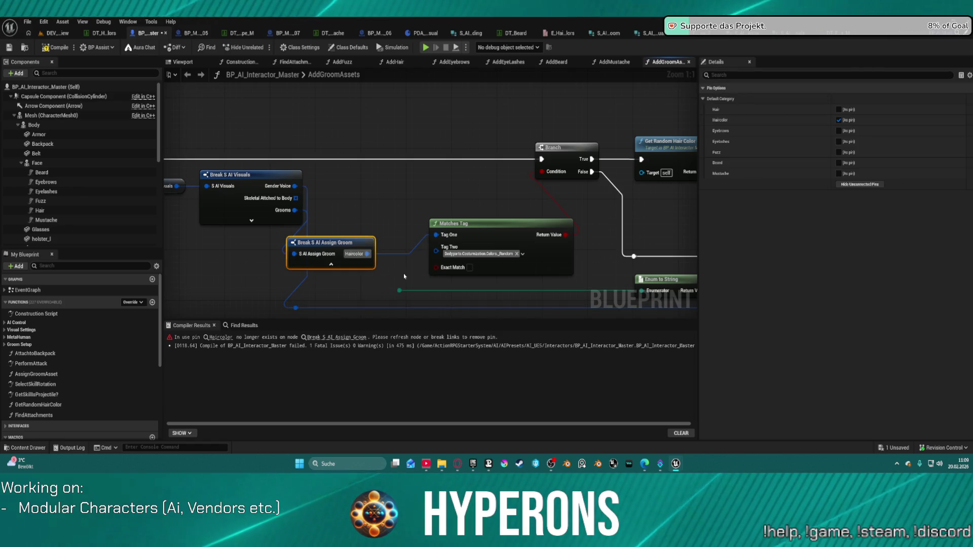
left_click_drag(400, 292, 397, 286)
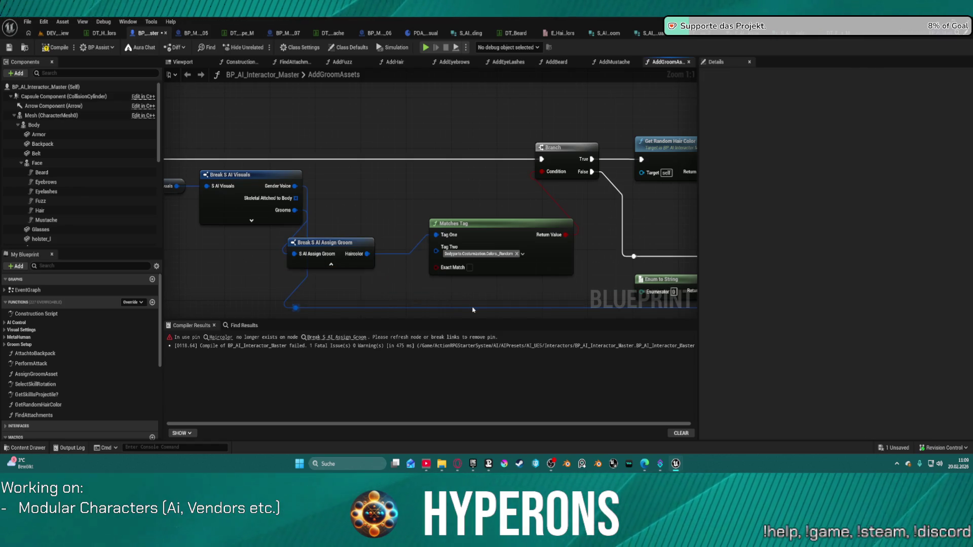
mouse_move(430, 228)
left_mouse_down()
mouse_move(456, 179)
mouse_move(559, 207)
left_mouse_up()
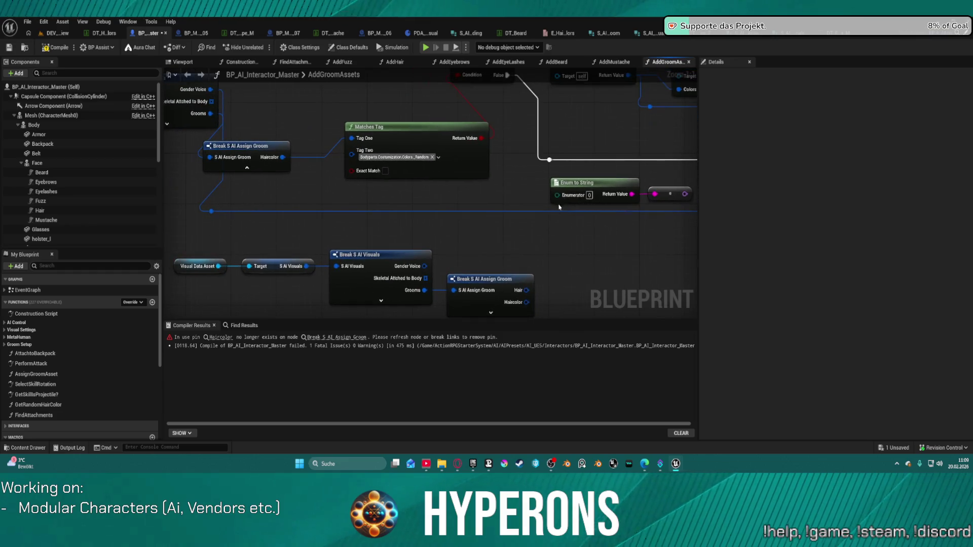
mouse_move(667, 206)
left_mouse_down()
mouse_move(573, 243)
mouse_move(497, 226)
mouse_move(470, 191)
mouse_move(321, 199)
mouse_move(402, 105)
left_mouse_up()
scroll(469, 191, "down", 3)
Connect Haircolor to Get Debug String's Gameplay Tag input.
mouse_move(443, 148)
left_mouse_down()
mouse_move(459, 203)
mouse_move(452, 242)
mouse_move(458, 231)
left_mouse_up()
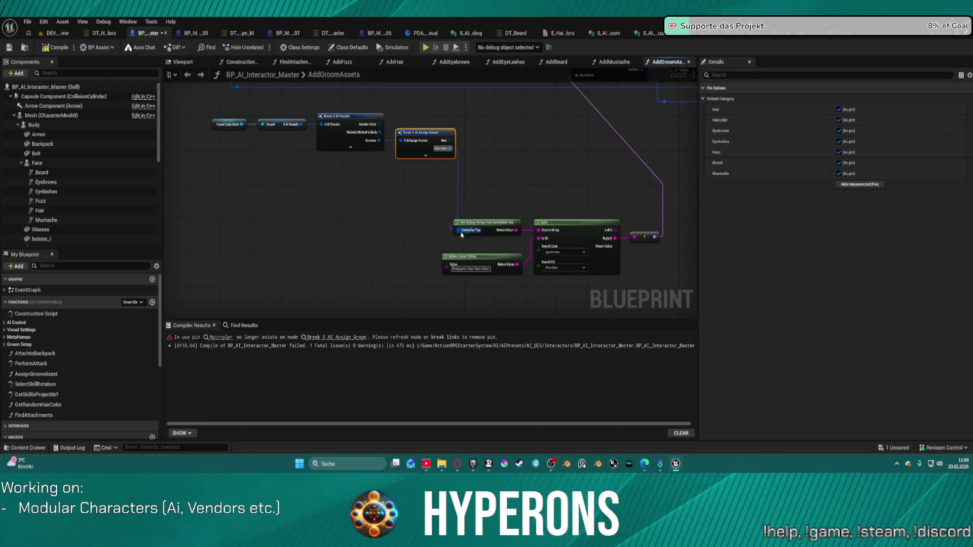
scroll(505, 174, "down", 4)
mouse_move(505, 173)
left_mouse_down()
mouse_move(358, 230)
mouse_move(334, 258)
left_mouse_up()
scroll(334, 259, "up", 3)
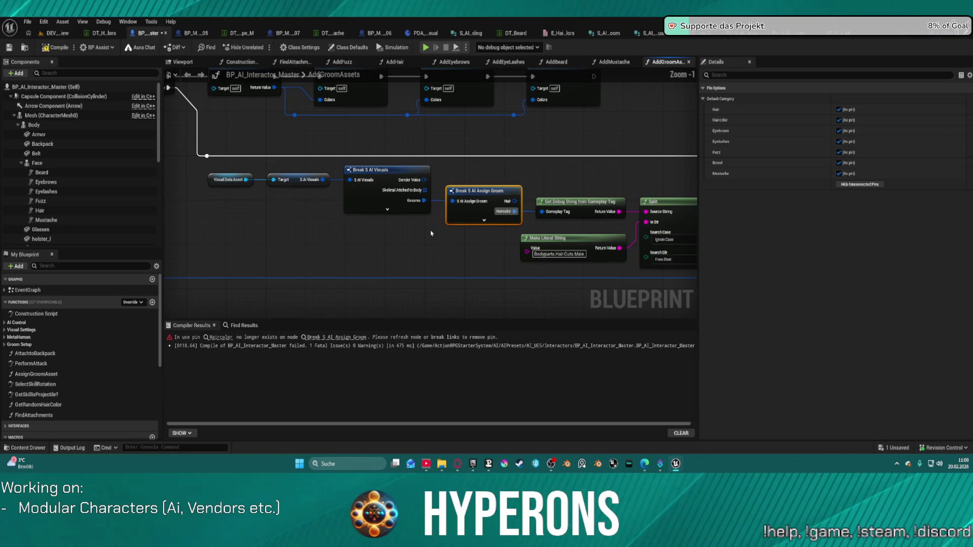
scroll(500, 215, "up", 2)
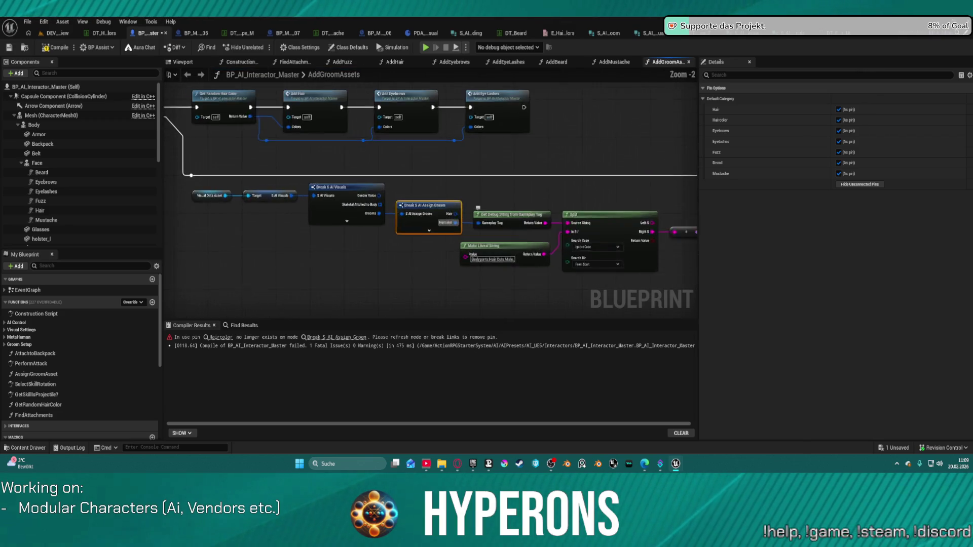
left_click_drag(456, 202, 409, 176)
left_click_drag(245, 136, 598, 219)
Delete the duplicate Break S AI Visuals chain, undoing the extra Assign Groom deletion.
left_click_drag(512, 254, 308, 178)
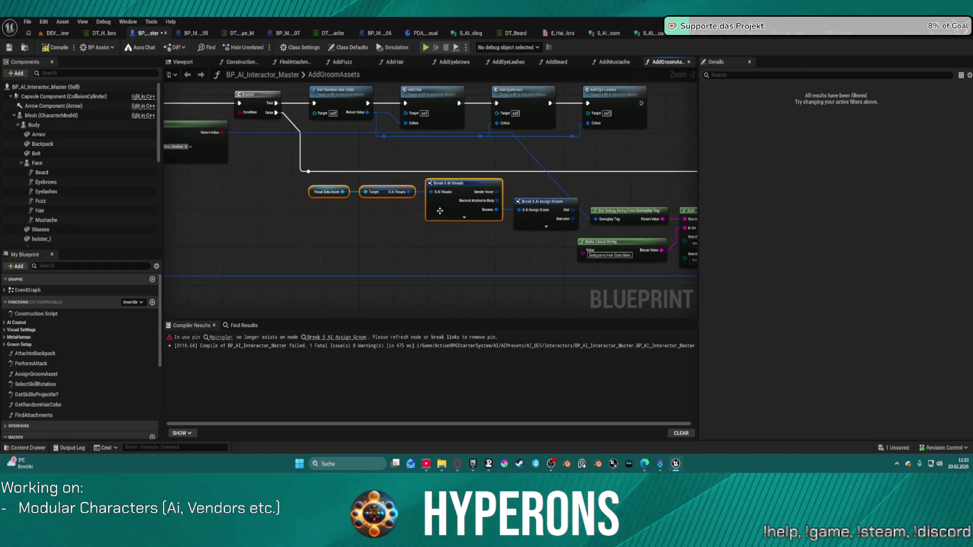
key("Delete")
left_click(543, 201)
key("Delete")
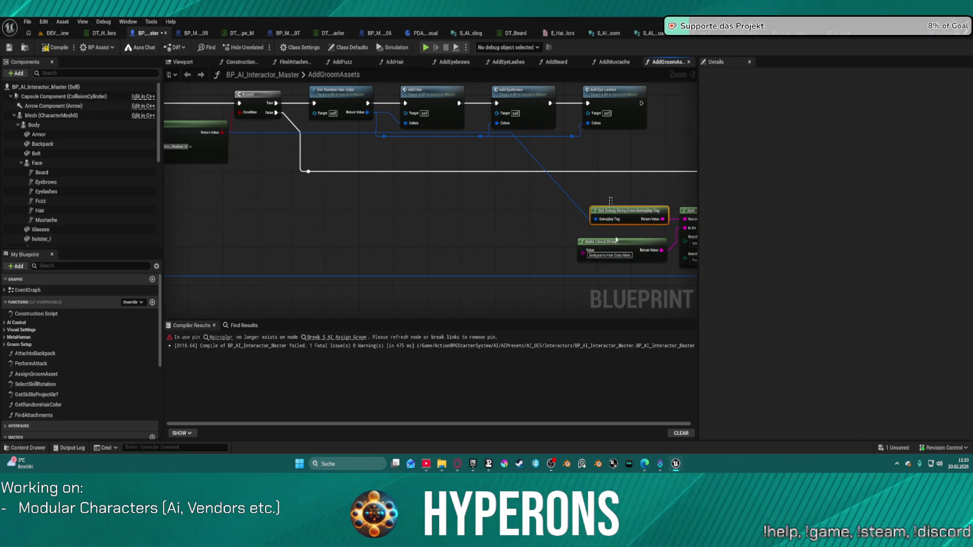
key("ctrl+z")
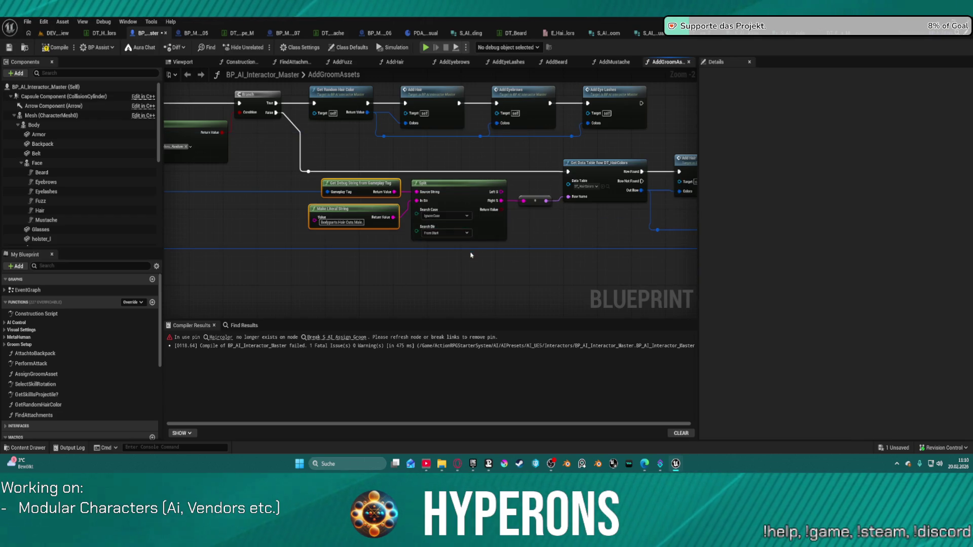
mouse_move(567, 239)
left_mouse_down()
mouse_move(348, 256)
mouse_move(275, 252)
mouse_move(378, 223)
mouse_move(516, 250)
mouse_move(857, 282)
left_mouse_up()
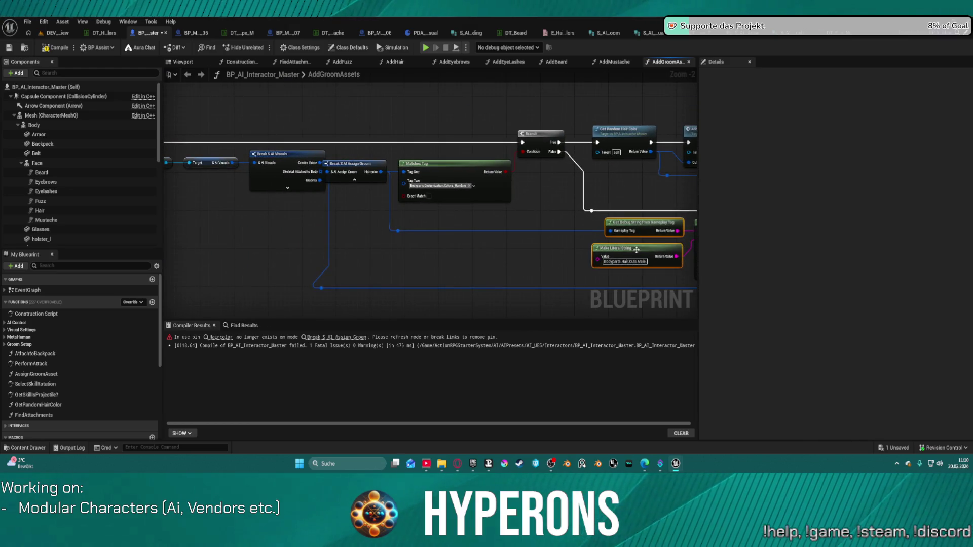
Line up the Visual Data Asset, Target and Break S AI Visuals nodes in a row.
mouse_move(339, 161)
left_mouse_down()
mouse_move(527, 170)
mouse_move(430, 198)
mouse_move(440, 200)
left_mouse_up()
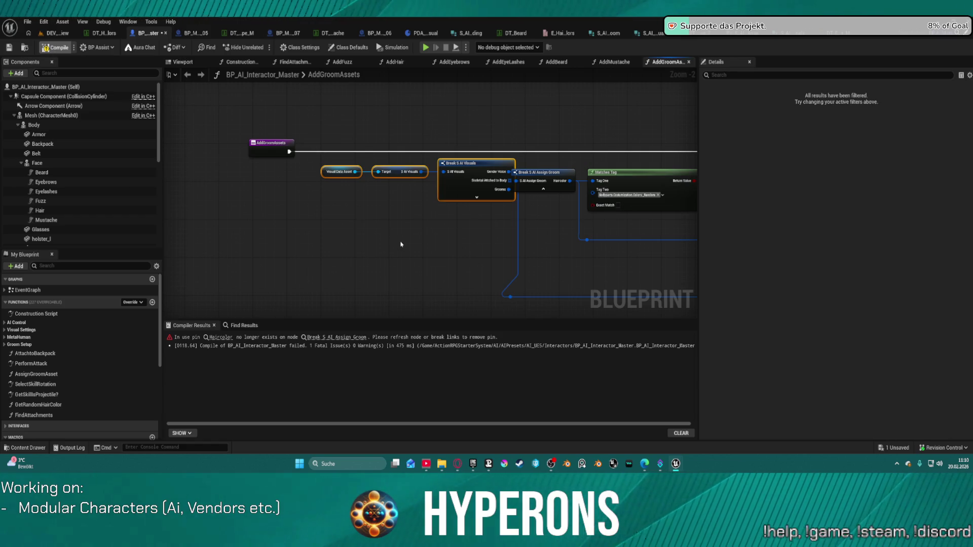
right_click(357, 218)
left_click(273, 219)
left_click(459, 163)
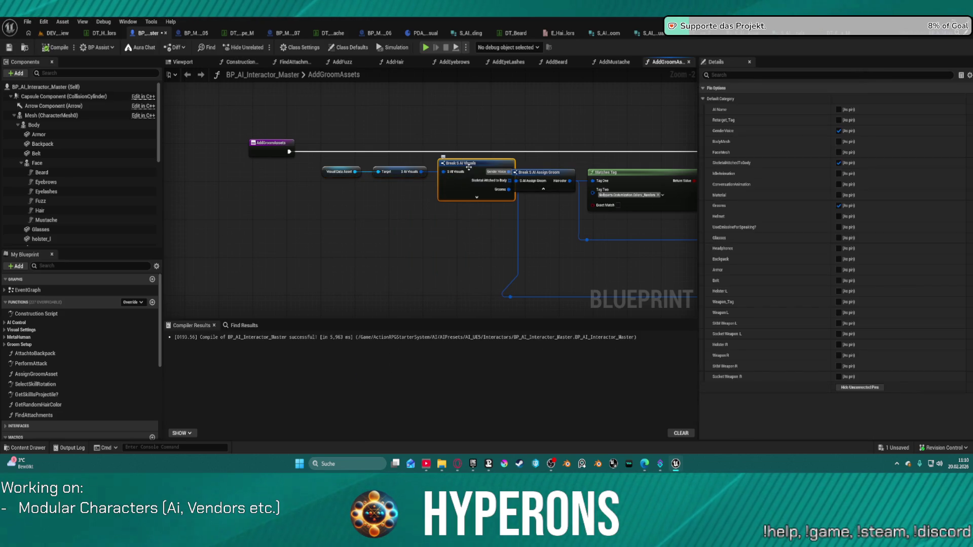
mouse_move(332, 170)
left_mouse_down()
mouse_move(386, 194)
mouse_move(489, 209)
mouse_move(311, 195)
mouse_move(311, 185)
left_mouse_up()
mouse_move(317, 237)
left_mouse_down()
mouse_move(466, 158)
mouse_move(465, 172)
mouse_move(395, 195)
left_mouse_up()
key("ctrl+z")
key("q")
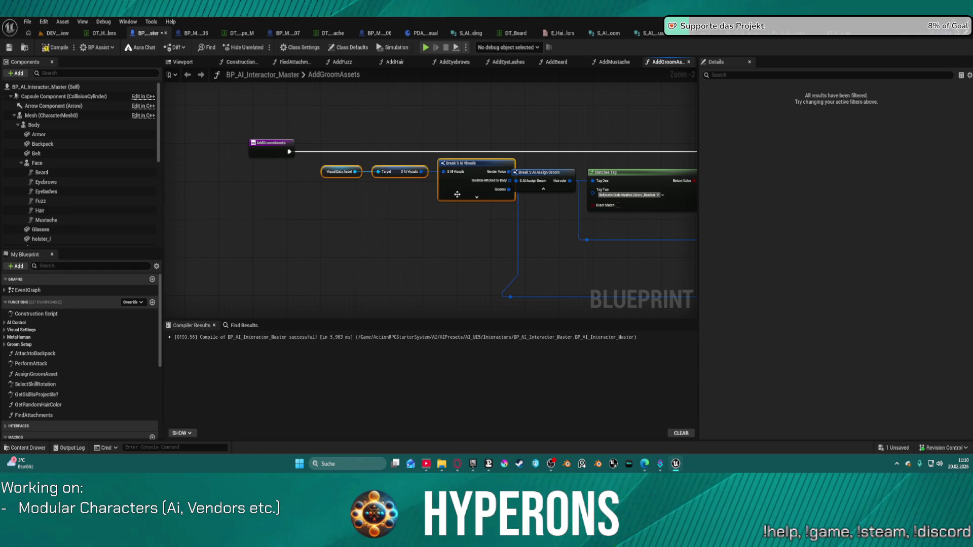
left_click_drag(527, 235, 433, 229)
left_click(448, 170)
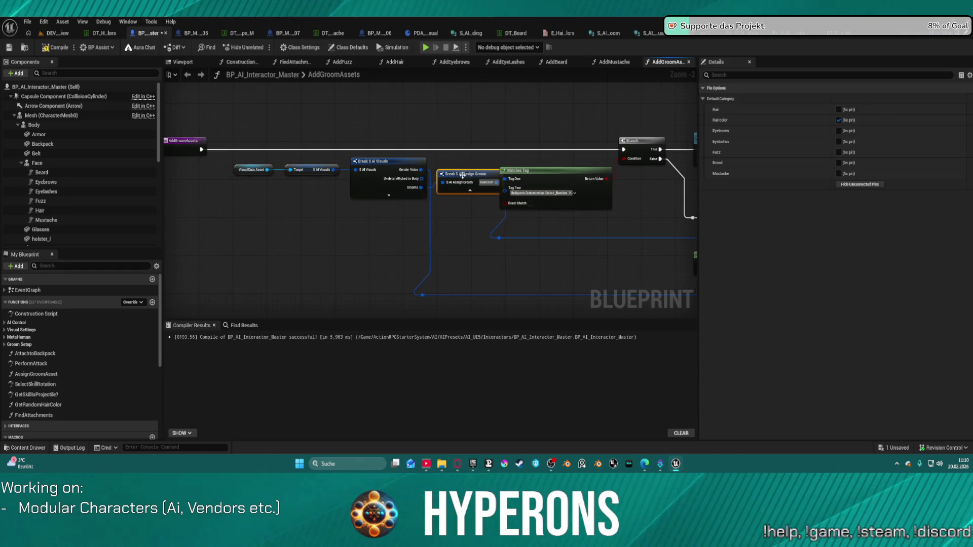
left_click_drag(570, 199, 308, 197)
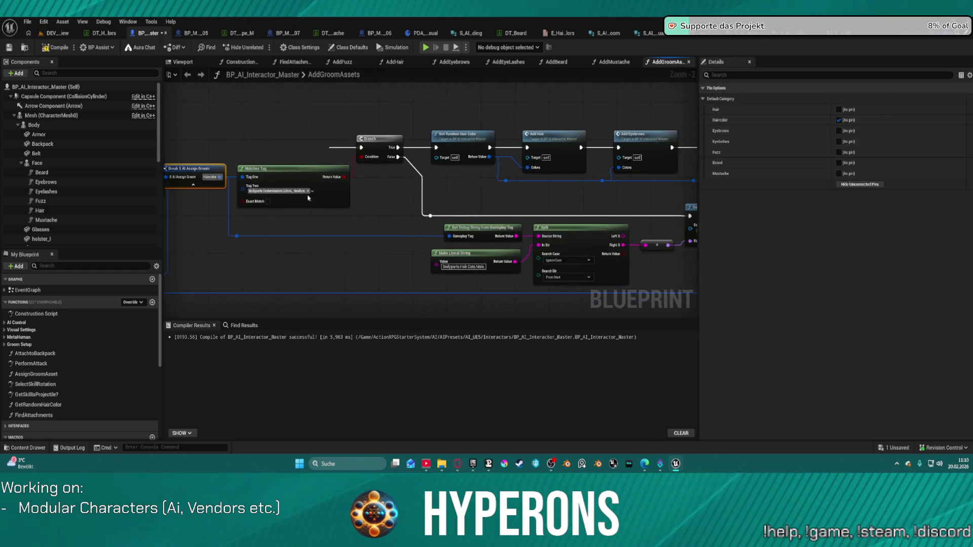
left_click(57, 34)
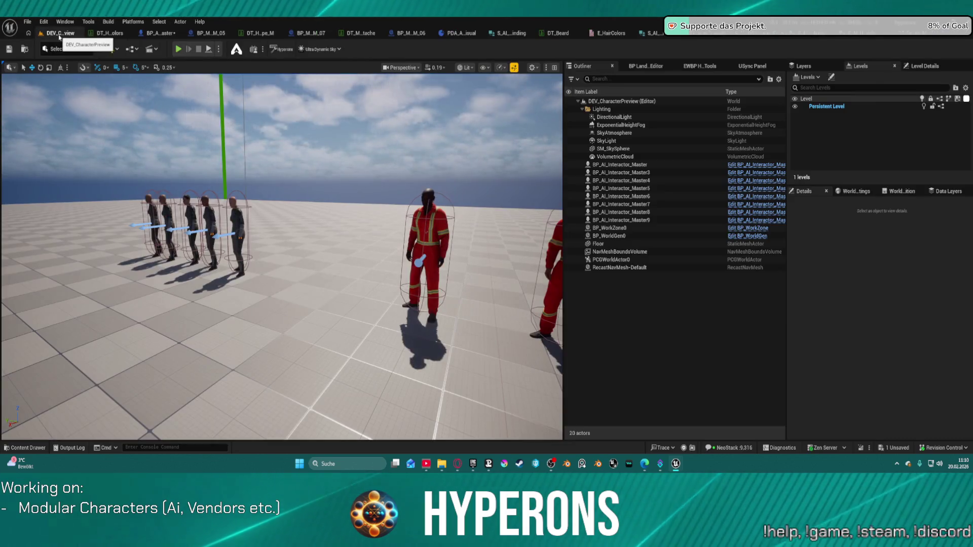
mouse_move(284, 304)
left_mouse_down()
mouse_move(243, 223)
mouse_move(241, 246)
left_mouse_up()
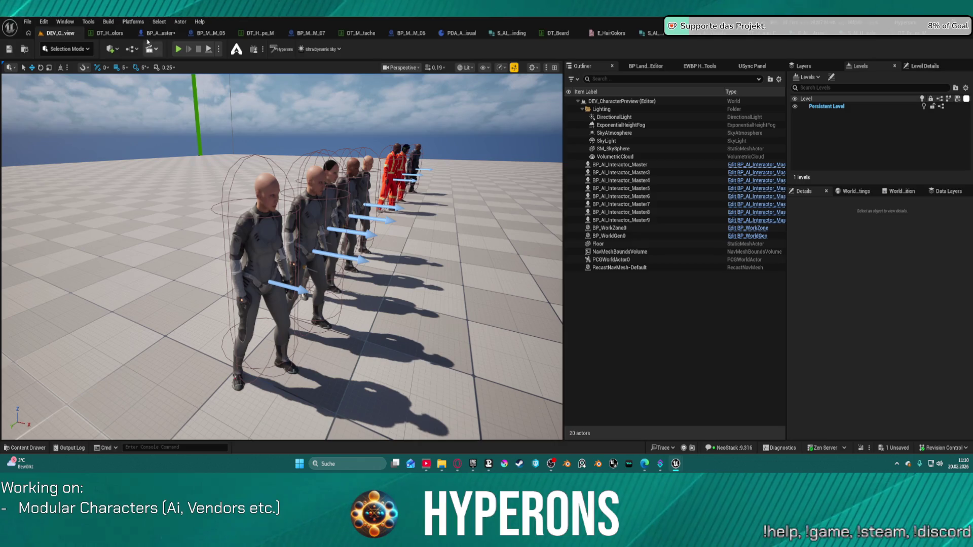
left_click(151, 33)
left_click_drag(384, 186, 284, 188)
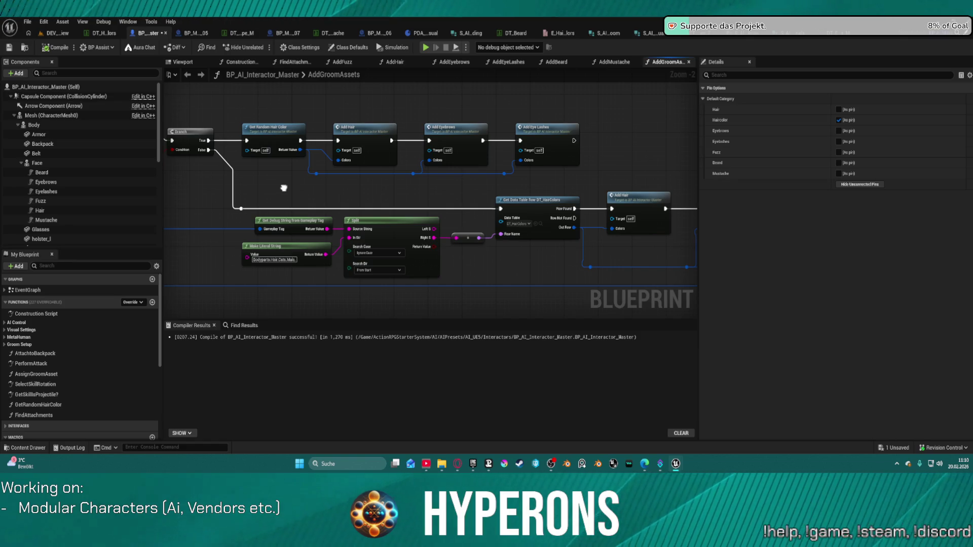
left_click_drag(283, 188, 327, 179)
Try linking Row Not Found to Add Hair's execution, then remove that link.
scroll(354, 213, "up", 2)
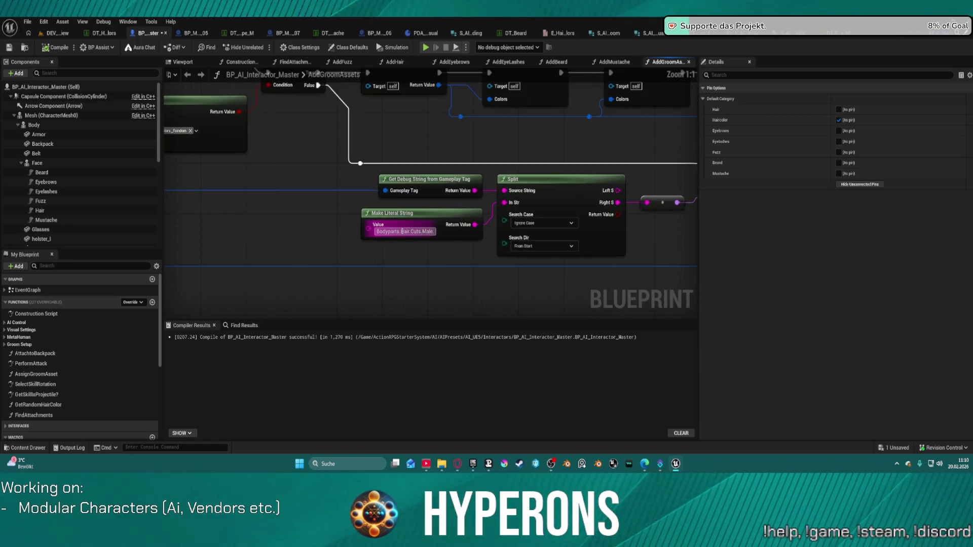
left_click_drag(559, 171, 183, 211)
mouse_move(428, 216)
left_mouse_down()
mouse_move(461, 223)
mouse_move(478, 203)
left_mouse_up()
mouse_move(277, 183)
left_mouse_down()
mouse_move(325, 180)
mouse_move(254, 153)
left_mouse_up()
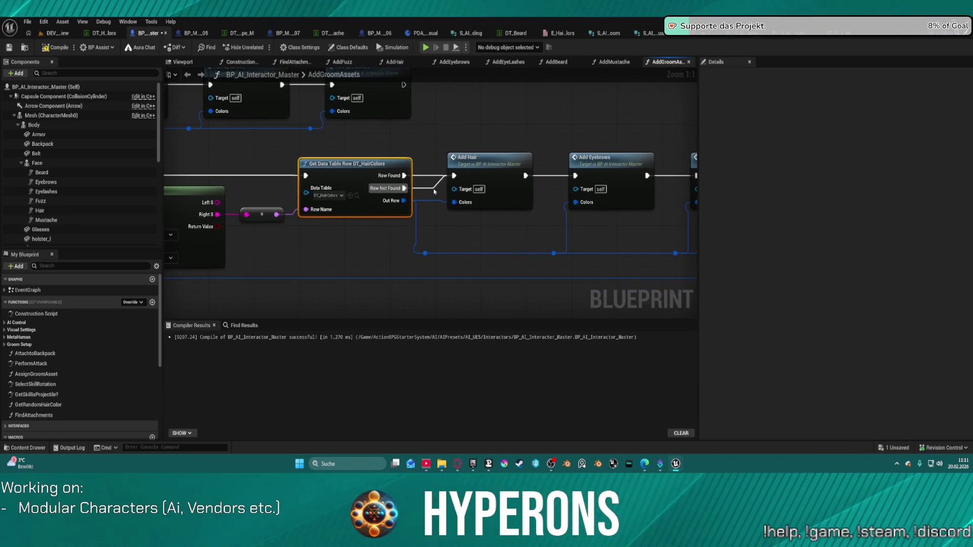
left_click(435, 189, "alt")
left_click_drag(291, 147, 630, 148)
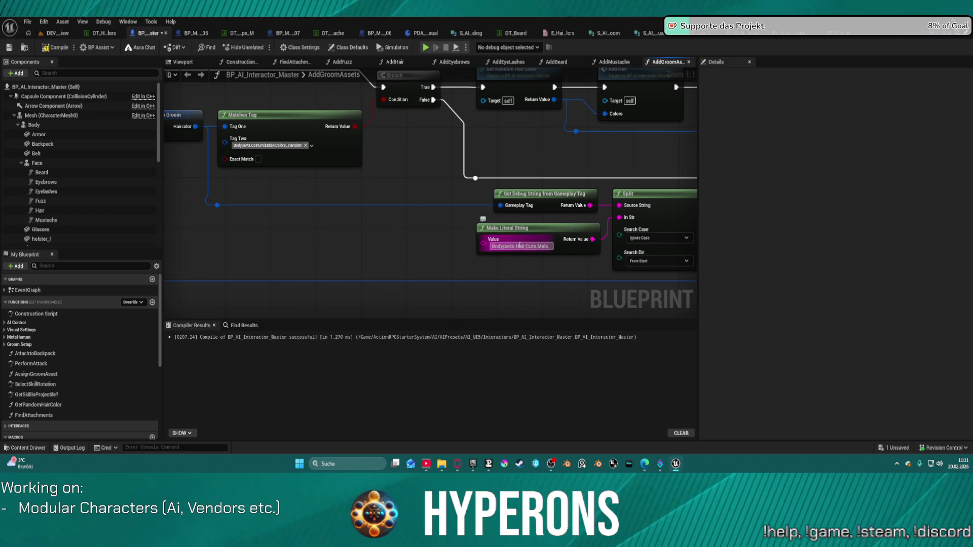
Copy Matches Tag's Tag Two value into the Make Literal String value.
left_click(240, 143)
key("ctrl+c")
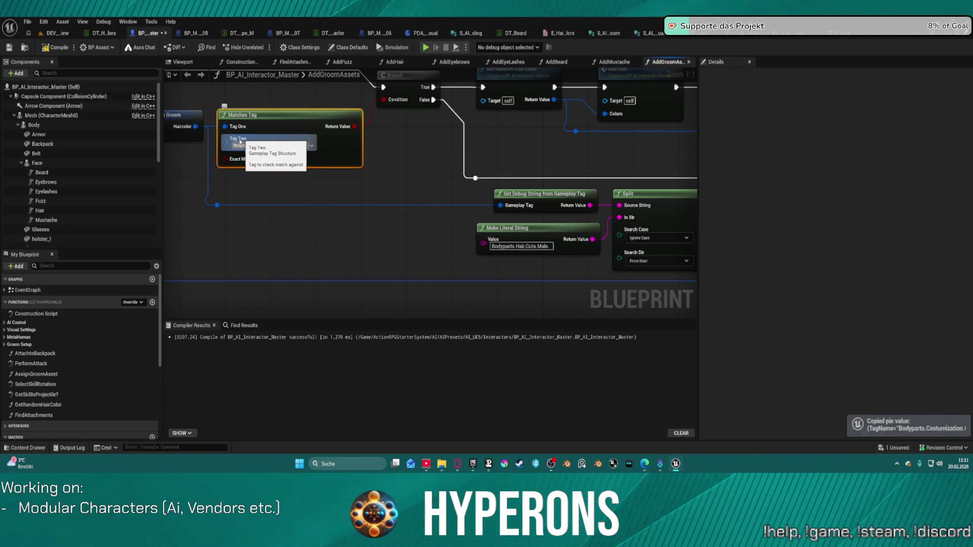
key("ctrl+c")
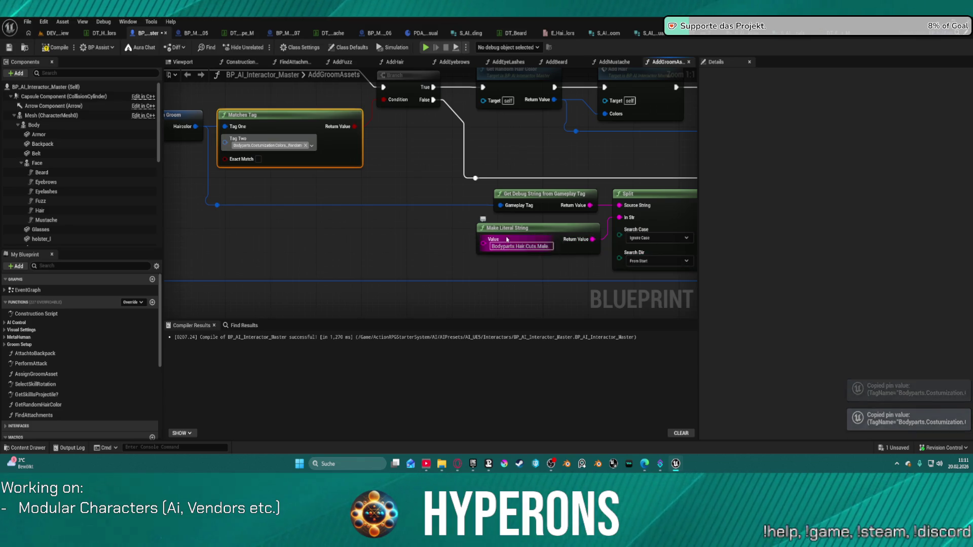
left_click(506, 240)
key("ctrl+v")
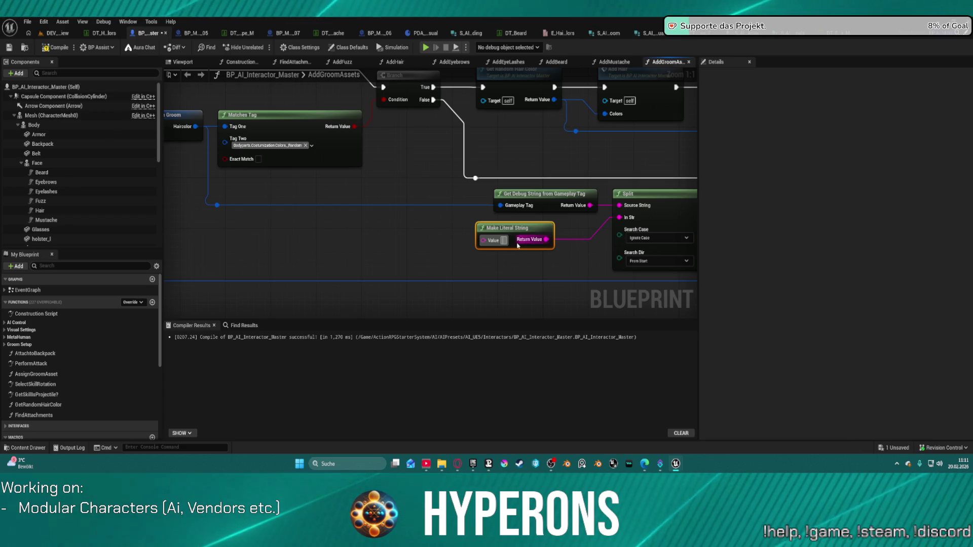
Trim the string to 'Bodyparts.Costumization.Colors.' and compile BP_AI_Interactor_Master.
mouse_move(519, 246)
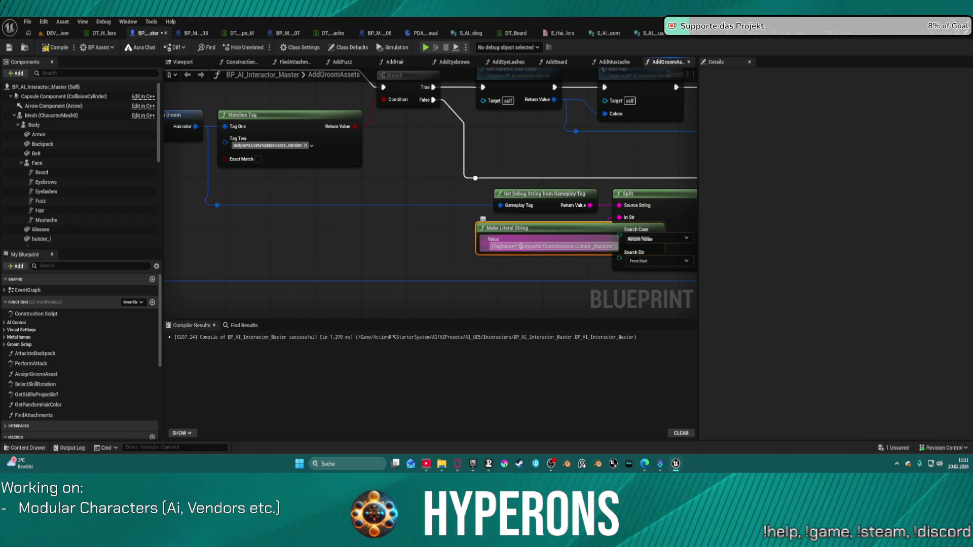
left_click(520, 247)
key("shift+Home")
key("BackSpace")
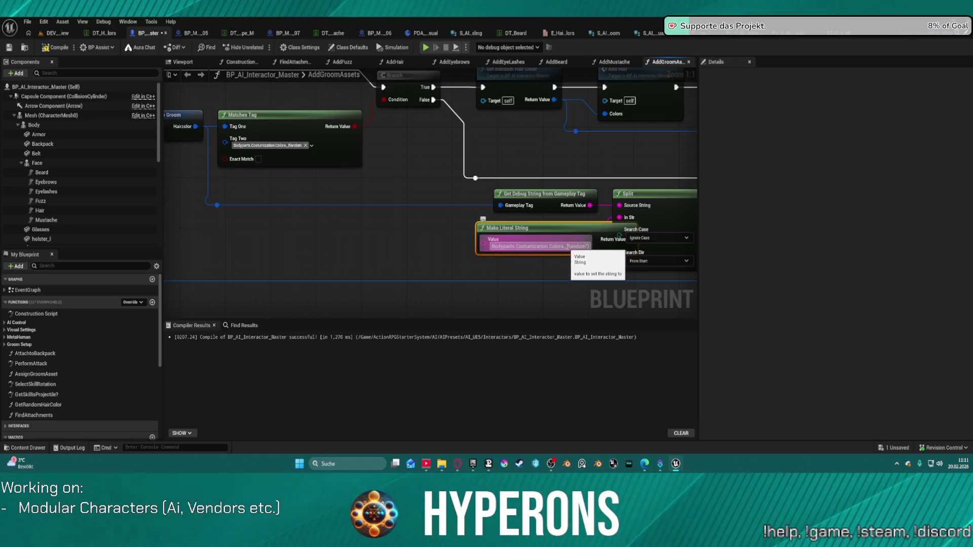
key("BackSpace")
key("BackSpace")
key("BackSpace")
key("Return")
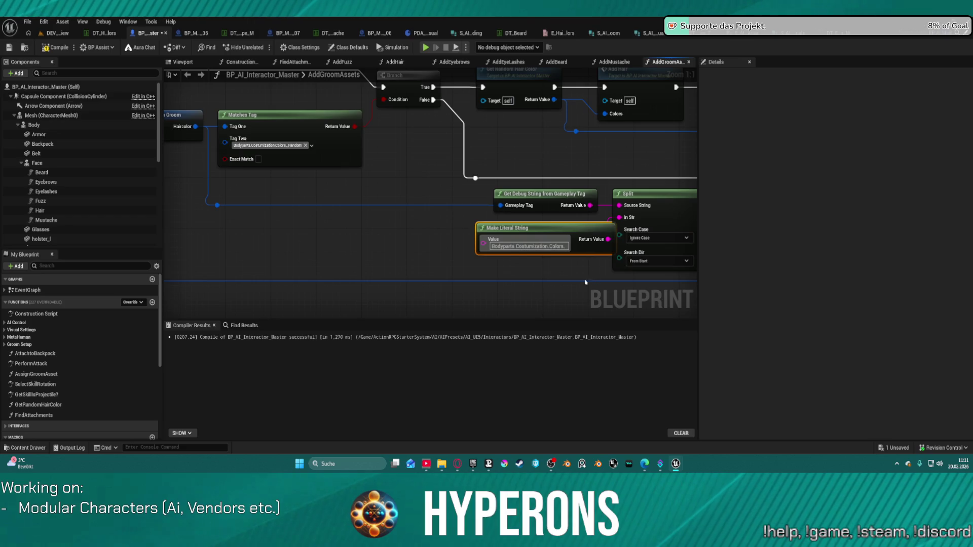
left_click(55, 48)
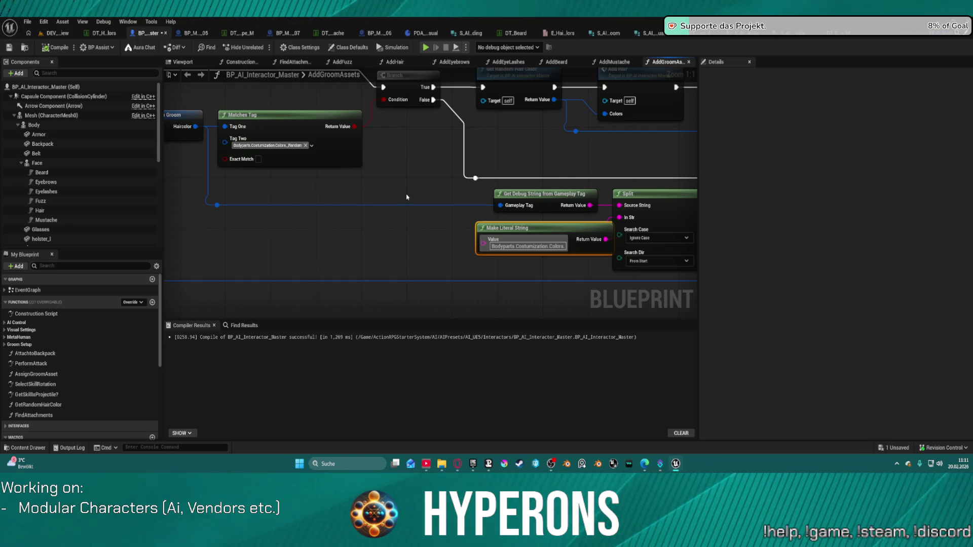
left_click(46, 34)
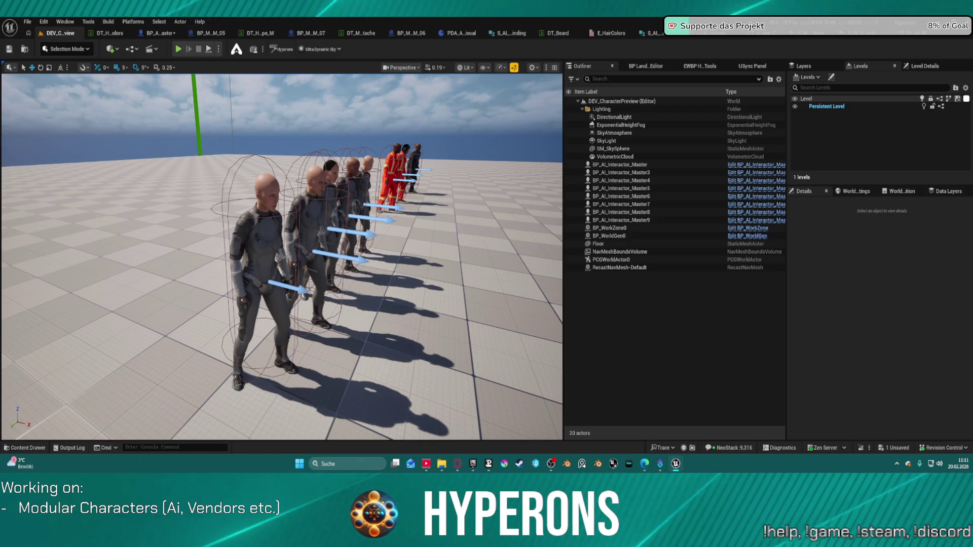
Close the DT_HairColors table, the BP_MH_CHR blueprints, the E_HairColors enum and the groom binding struct tabs.
left_click(276, 250)
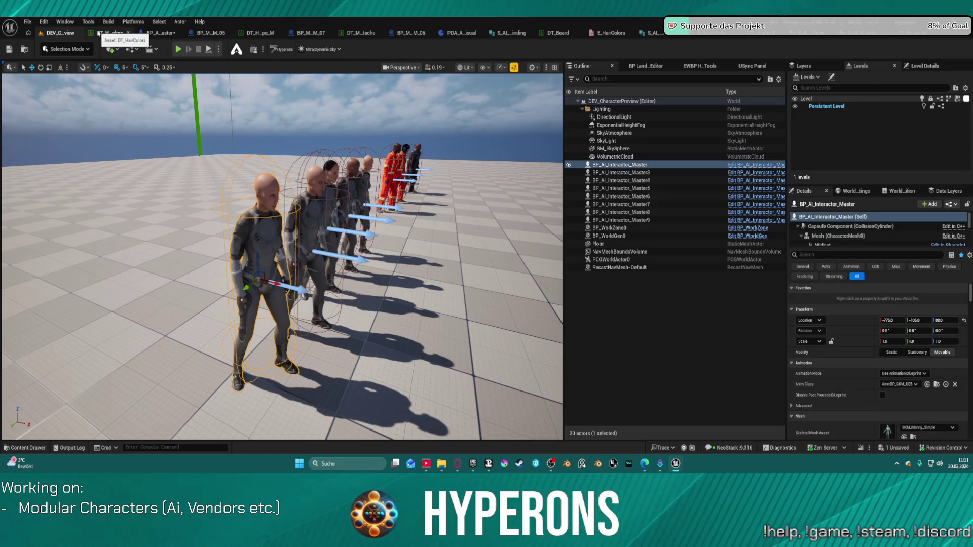
left_click(128, 33)
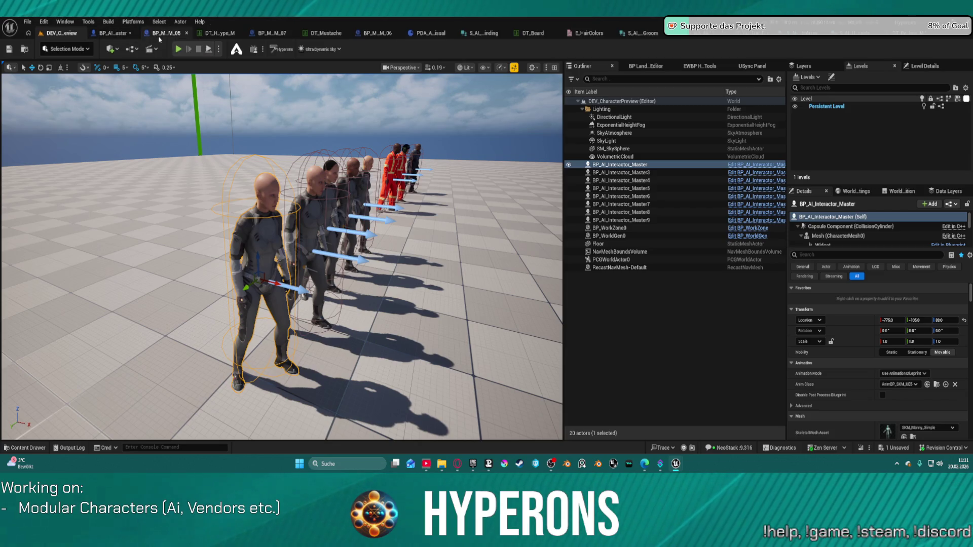
left_click(162, 34)
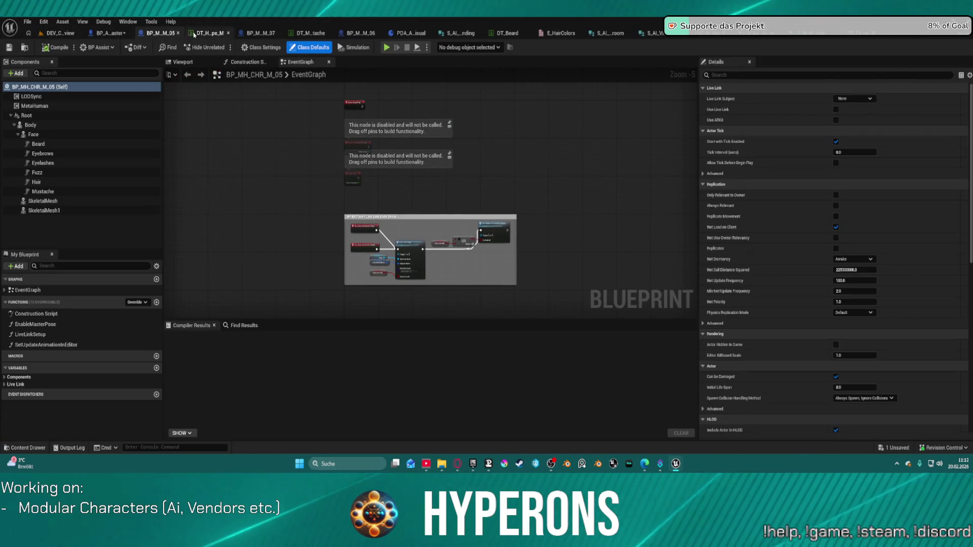
left_click(177, 33)
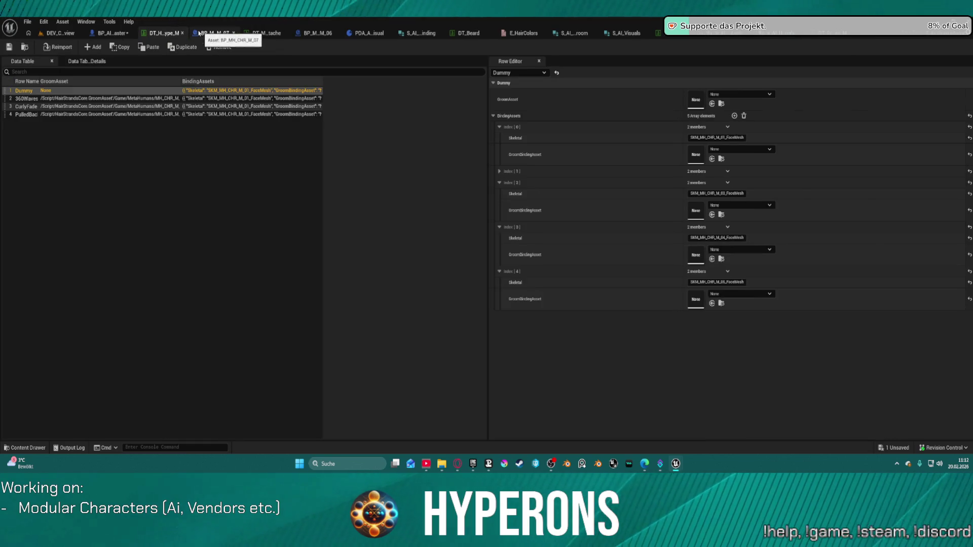
middle_click(213, 34)
middle_click(291, 34)
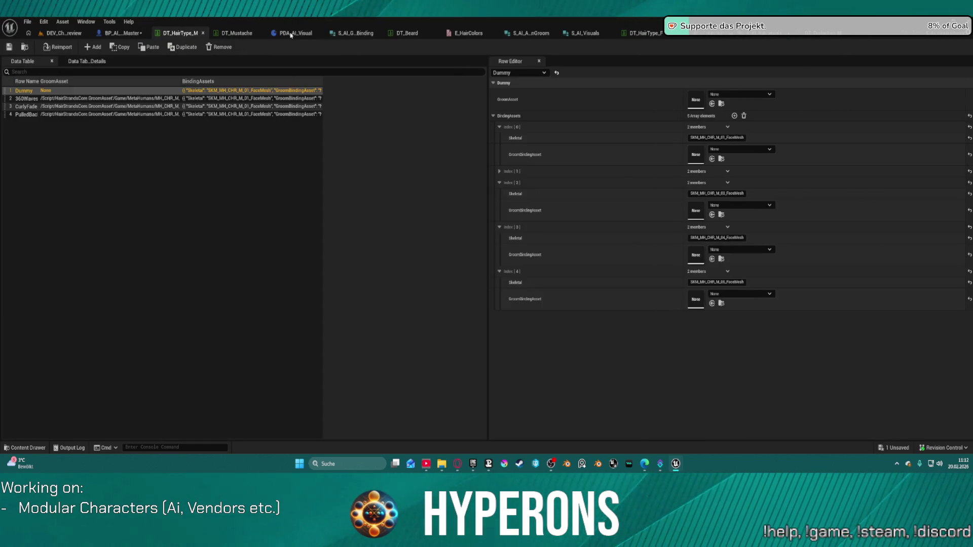
middle_click(450, 38)
middle_click(438, 34)
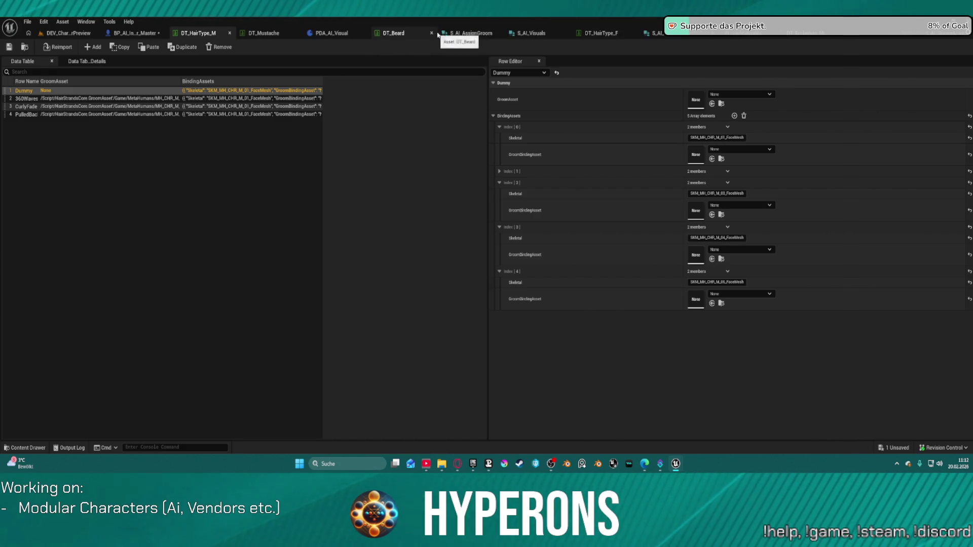
Check the PDA_AI_Visual blueprint, return to the DEV_CharacterPreview level and close DA_Vis_Terran_F01.
left_click(310, 34)
right_click(336, 36)
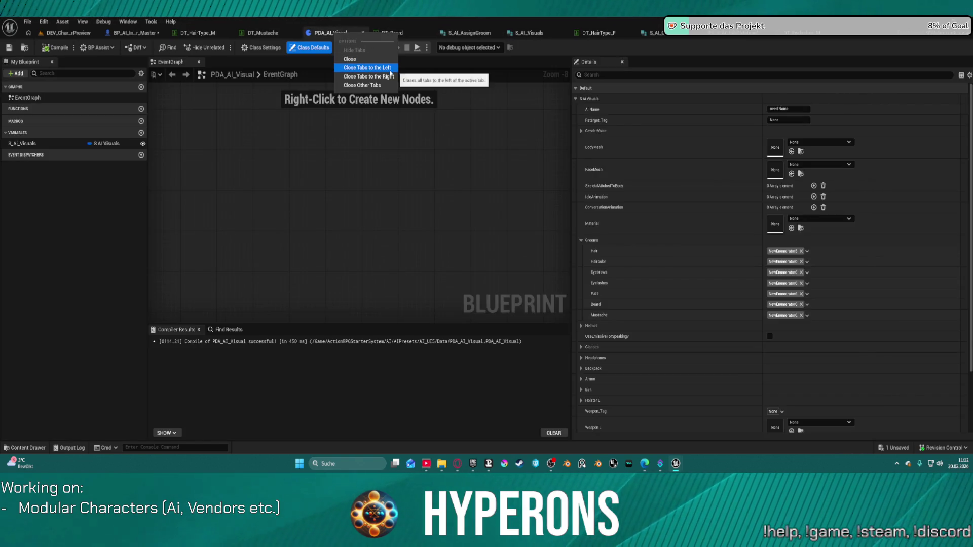
key("Escape")
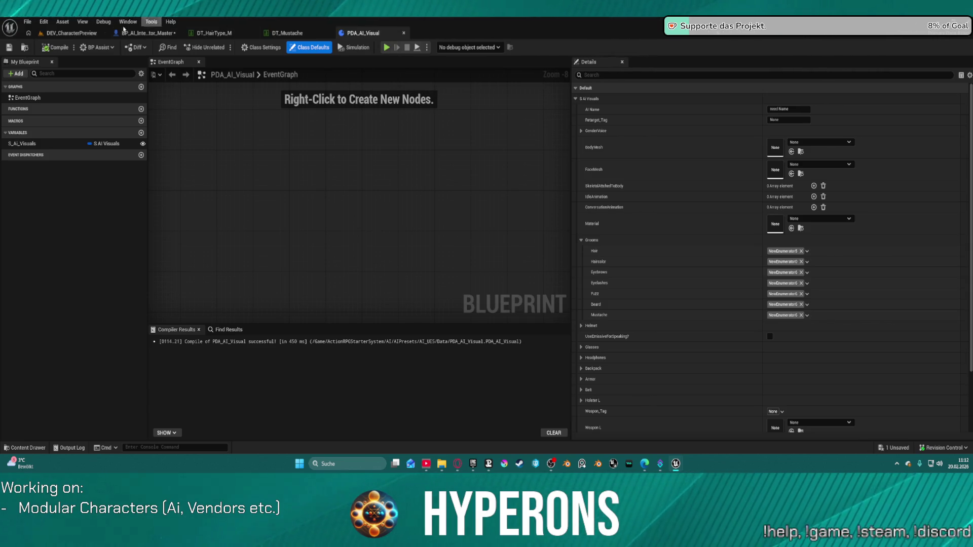
left_click(123, 32)
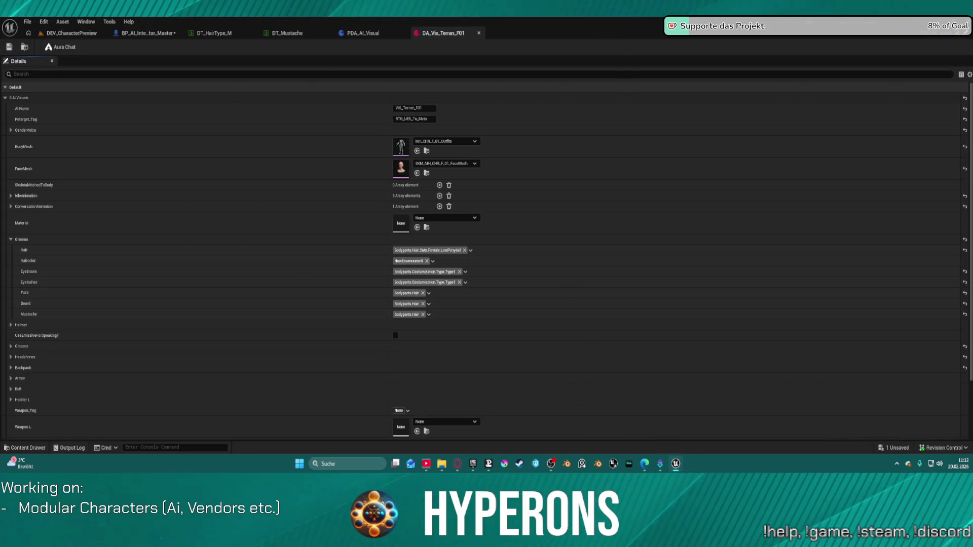
middle_click(431, 33)
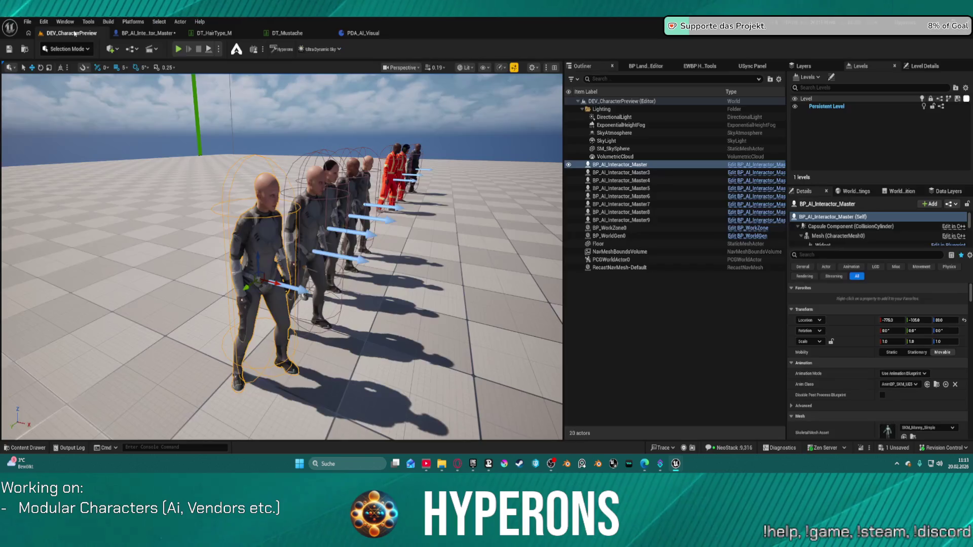
Undo the last change in the DEV_CharacterPreview level, then go to the BP_AI_Interactor_Master graph.
left_click(71, 33)
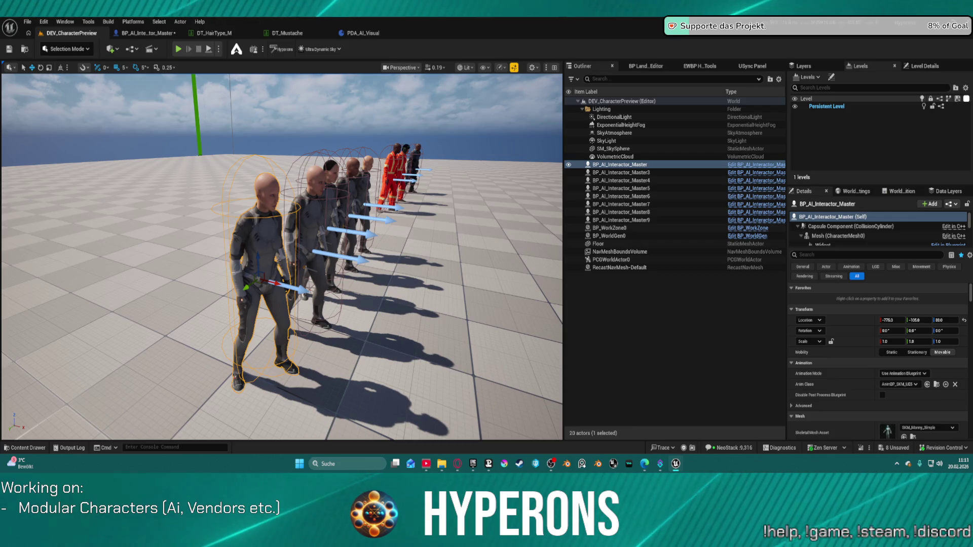
key("ctrl+z")
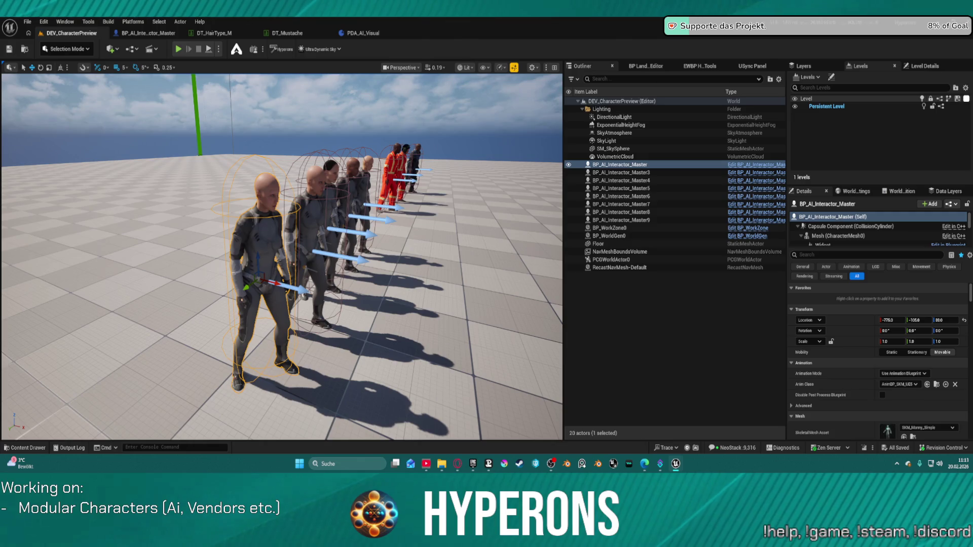
left_click(148, 33)
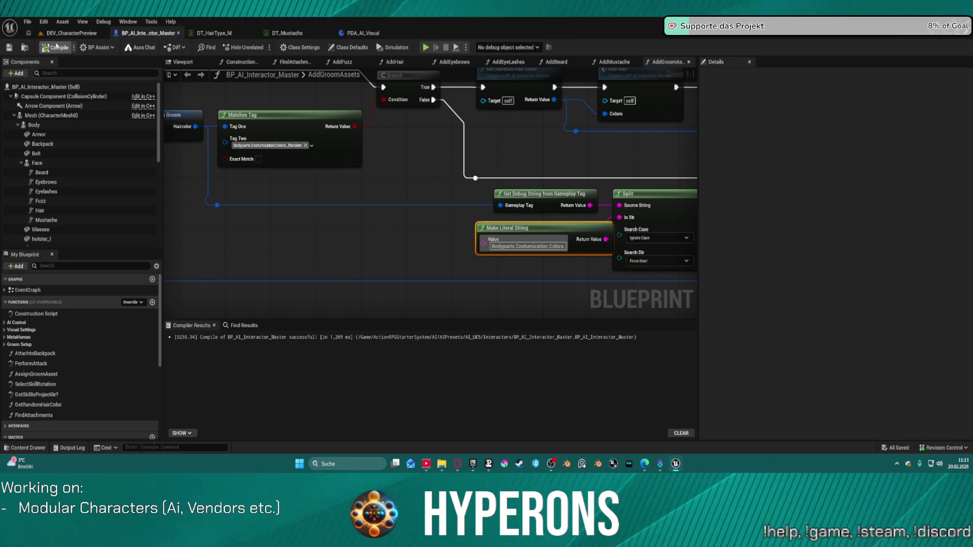
Fly the DEV_CharacterPreview camera up to the character lineup to frame their blond hair.
left_click(69, 33)
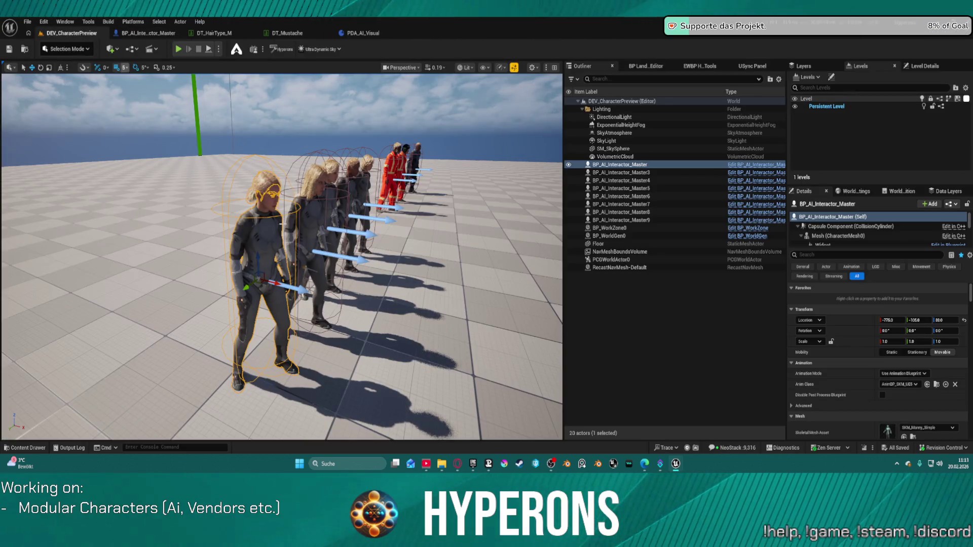
mouse_move(284, 253)
left_mouse_down()
mouse_move(243, 233)
mouse_move(218, 142)
mouse_move(226, 137)
mouse_move(253, 167)
mouse_move(243, 177)
mouse_move(231, 172)
mouse_move(471, 215)
left_mouse_up()
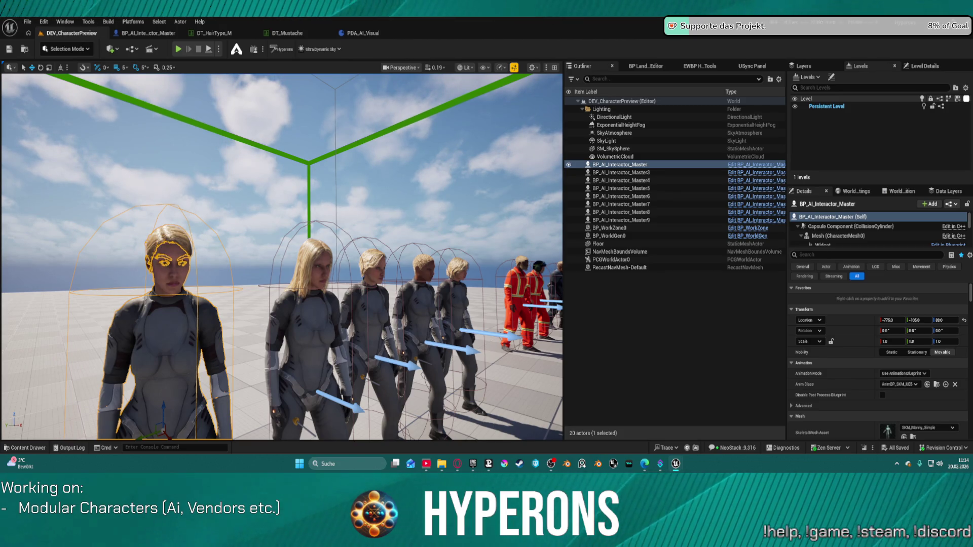
mouse_move(281, 257)
left_mouse_down()
mouse_move(273, 243)
mouse_move(253, 244)
left_mouse_up()
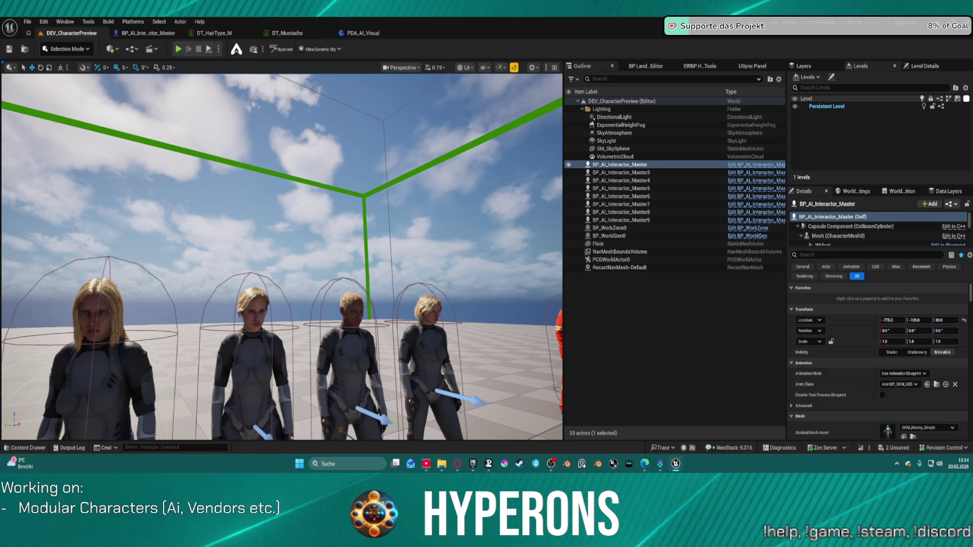
mouse_move(253, 243)
left_mouse_down()
mouse_move(233, 245)
mouse_move(232, 231)
left_mouse_up()
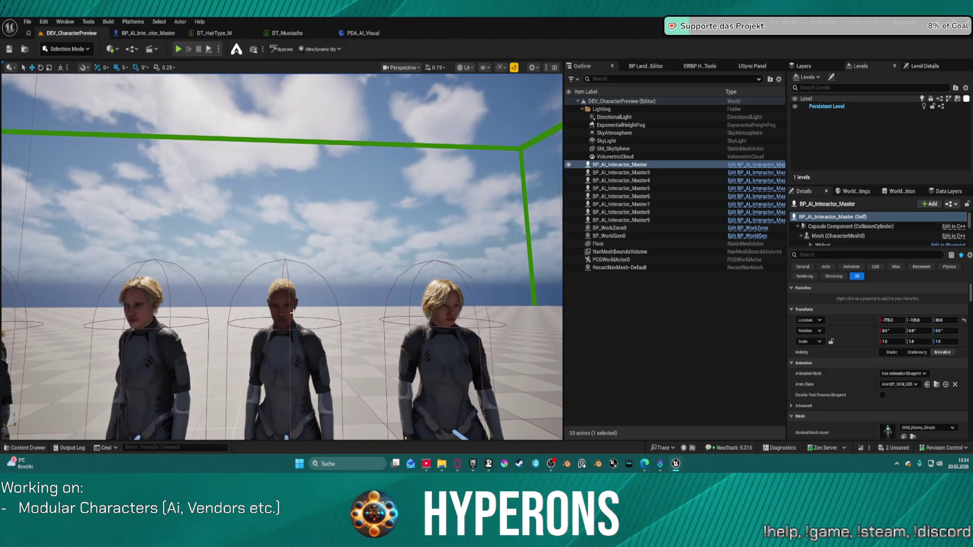
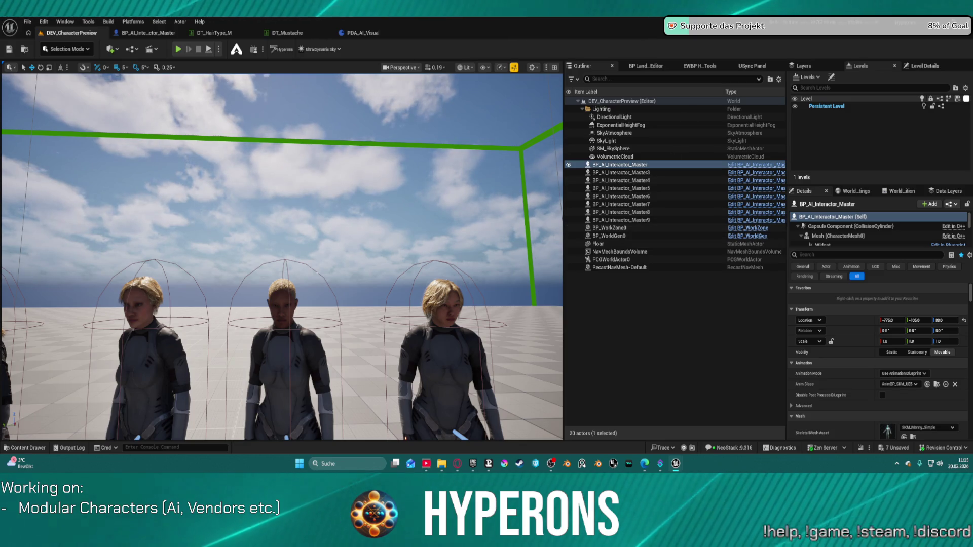
Move the middle orange-suited character right along the X axis toward the armored character.
left_click(158, 33)
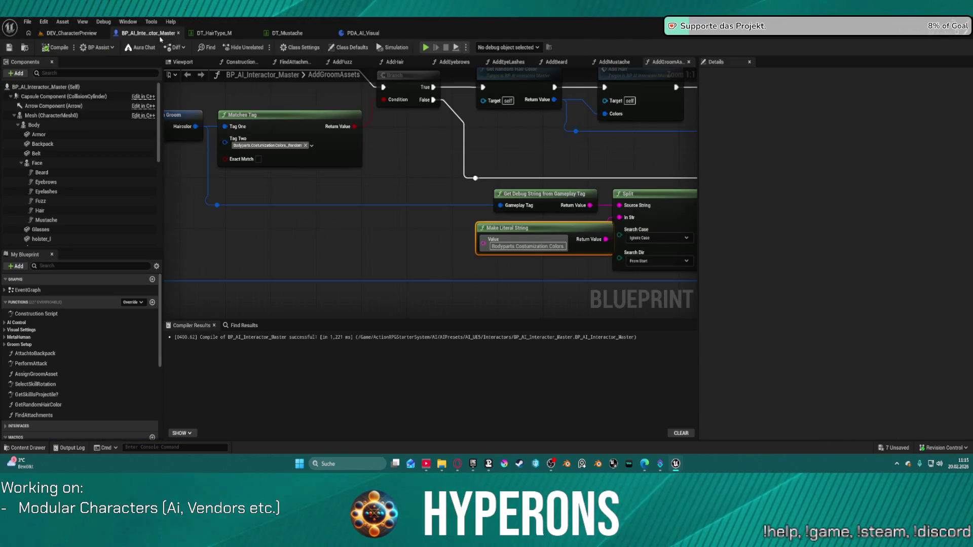
left_click(71, 33)
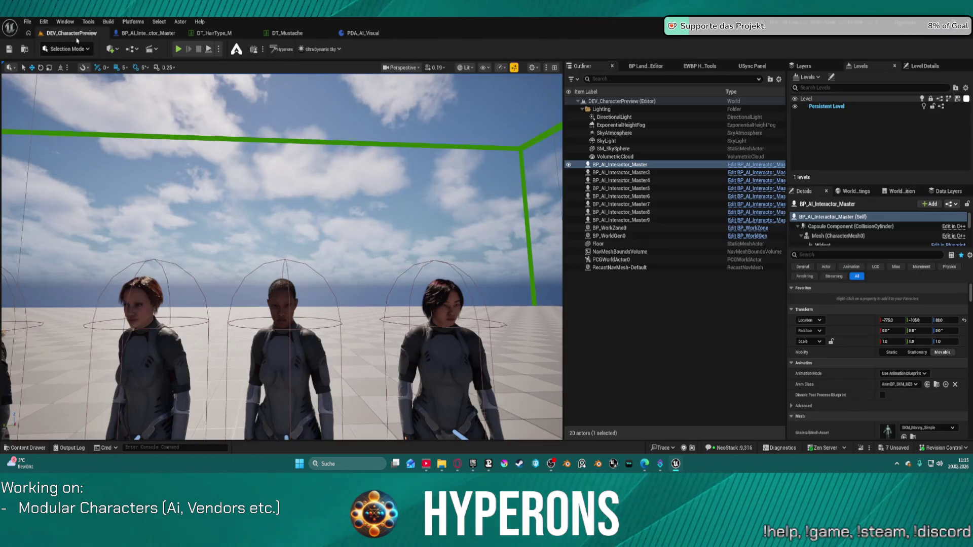
key("s")
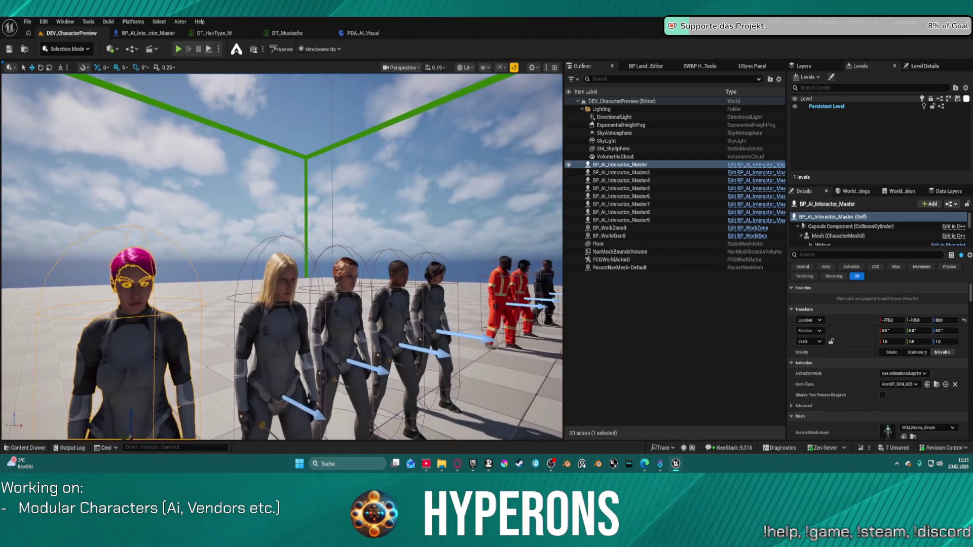
key("d")
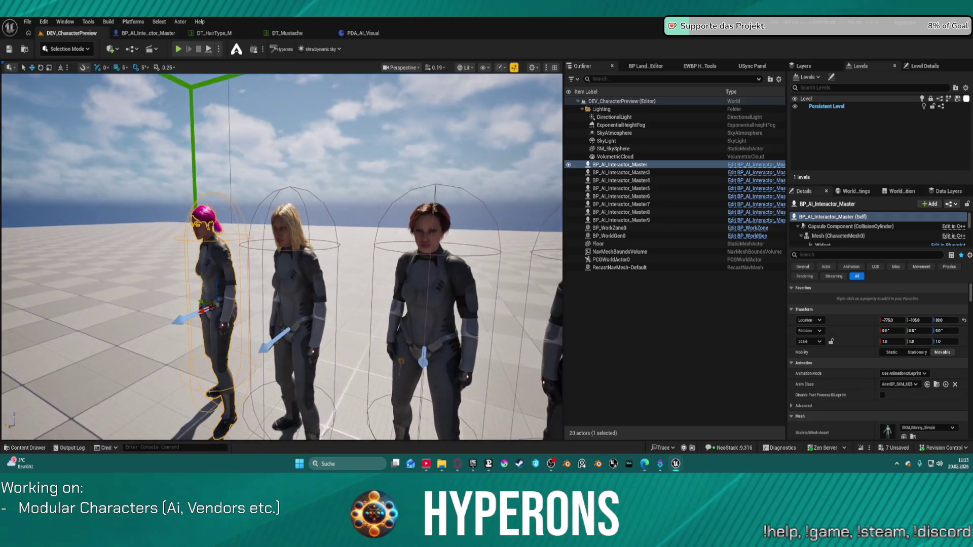
key("w")
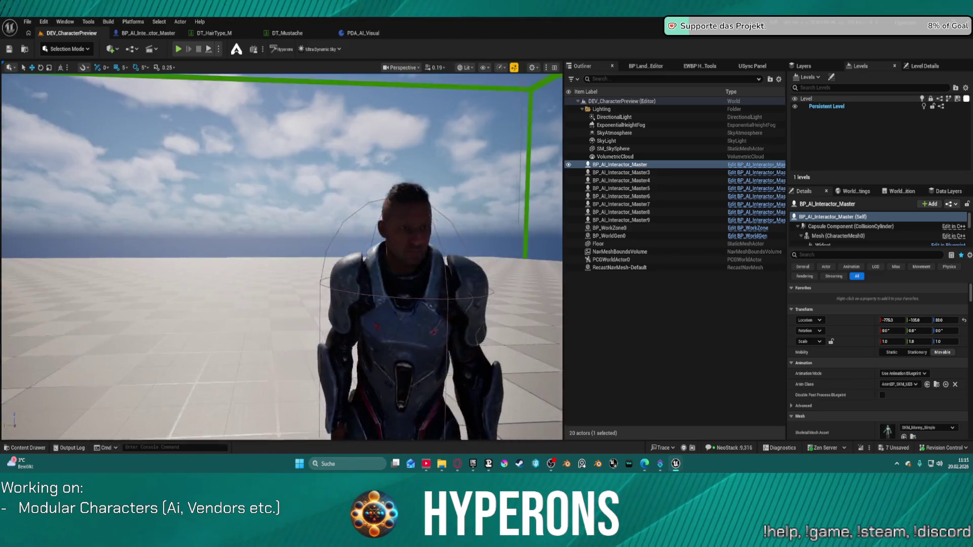
key("w")
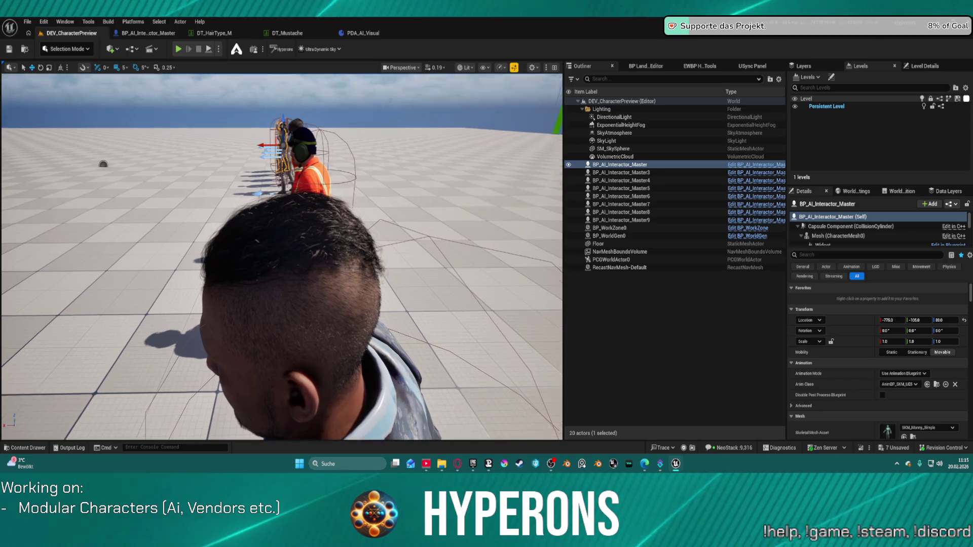
key("s")
key("s")
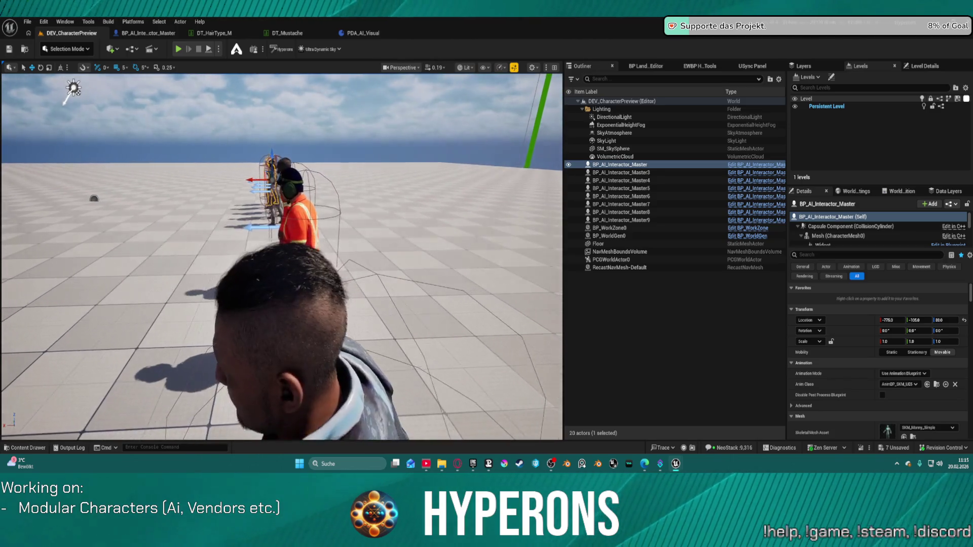
key("w")
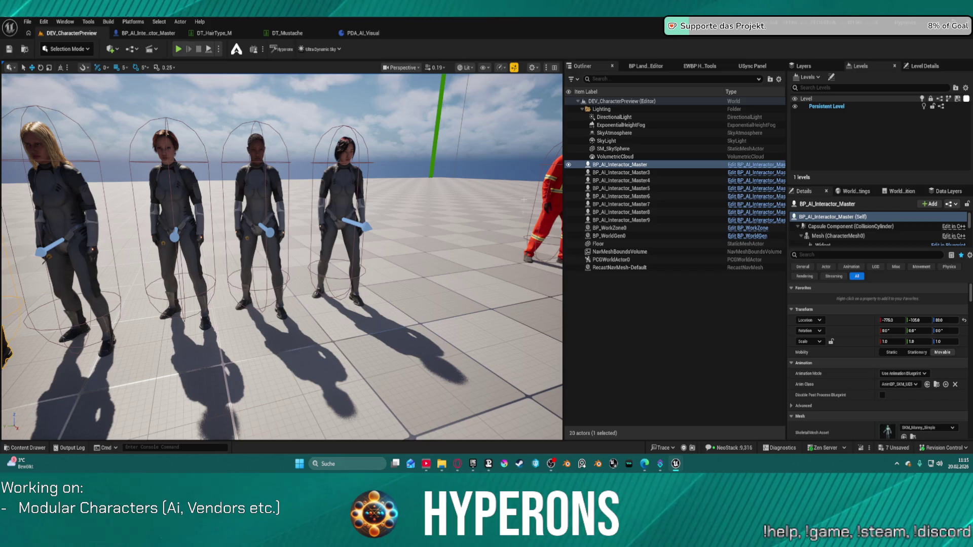
key("s")
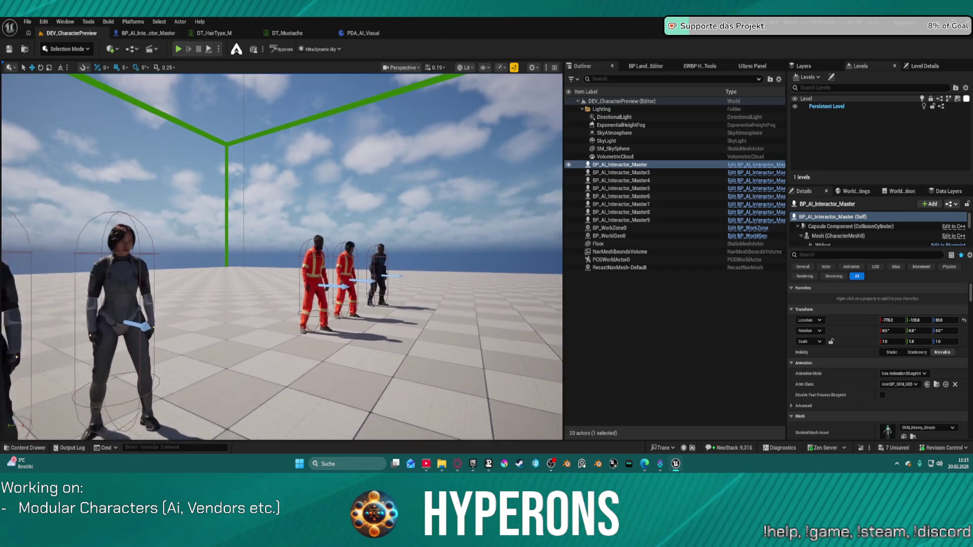
key("w")
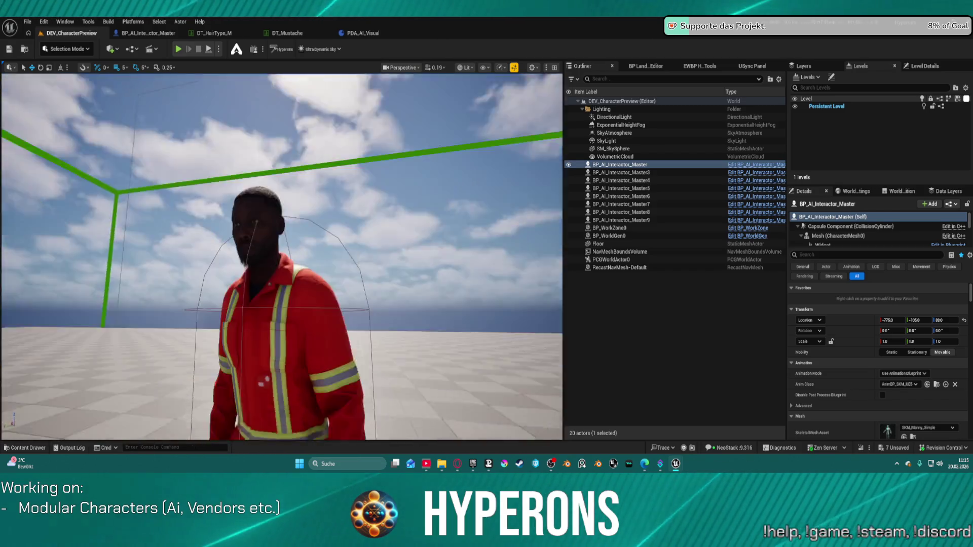
key("s")
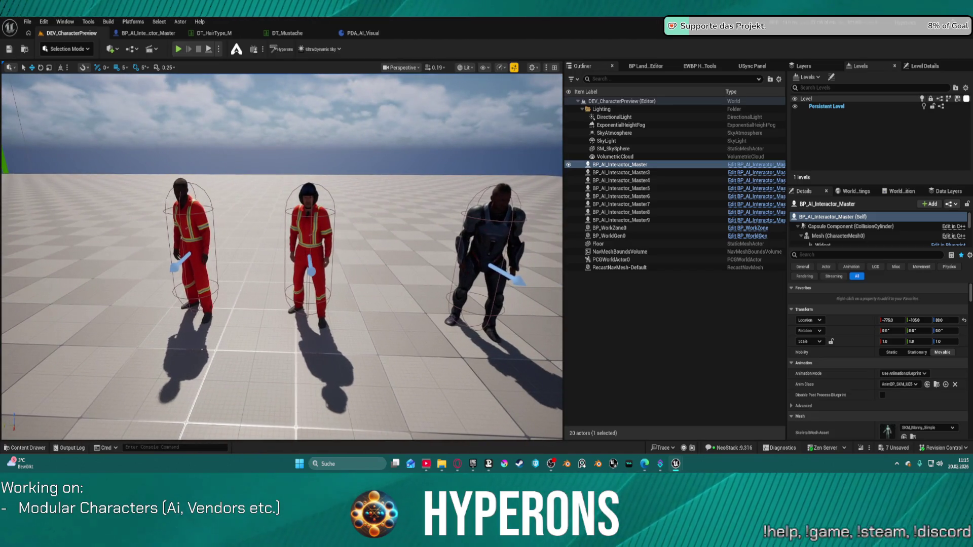
left_click(304, 244)
left_click_drag(307, 252, 400, 252)
Shift the left orange-suited character right too, then return to the AddGroomAssets graph.
left_click(198, 236)
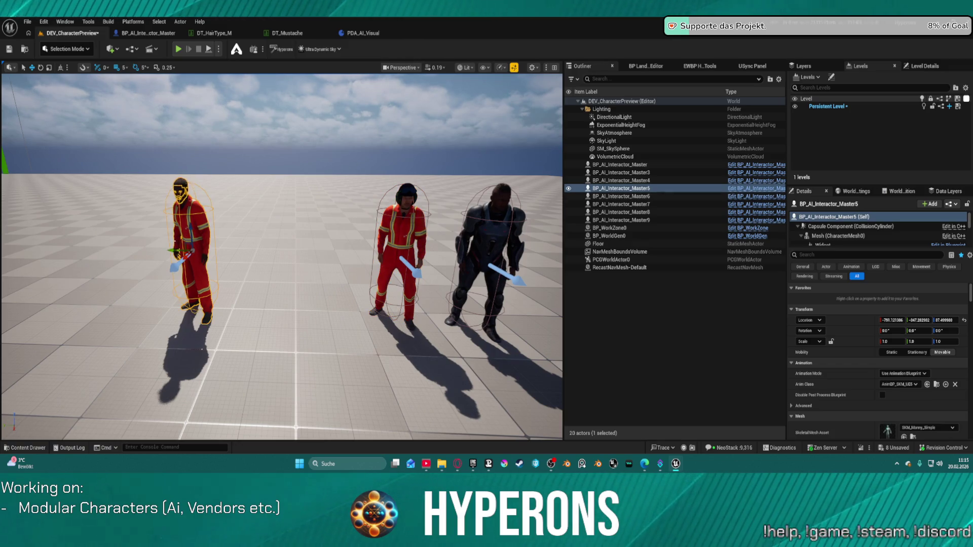
left_click_drag(173, 250, 218, 252)
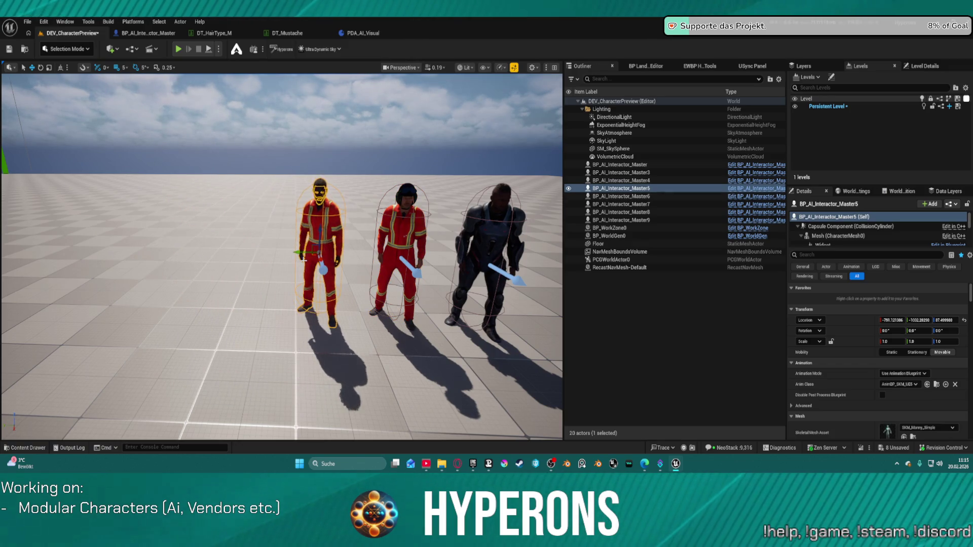
left_click_drag(467, 249, 268, 245)
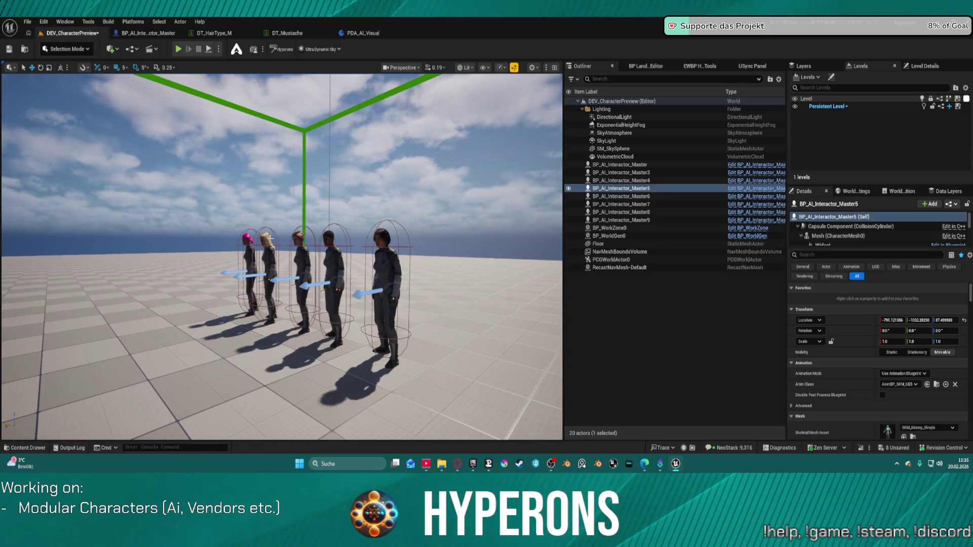
key("f")
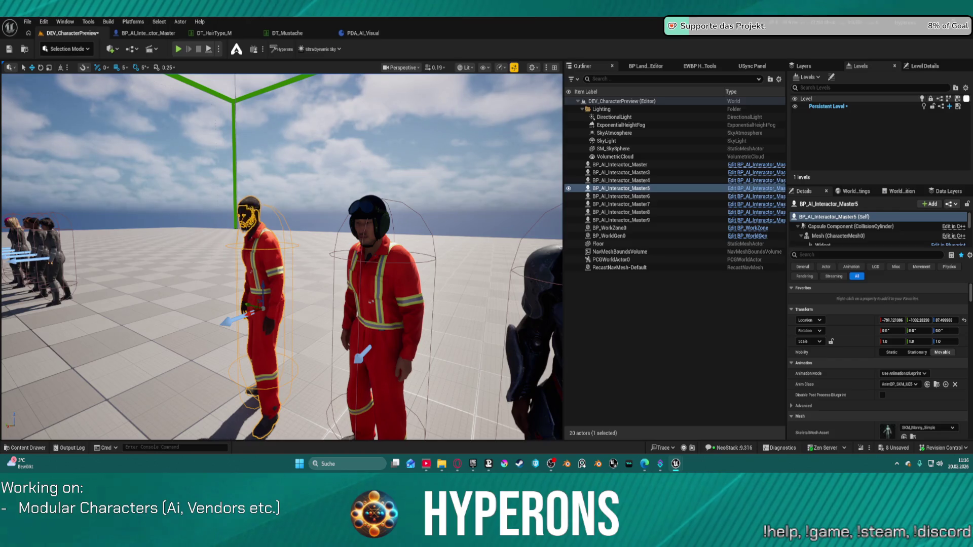
left_click(613, 149)
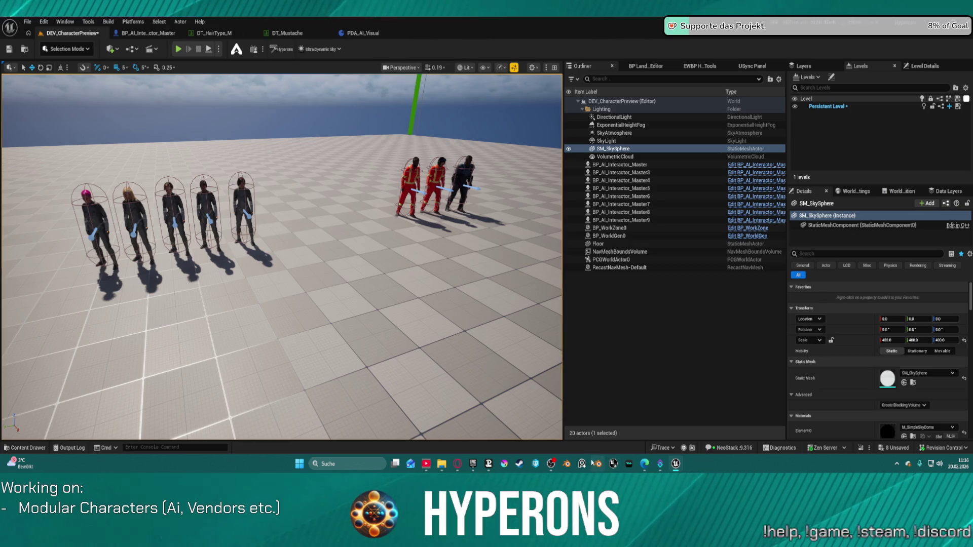
left_click(148, 34)
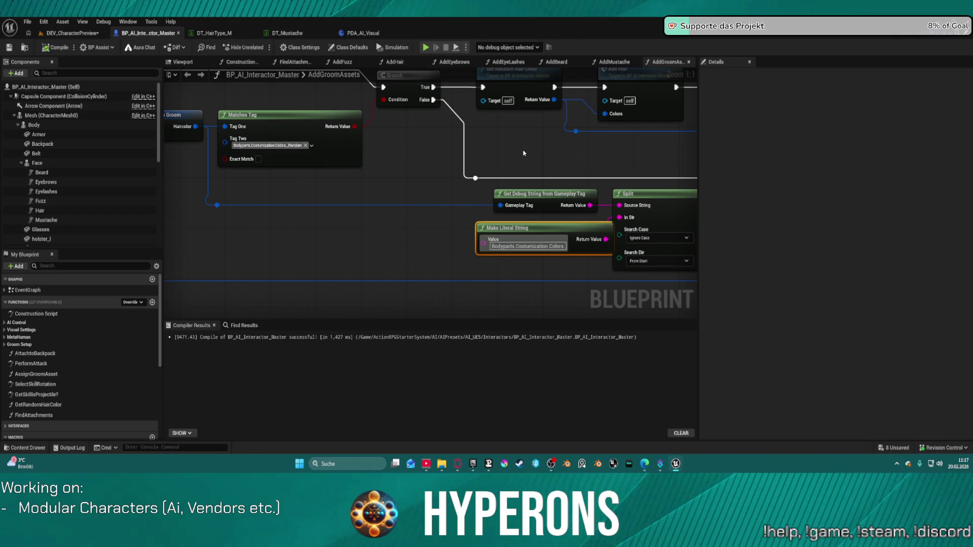
scroll(482, 158, "down", 3)
left_click_drag(516, 173, 447, 157)
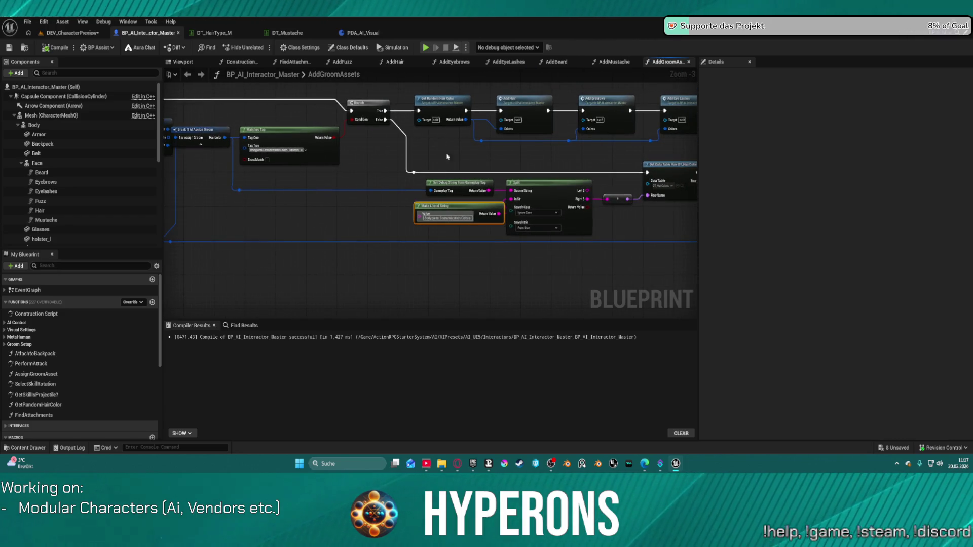
left_click_drag(586, 157, 348, 178)
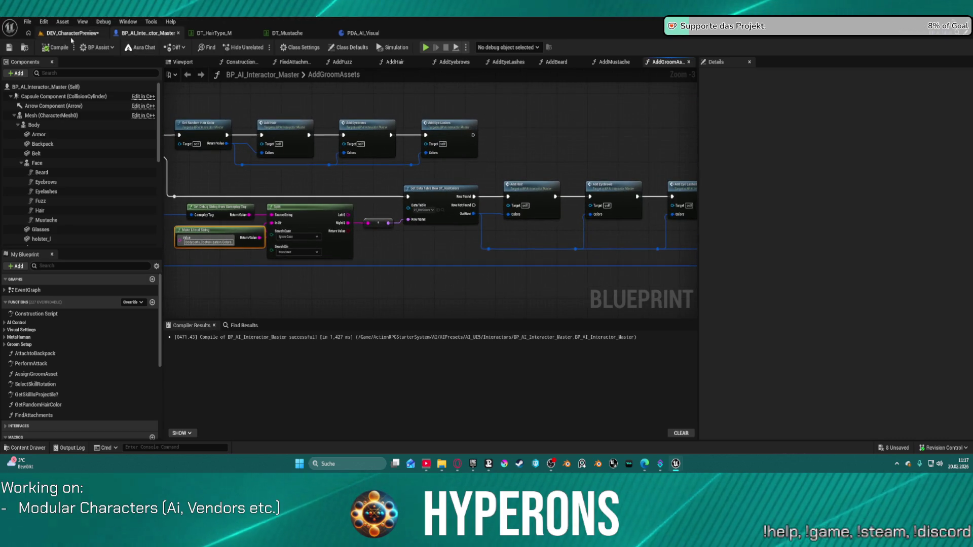
left_click(72, 34)
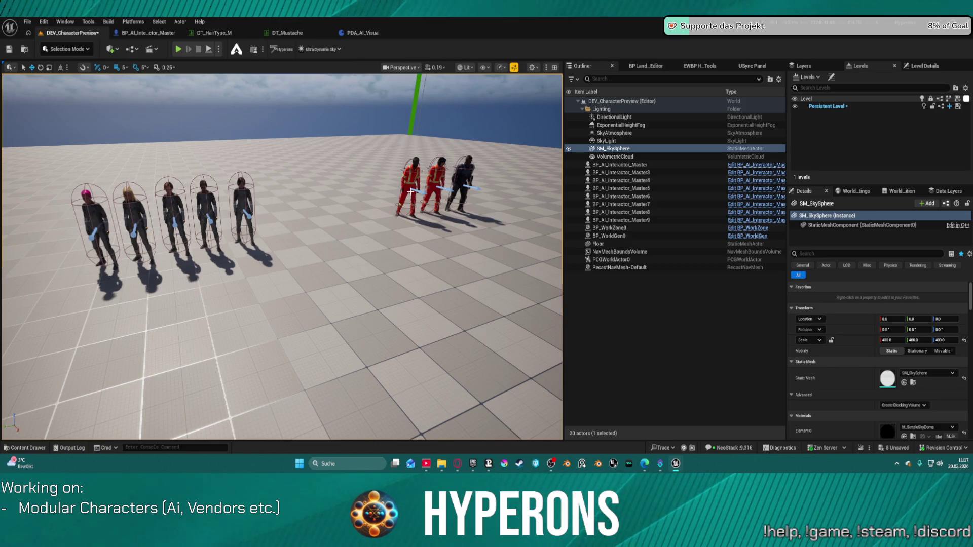
mouse_move(459, 221)
left_mouse_down()
mouse_move(511, 170)
mouse_move(504, 150)
mouse_move(477, 102)
mouse_move(413, 121)
left_mouse_up()
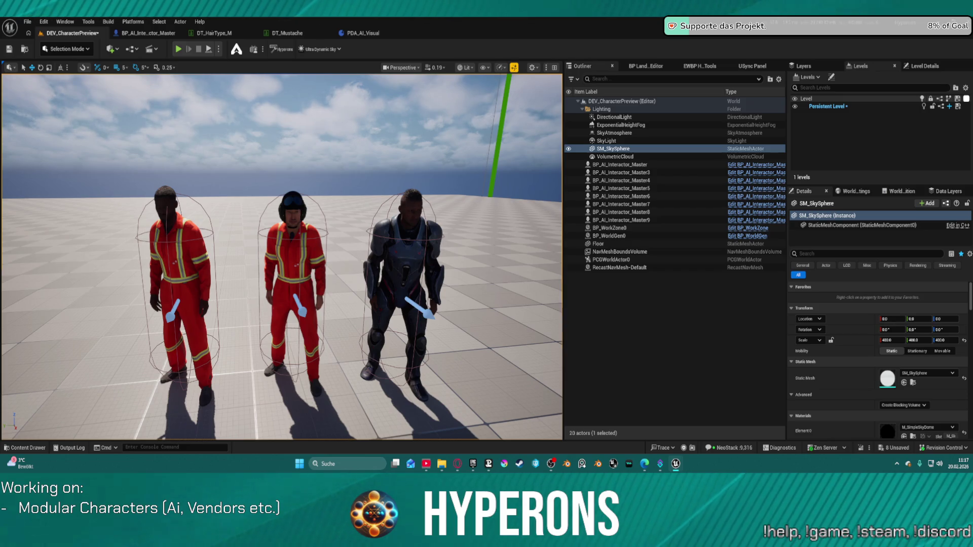
left_click(147, 33)
scroll(528, 201, "down", 5)
scroll(528, 200, "up", 6)
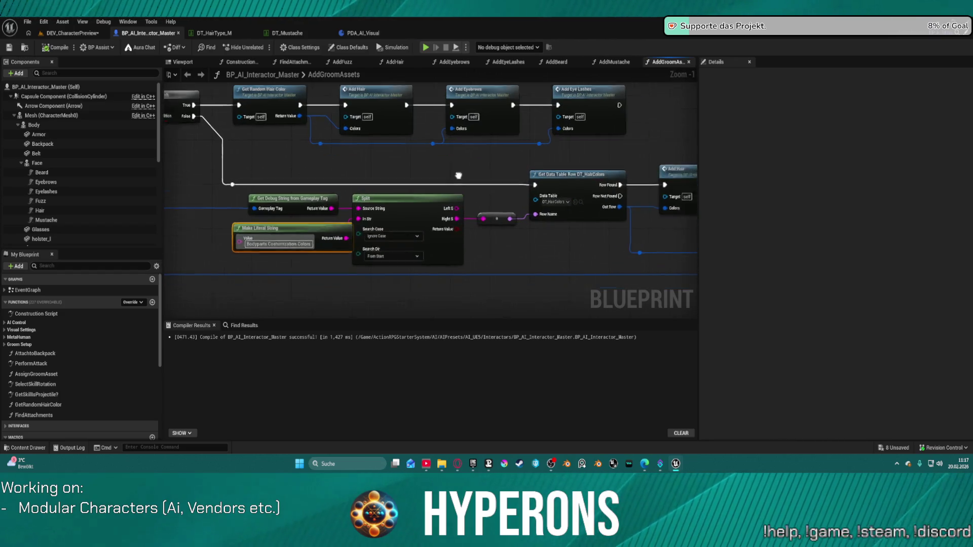
mouse_move(468, 201)
left_mouse_down()
mouse_move(583, 214)
mouse_move(454, 221)
left_mouse_up()
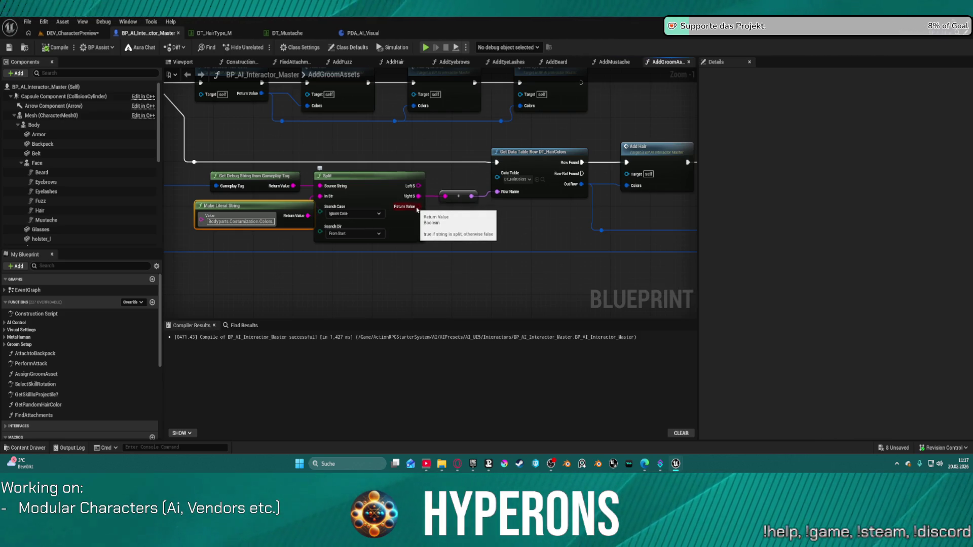
mouse_move(416, 209)
left_mouse_down()
mouse_move(428, 221)
mouse_move(483, 221)
left_mouse_up()
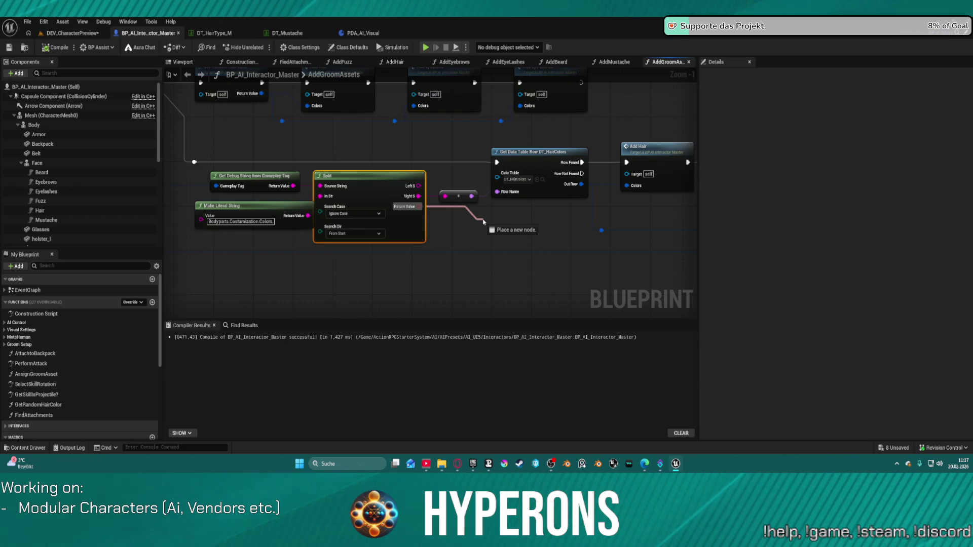
left_click_drag(483, 222, 477, 238)
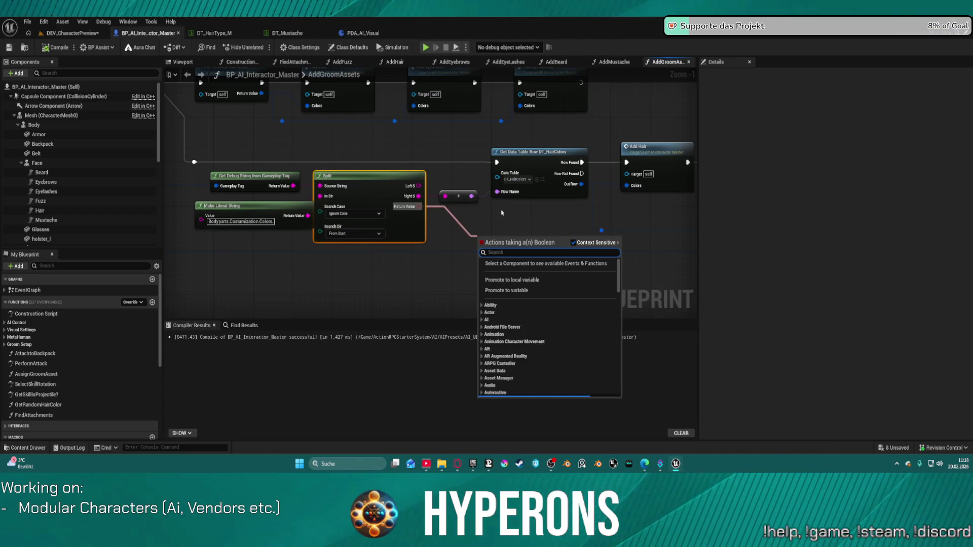
left_click(501, 213)
scroll(502, 213, "down", 3)
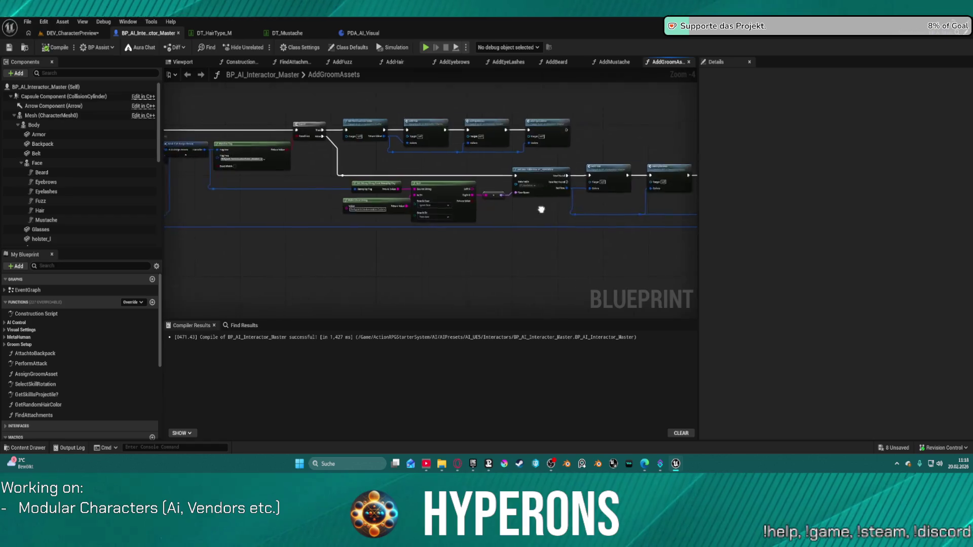
left_click_drag(601, 225, 561, 210)
scroll(547, 207, "up", 2)
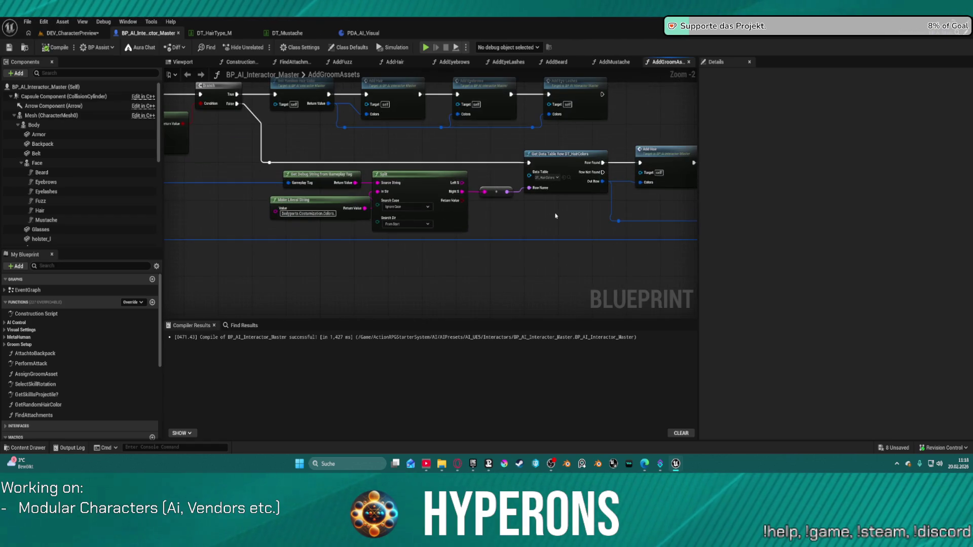
left_click(573, 191)
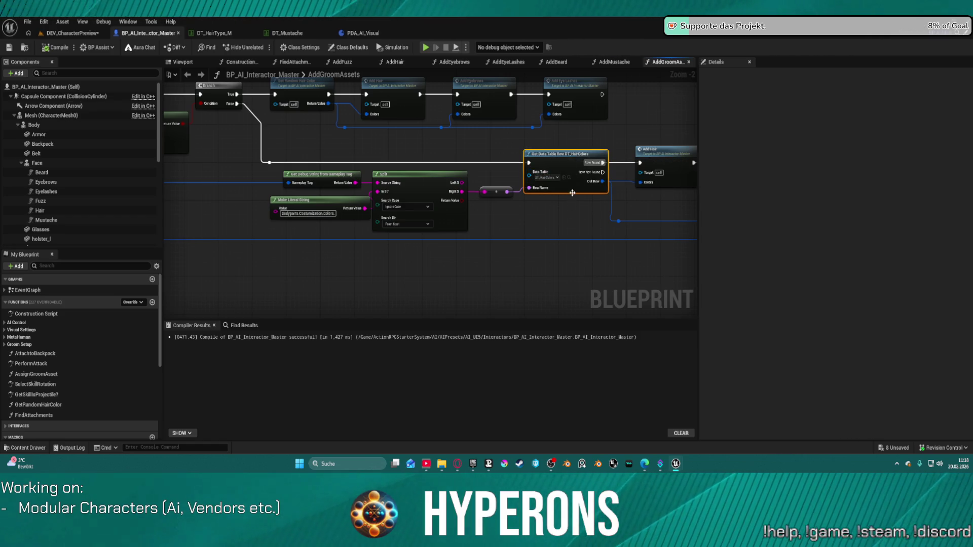
Search the node actions for 'get data table', then dismiss the list without adding a node.
right_click(539, 240)
type("get dat")
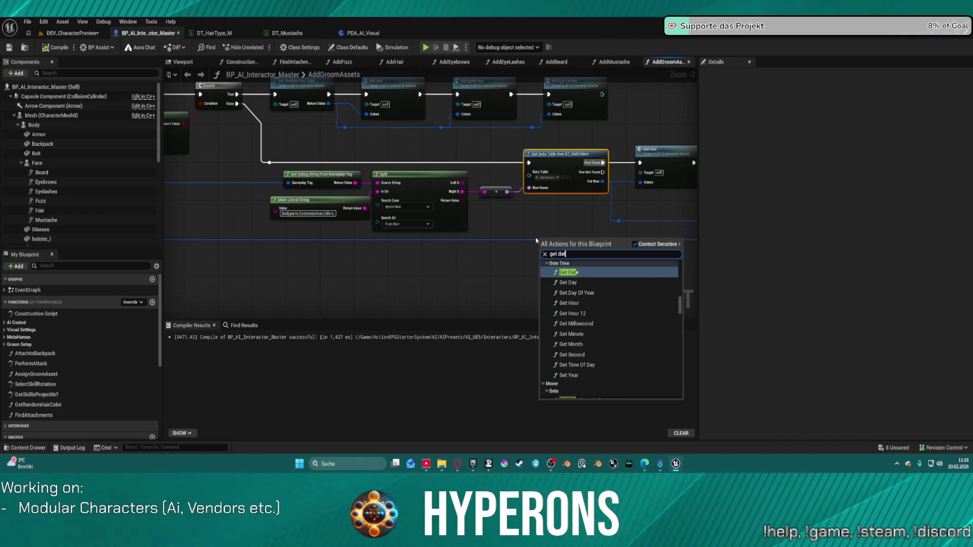
type("a table")
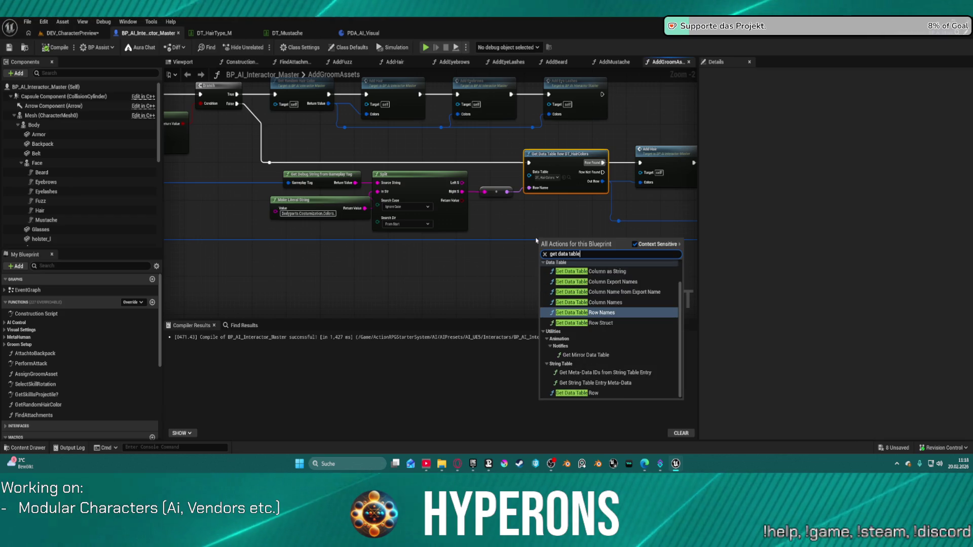
scroll(604, 284, "up", 1)
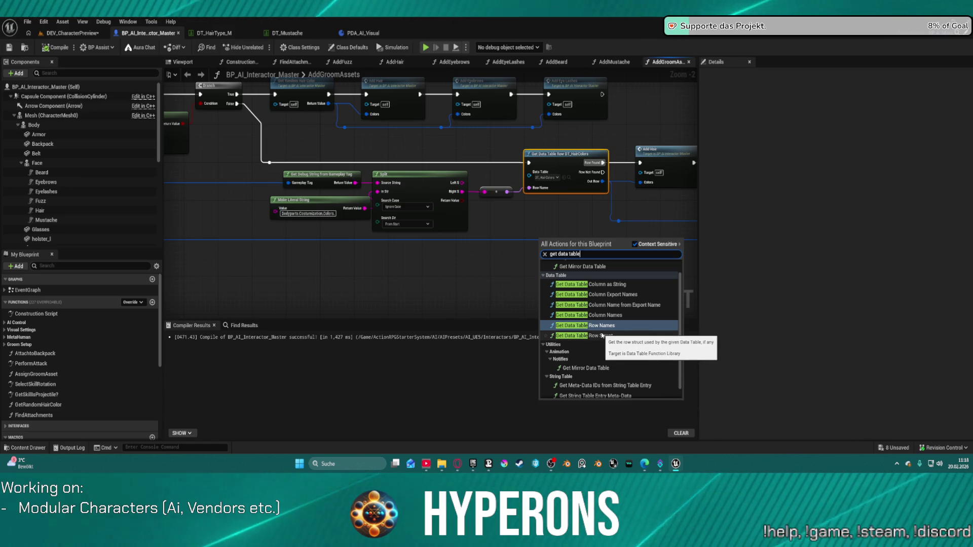
scroll(605, 352, "down", 1)
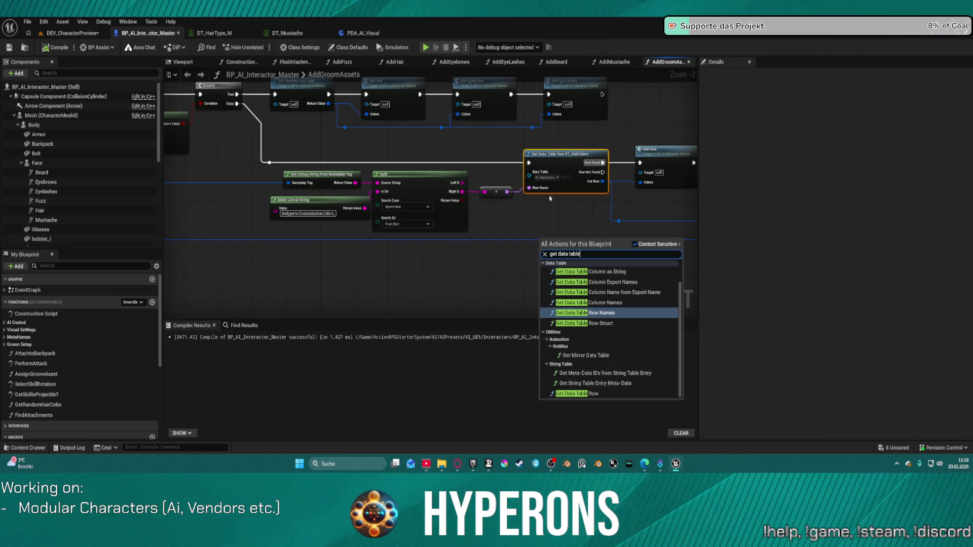
left_click(555, 217)
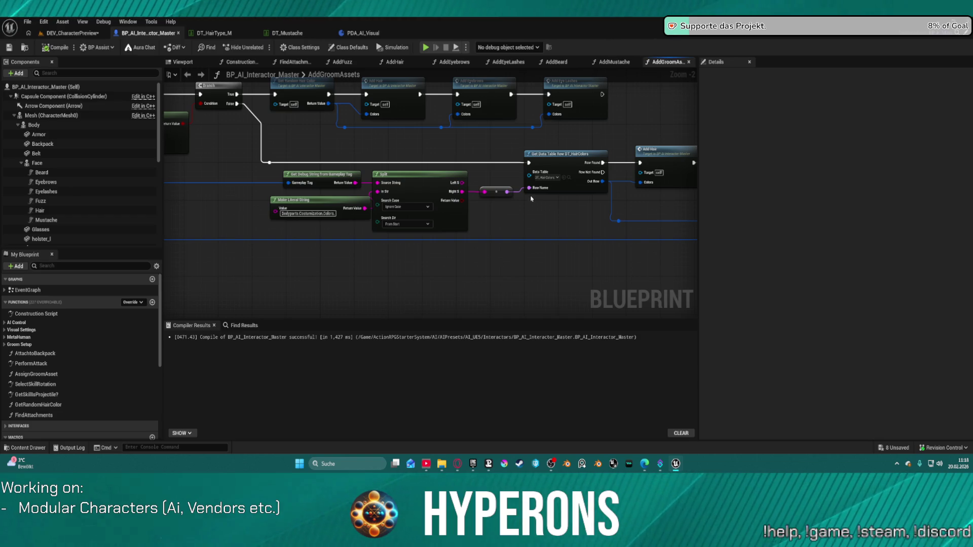
Duplicate the DT_HairColors Get Data Table Row node and wire Row Not Found to the copy.
left_click_drag(553, 161, 553, 169)
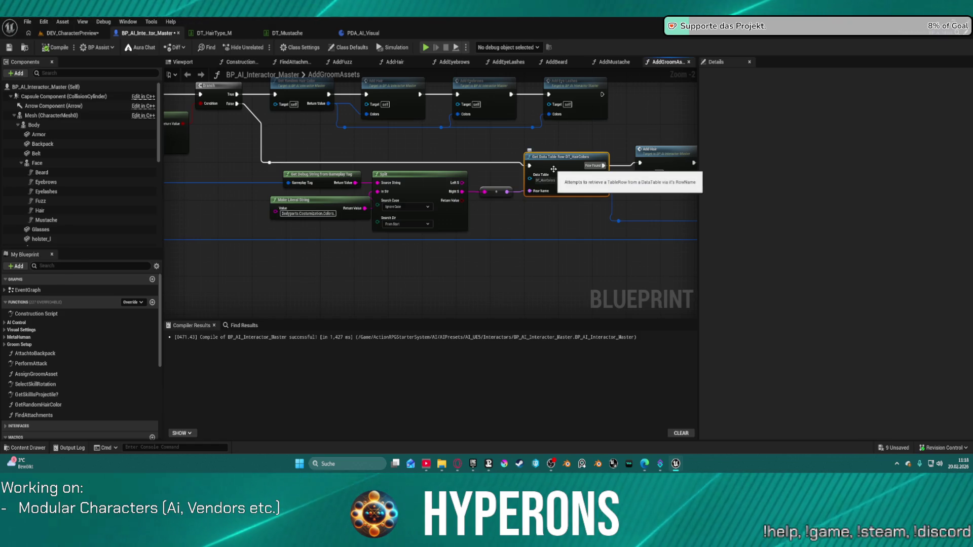
key("ctrl+d")
left_click_drag(602, 175, 555, 232)
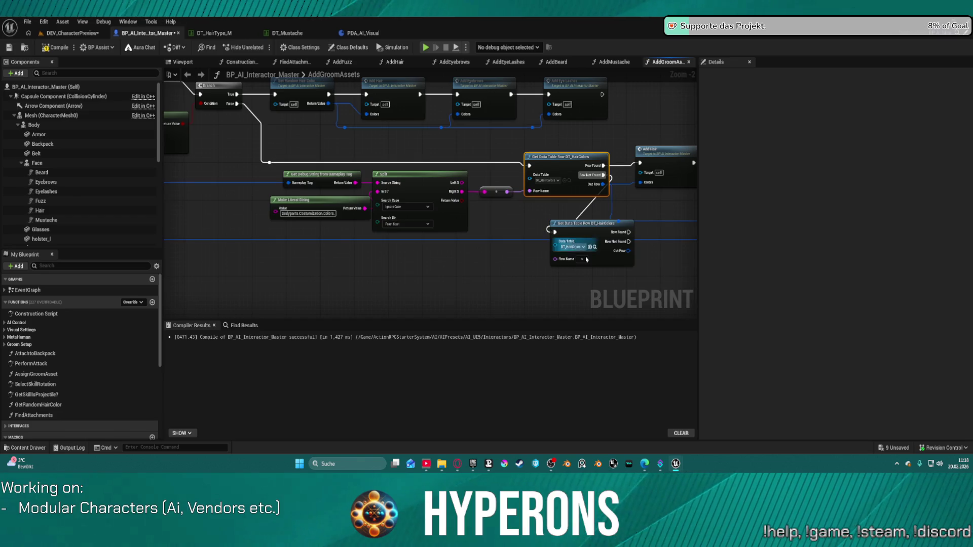
Connect the duplicate's execution input and set its Row Name to Pink.
left_click(582, 259)
left_click(598, 274)
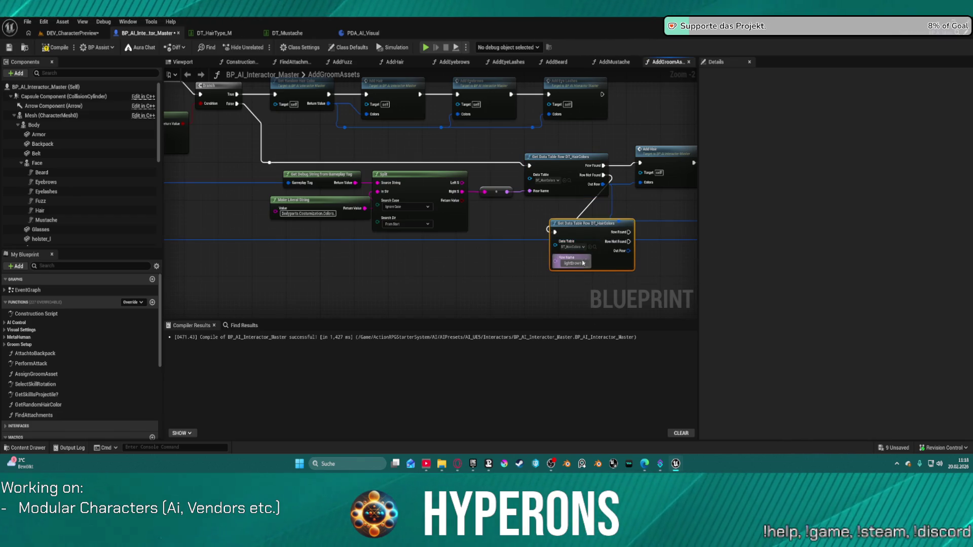
left_click(574, 263)
left_click(584, 327)
Position the Pink fallback lookup below the Add Hair chain and zoom out.
mouse_move(599, 232)
left_mouse_down()
mouse_move(628, 264)
mouse_move(663, 257)
left_mouse_up()
mouse_move(537, 252)
left_mouse_down()
mouse_move(427, 233)
mouse_move(422, 271)
left_mouse_up()
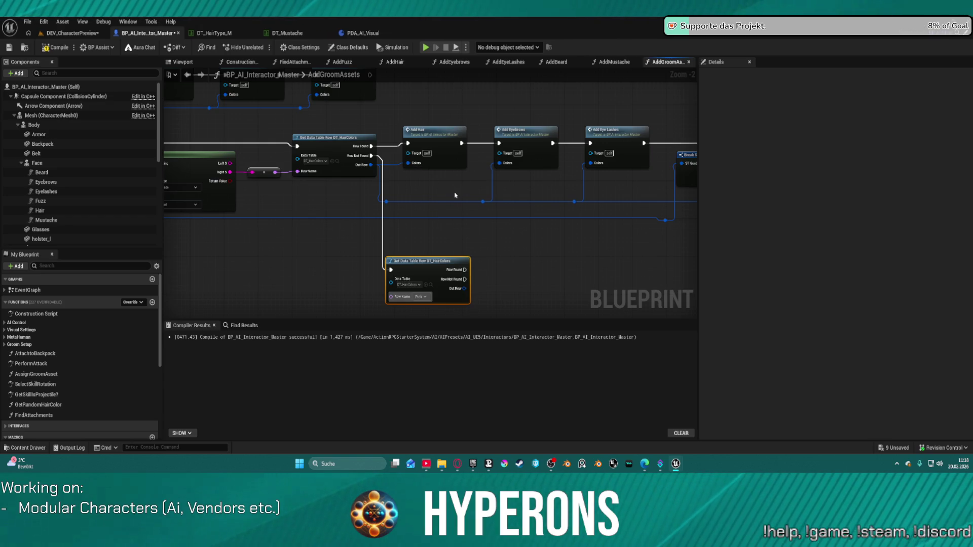
left_click_drag(454, 195, 447, 196)
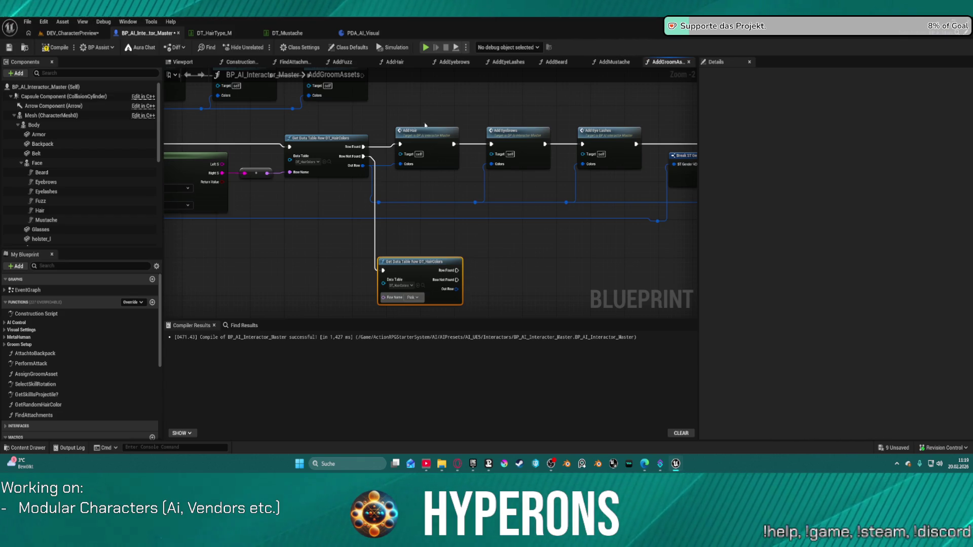
scroll(425, 125, "down", 2)
Move the Set Enable Simulation node to the end of the groom node row.
mouse_move(418, 97)
left_mouse_down()
mouse_move(689, 162)
mouse_move(618, 178)
left_mouse_up()
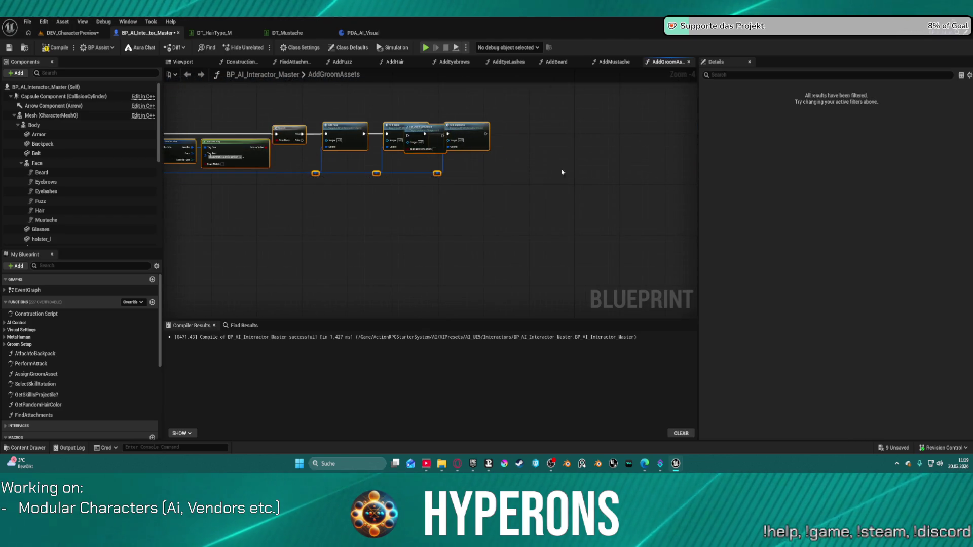
mouse_move(436, 129)
left_mouse_down()
mouse_move(454, 104)
mouse_move(601, 127)
left_mouse_up()
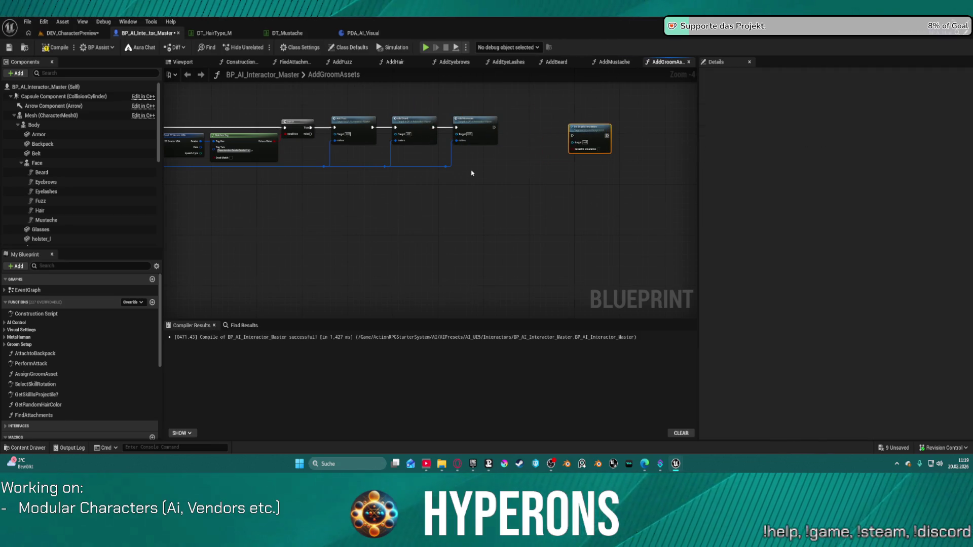
scroll(660, 175, "down", 3)
Paste a copy of the Add Hair, Add Eyebrows, Add Eye Lashes chain and feed Out Row into its Colors.
mouse_move(452, 134)
left_mouse_down()
mouse_move(510, 174)
mouse_move(694, 199)
mouse_move(663, 192)
left_mouse_up()
key("ctrl+v")
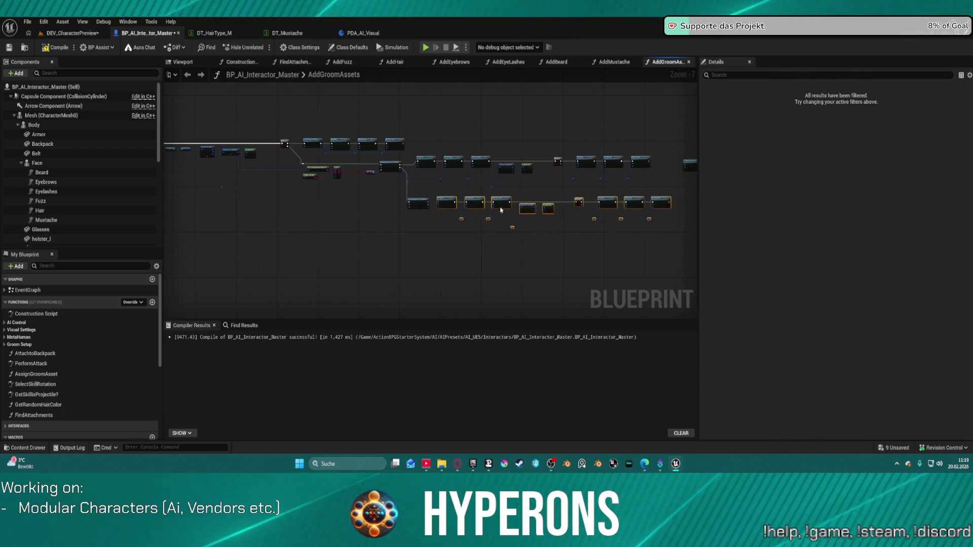
scroll(492, 198, "up", 4)
left_click(306, 221)
mouse_move(329, 234)
left_mouse_down()
mouse_move(319, 244)
mouse_move(307, 237)
left_mouse_up()
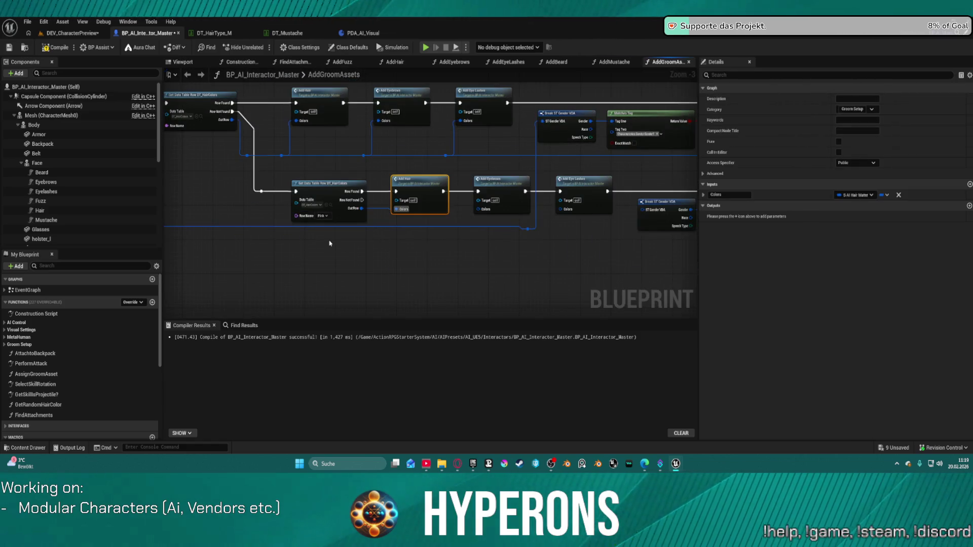